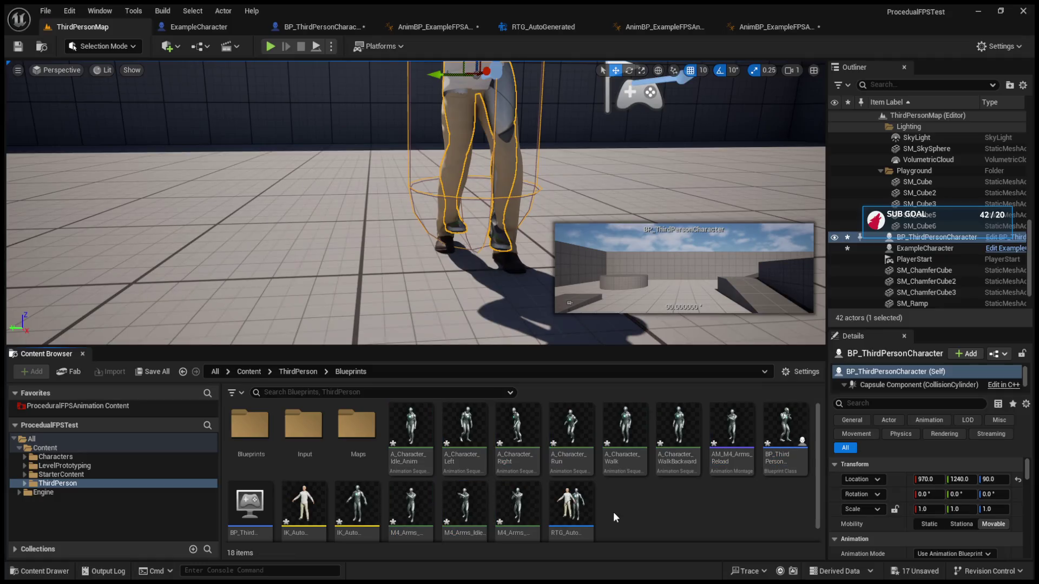
# Open the ProceduralFPSAnimation Content Blueprints folder and select an example anim blueprint
pyautogui.click(58, 407)
pyautogui.click(300, 428)
pyautogui.doubleClick(300, 429)
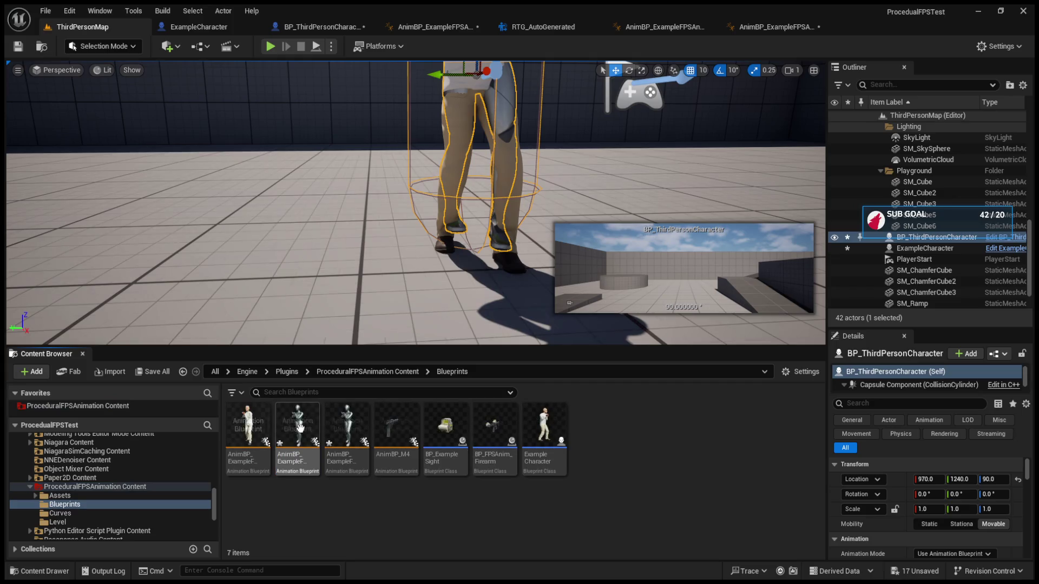
pyautogui.click(339, 429)
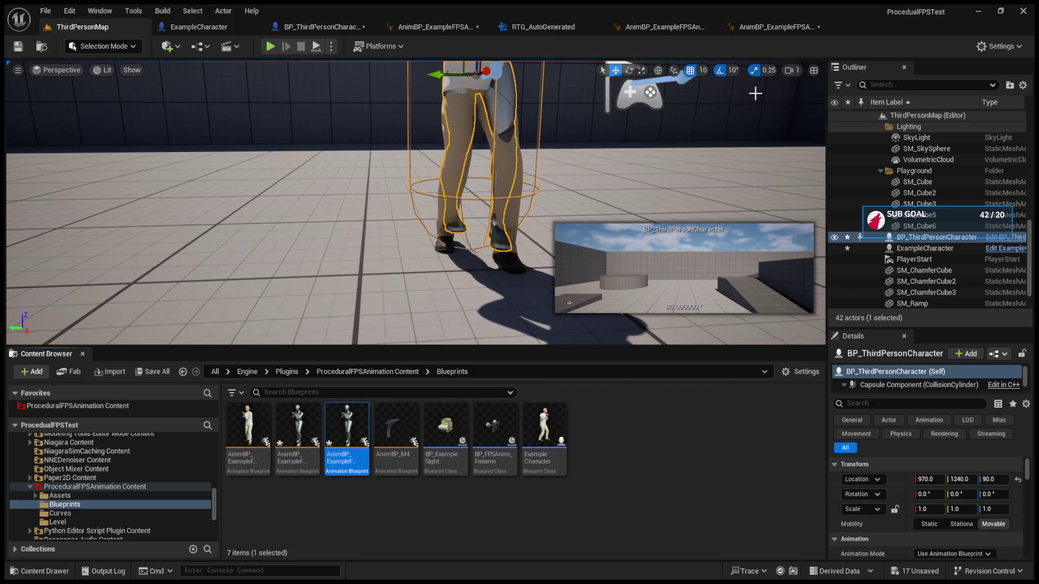
# Inspect the example anim blueprint editors, then return to ThirdPersonMap and pick the first example AnimBP
pyautogui.click(787, 27)
pyautogui.click(661, 28)
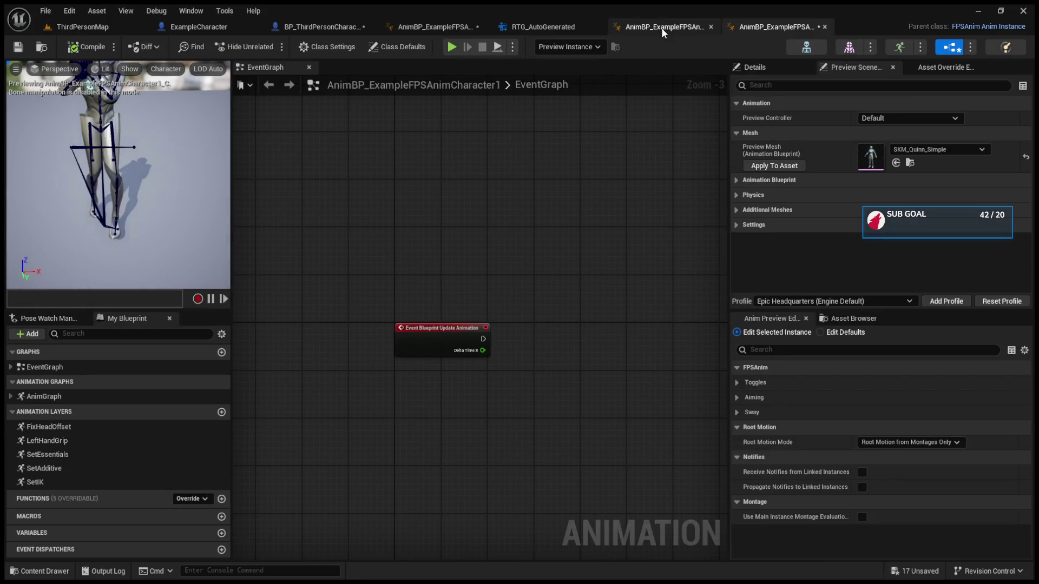
pyautogui.click(757, 27)
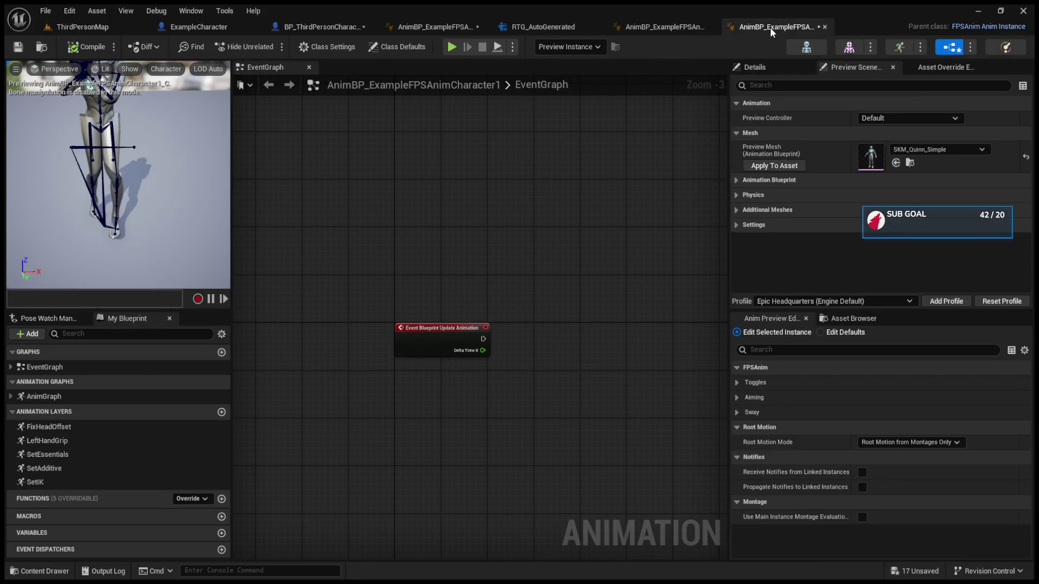
pyautogui.click(125, 27)
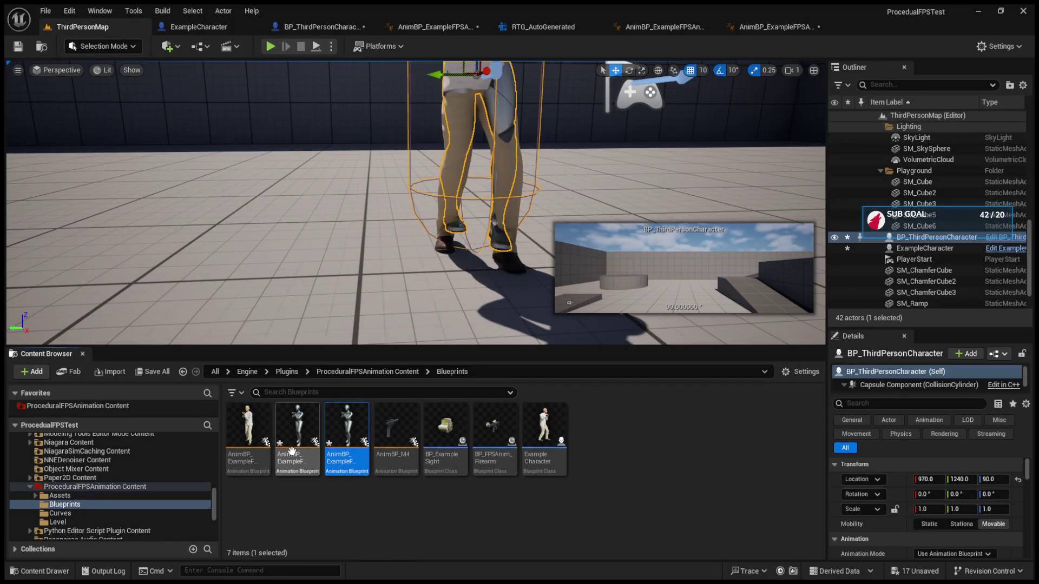
pyautogui.click(249, 436)
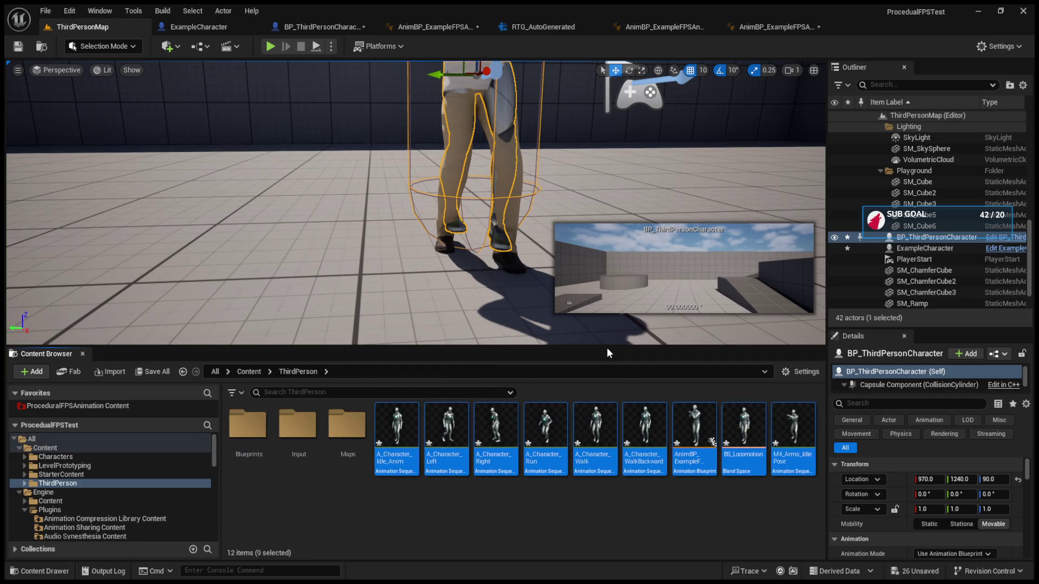
# Rename the ThirdPerson example anim blueprint, removing 'Example' so it begins AnimBP_FPSAnim
pyautogui.click(682, 432)
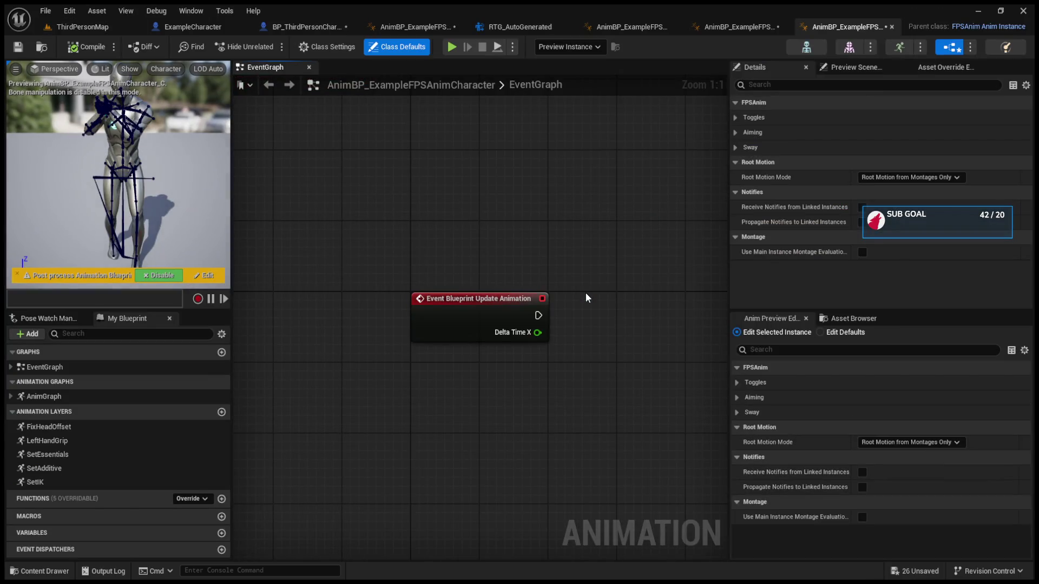
pyautogui.click(81, 26)
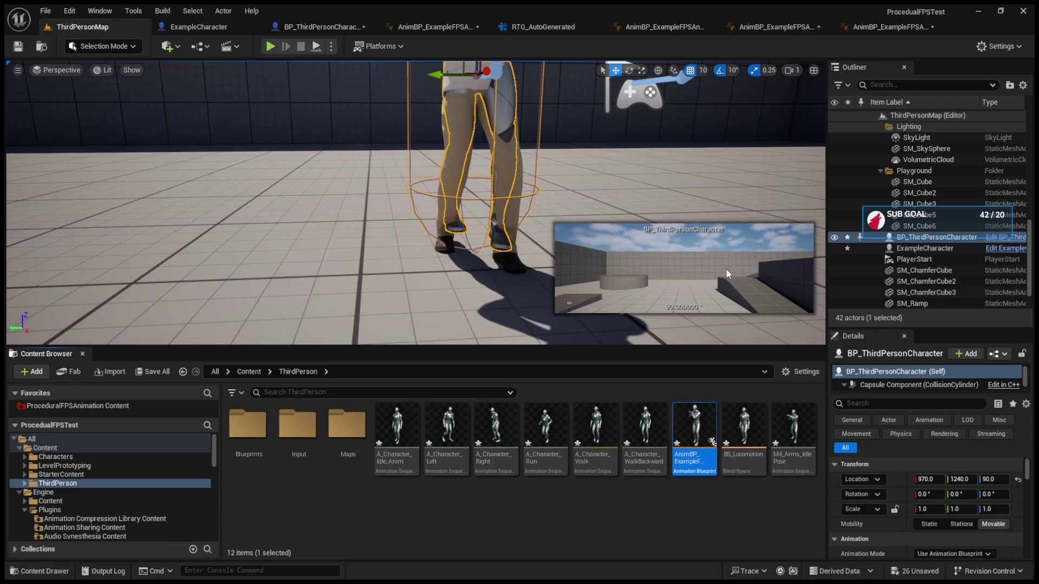
pyautogui.press('F2')
pyautogui.press('End')
pyautogui.press('Left')
pyautogui.press('Left')
pyautogui.press('Left')
pyautogui.press('Left')
pyautogui.press('Left')
pyautogui.press('Left')
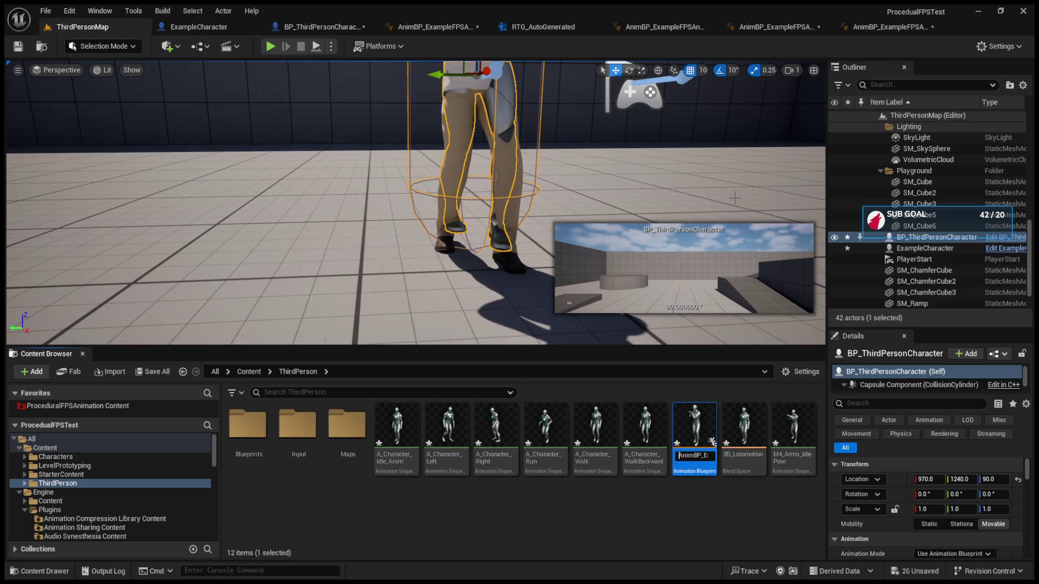
pyautogui.press('Right')
pyautogui.press('Right')
pyautogui.press('Right')
pyautogui.press('Left')
pyautogui.press('Left')
pyautogui.press('Left')
pyautogui.hotkey('shift', 'Home')
pyautogui.press('BackSpace')
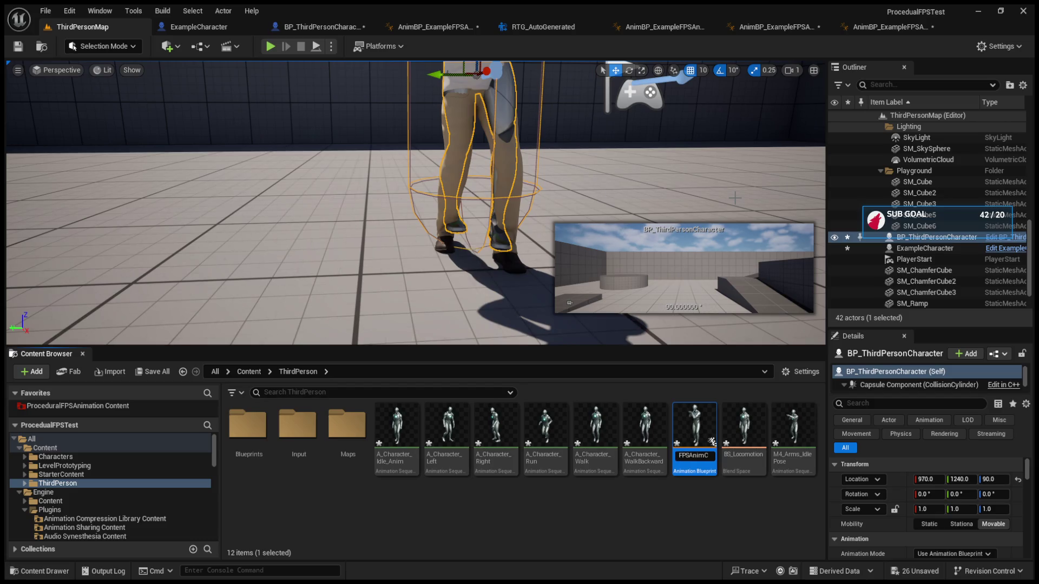
pyautogui.write('Examp')
pyautogui.press('BackSpace')
pyautogui.press('Return')
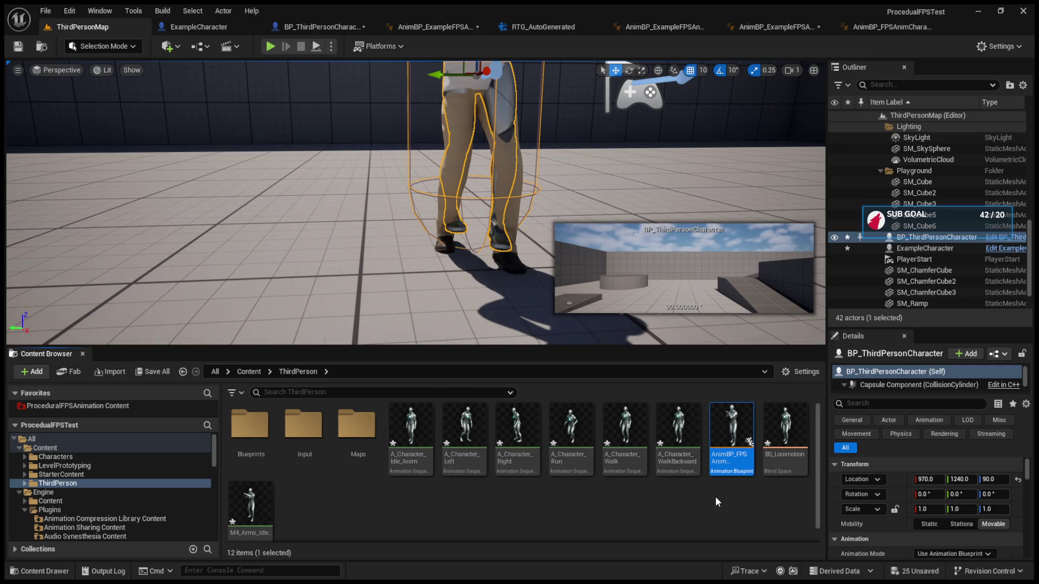
# Compile BP_ThirdPersonCharacter with the AnimBP_FPSAnim anim class and play ThirdPersonMap
pyautogui.click(351, 26)
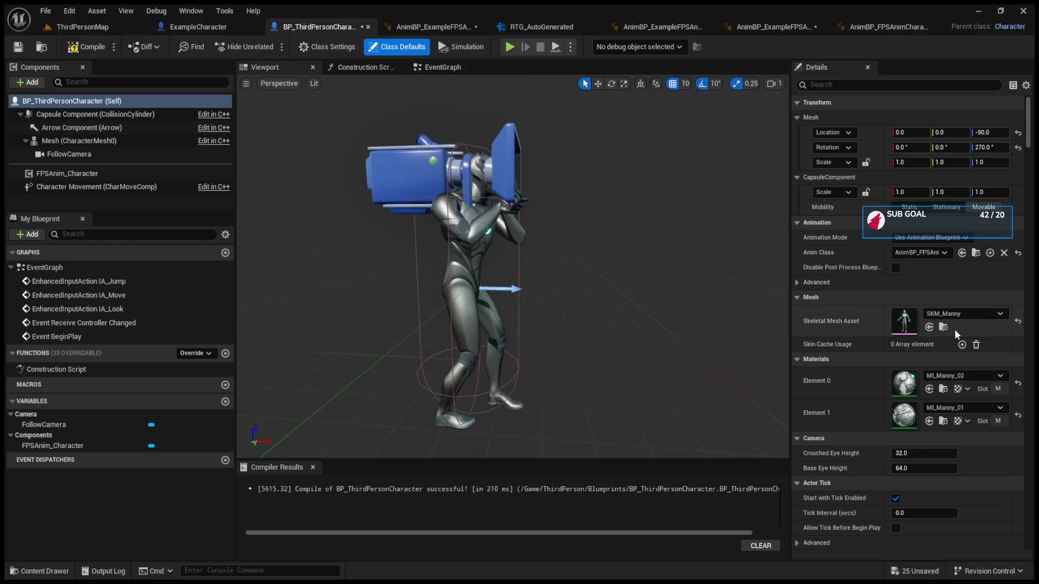
pyautogui.click(87, 46)
pyautogui.click(85, 29)
pyautogui.click(271, 46)
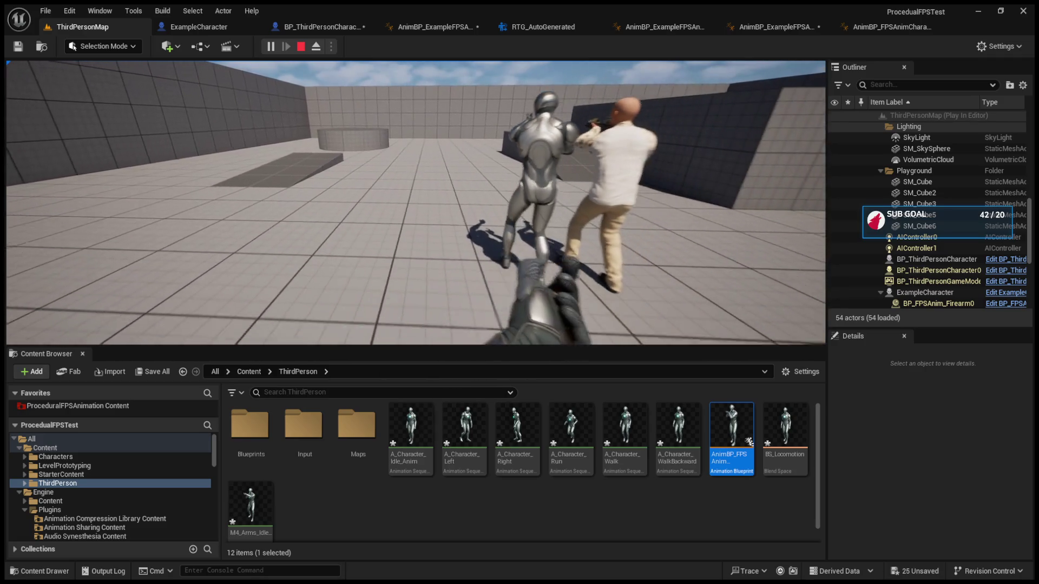
# Eject with F8 to view Manny, stop the play session, and show the RTG_AutoGenerated retargeter
pyautogui.press('F8')
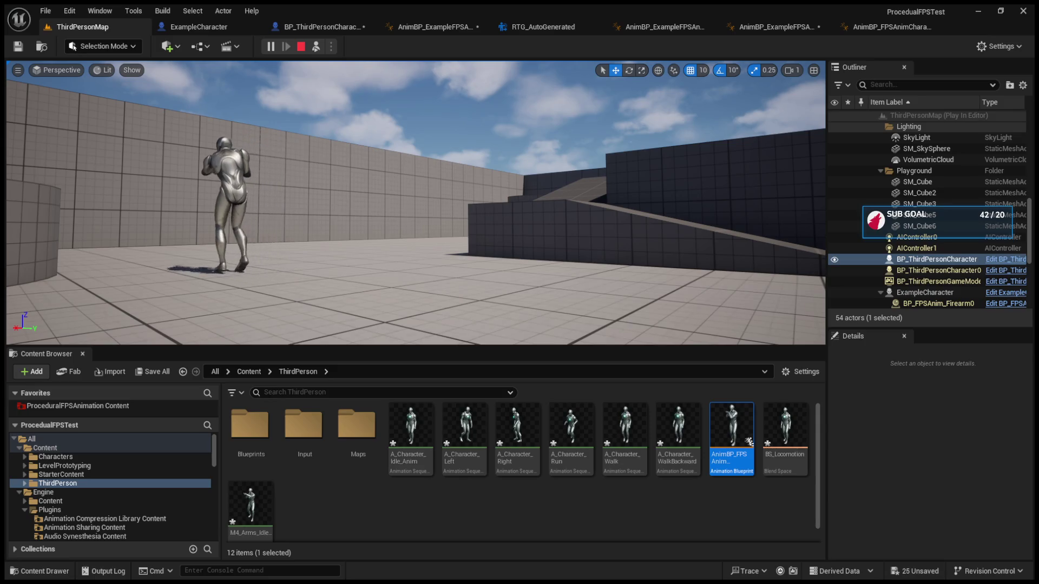
pyautogui.press('Escape')
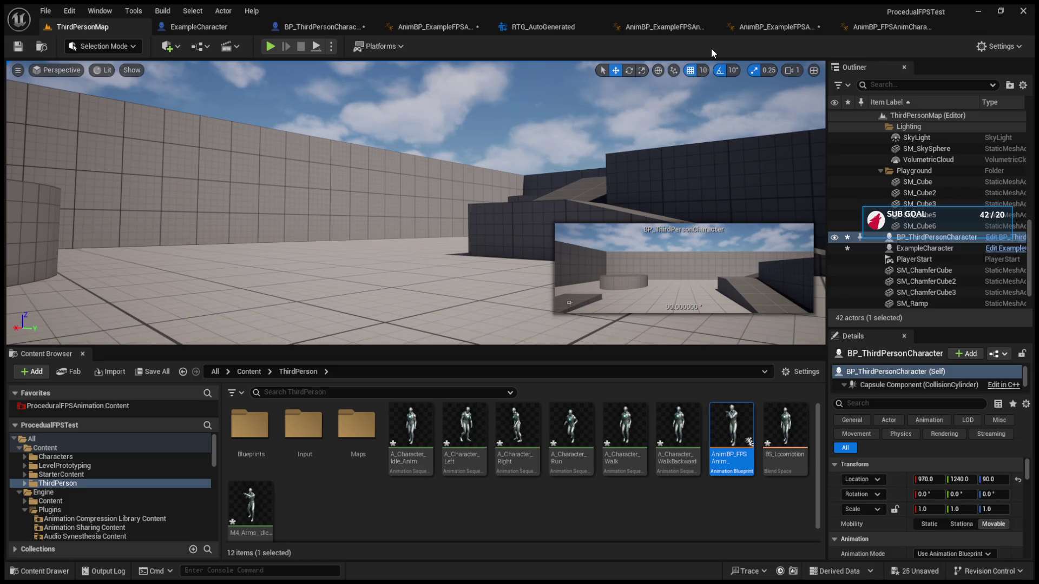
pyautogui.click(551, 24)
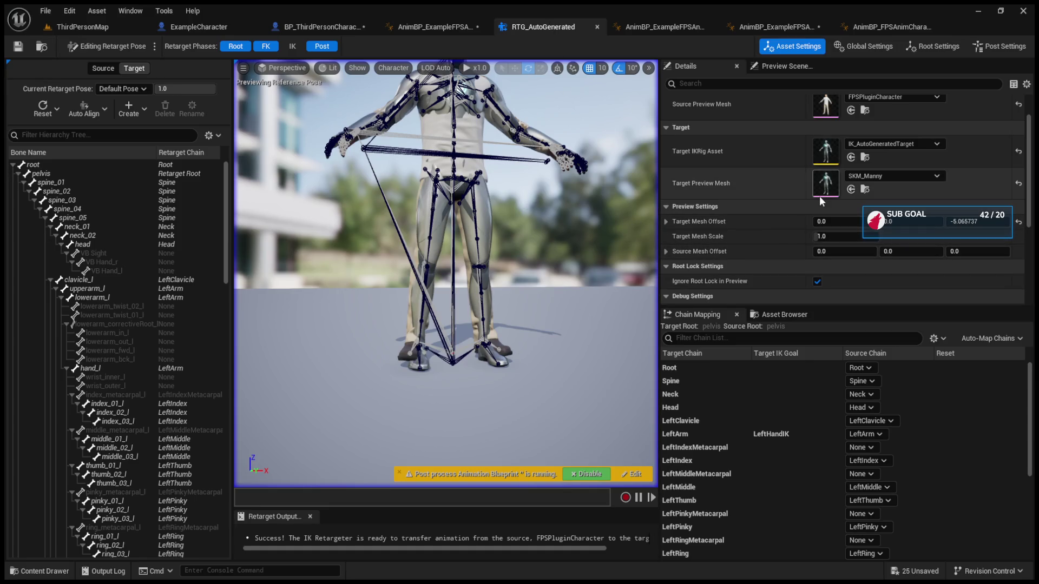
# Lower the retargeter's Source Mesh Offset Z to about -4.08
pyautogui.moveTo(974, 251)
pyautogui.mouseDown()
pyautogui.moveTo(950, 251)
pyautogui.moveTo(966, 251)
pyautogui.mouseUp()
pyautogui.click(966, 252)
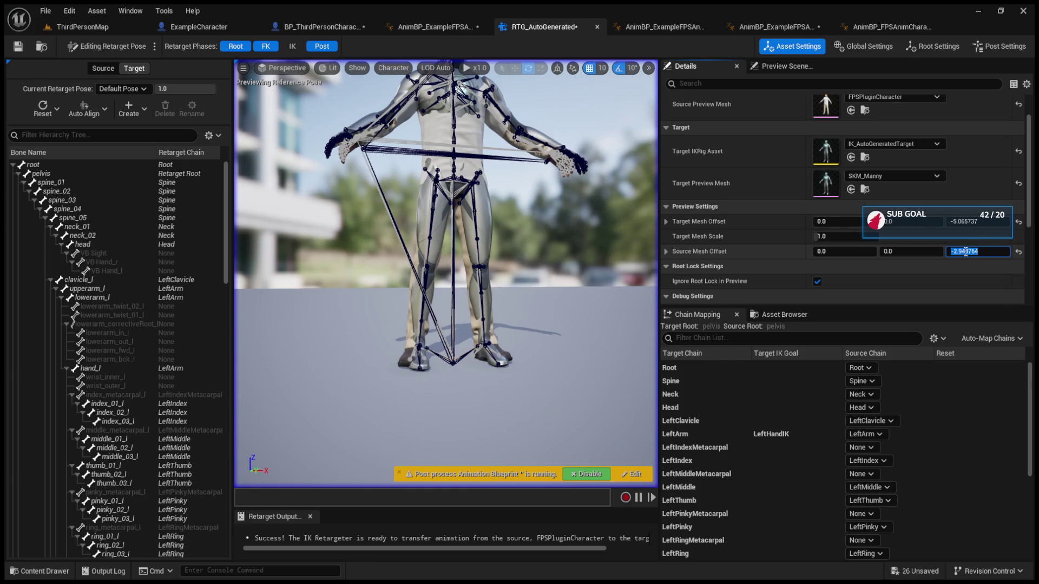
pyautogui.click(966, 267)
pyautogui.moveTo(969, 251); pyautogui.dragTo(959, 251)
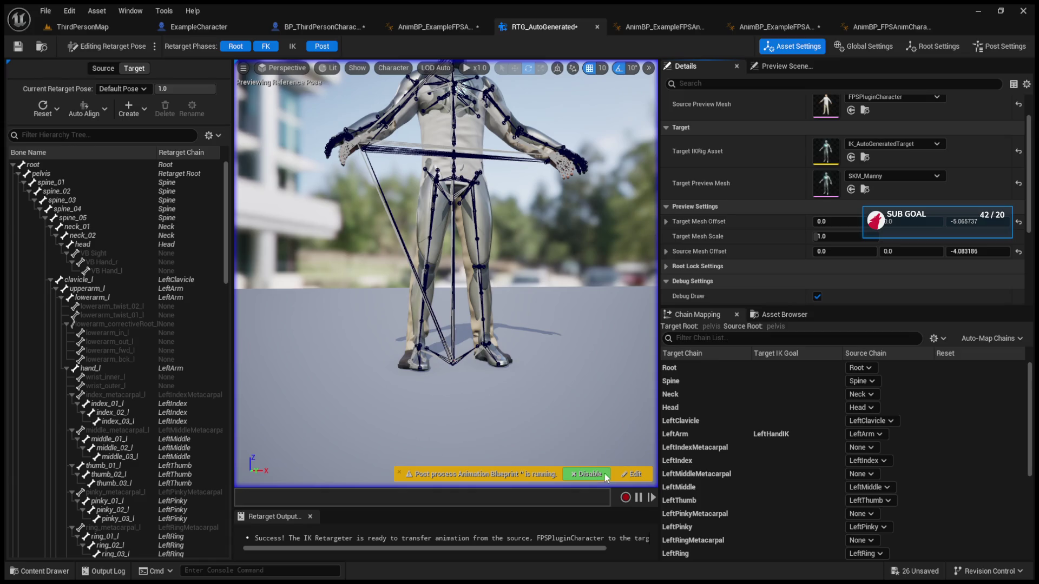
# Preview the retargeted walk, reload, idle pose, run, right and left animations, then open the child AnimBP
pyautogui.click(784, 314)
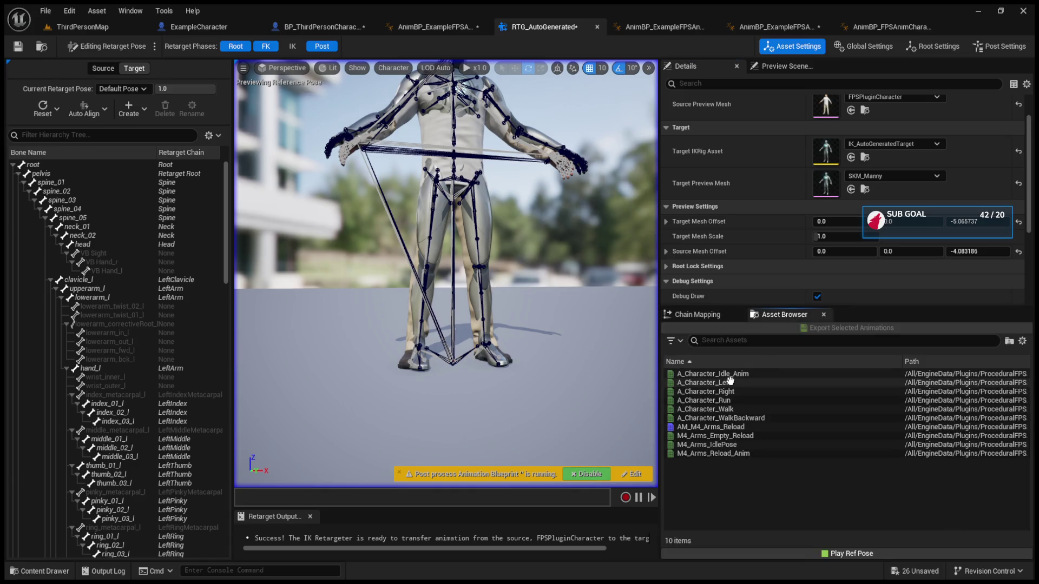
pyautogui.click(735, 409)
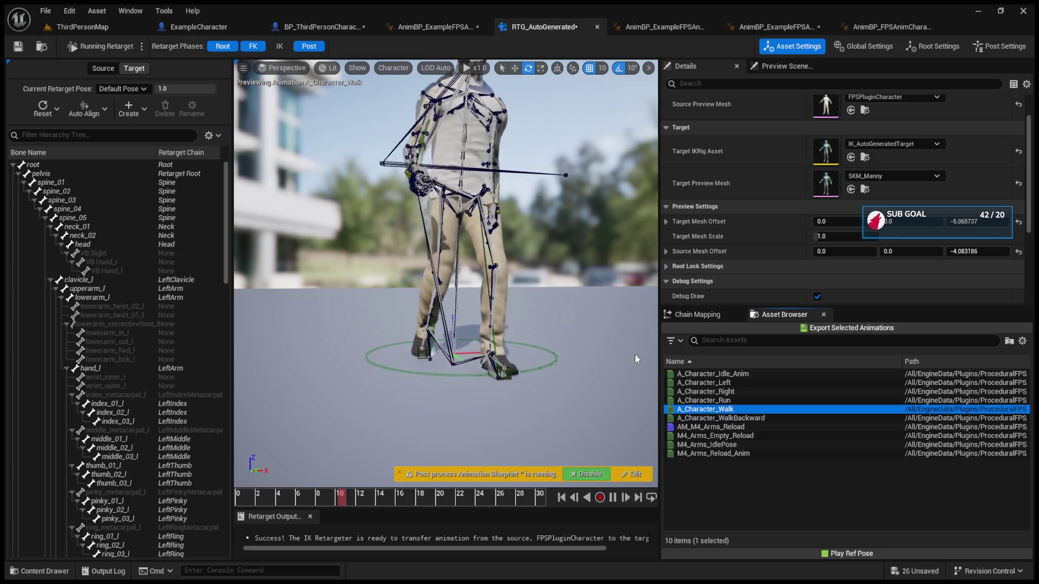
pyautogui.click(715, 435)
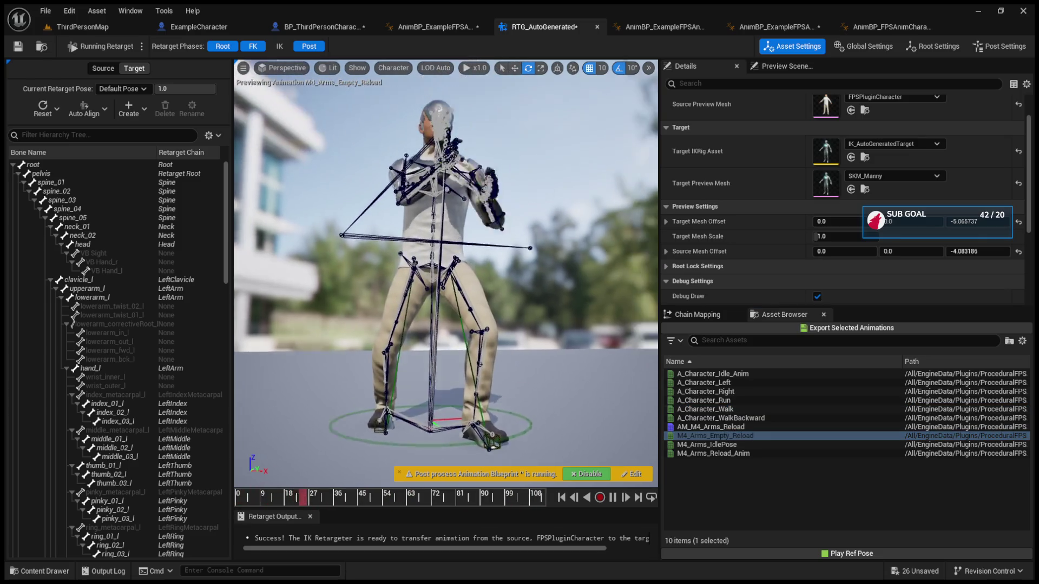
pyautogui.click(714, 445)
pyautogui.click(714, 445)
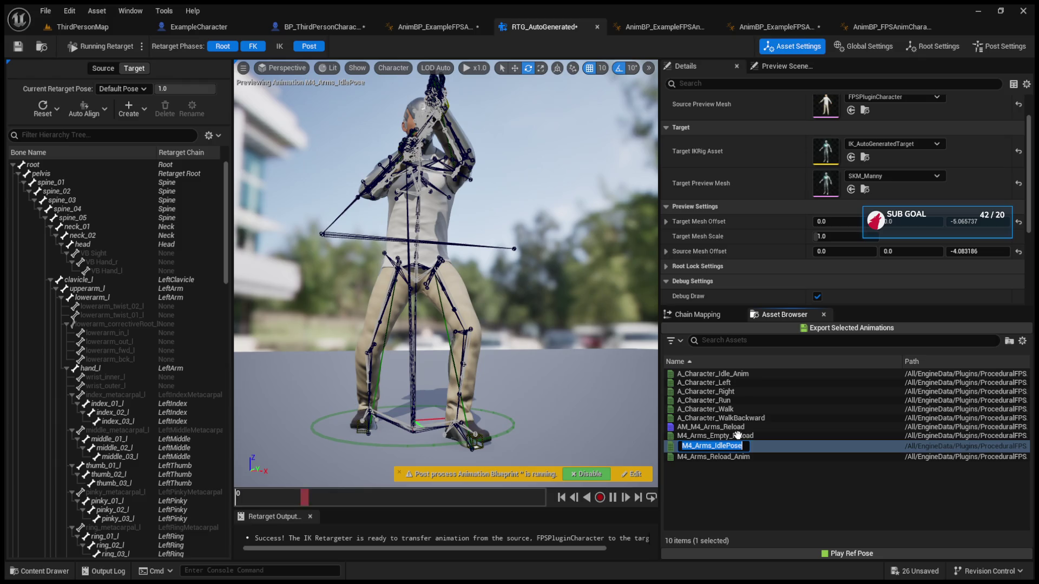
pyautogui.click(738, 436)
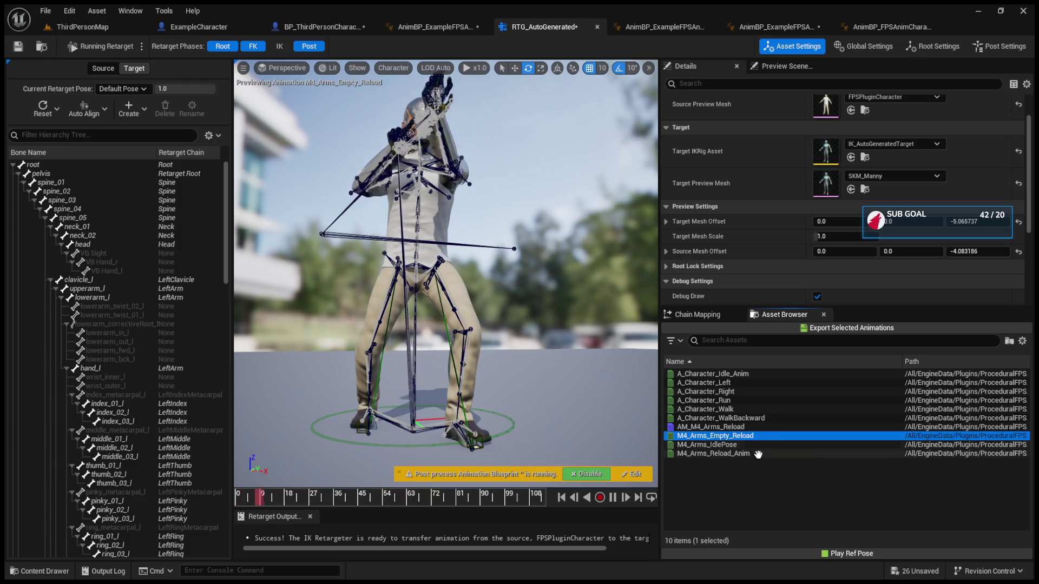
pyautogui.click(753, 409)
pyautogui.click(751, 401)
pyautogui.click(748, 391)
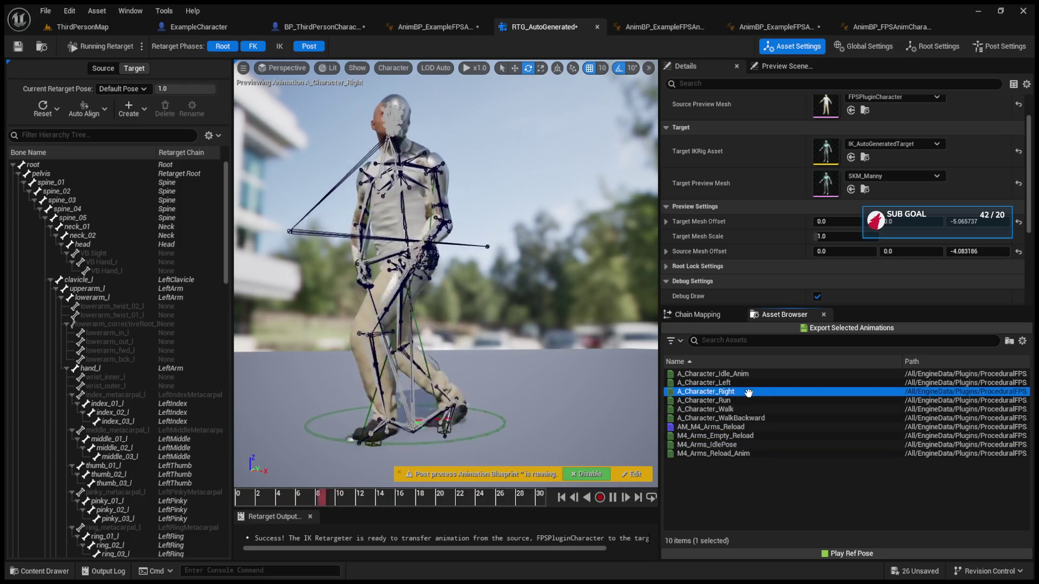
pyautogui.click(745, 384)
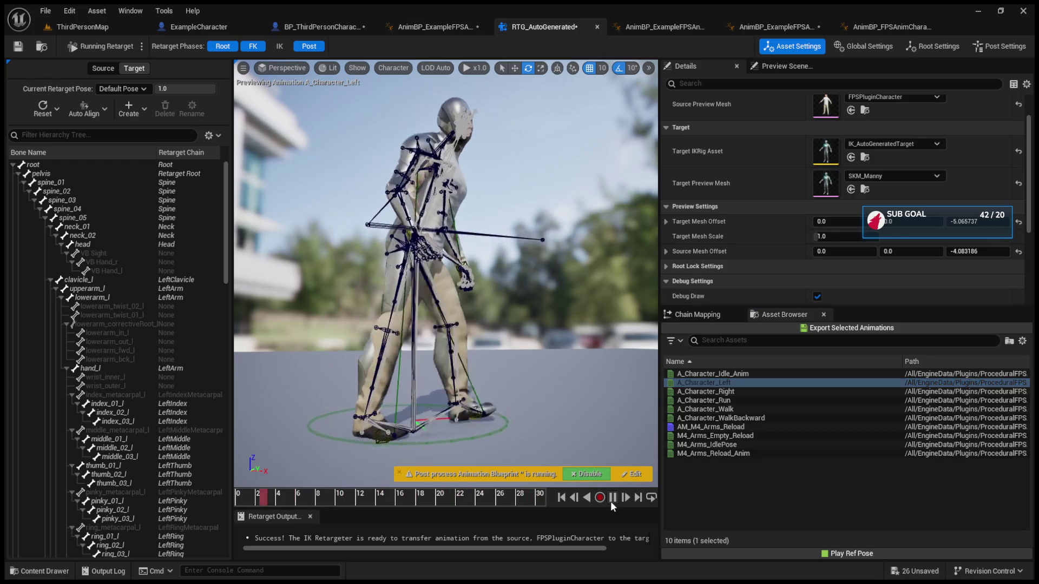
pyautogui.click(431, 30)
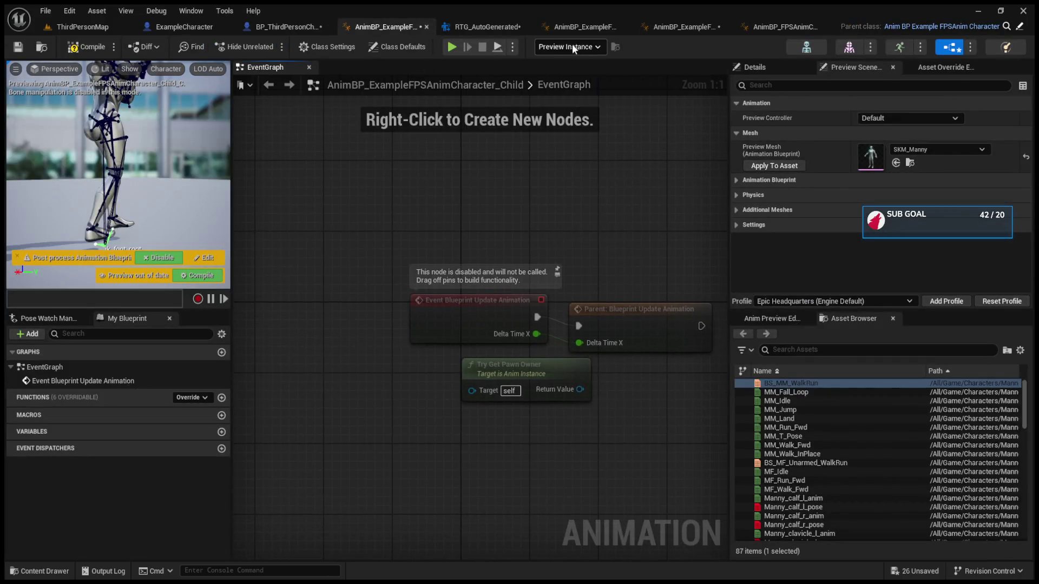
# Inspect the example AnimBP's AnimGraph, drilling into the M4 state machine and back
pyautogui.click(582, 28)
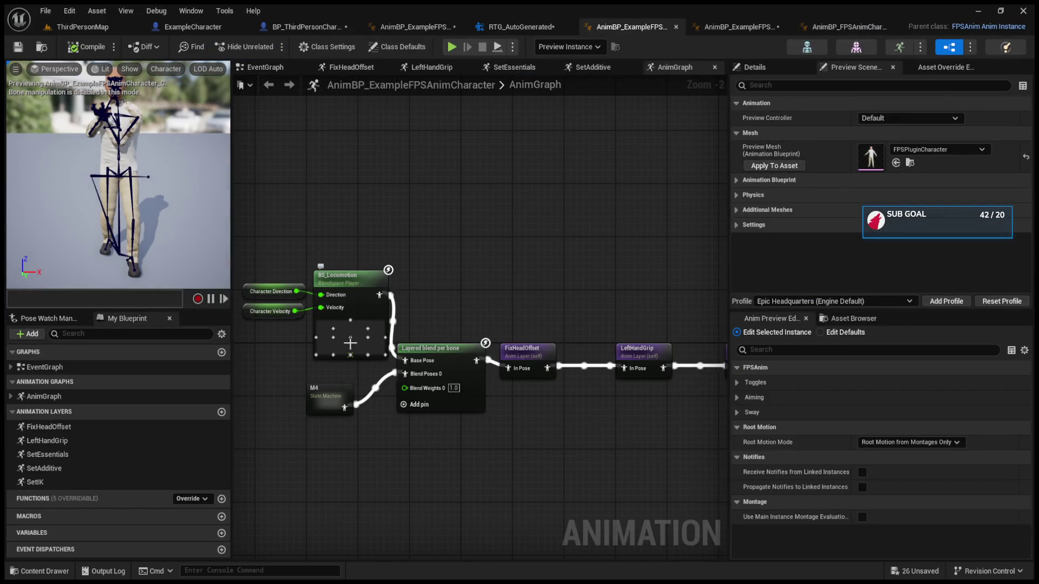
pyautogui.moveTo(446, 287); pyautogui.dragTo(506, 269)
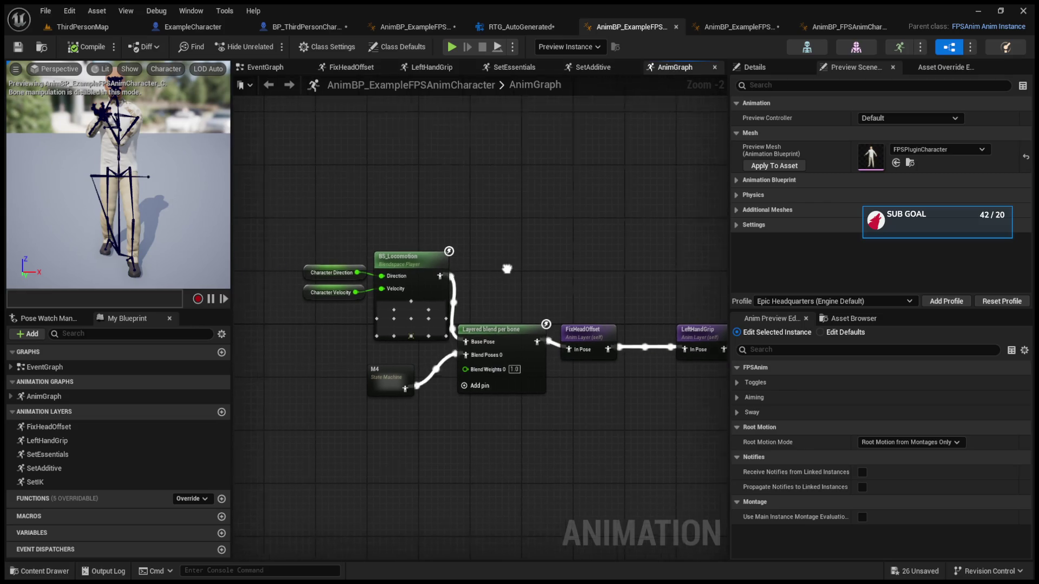
pyautogui.doubleClick(398, 398)
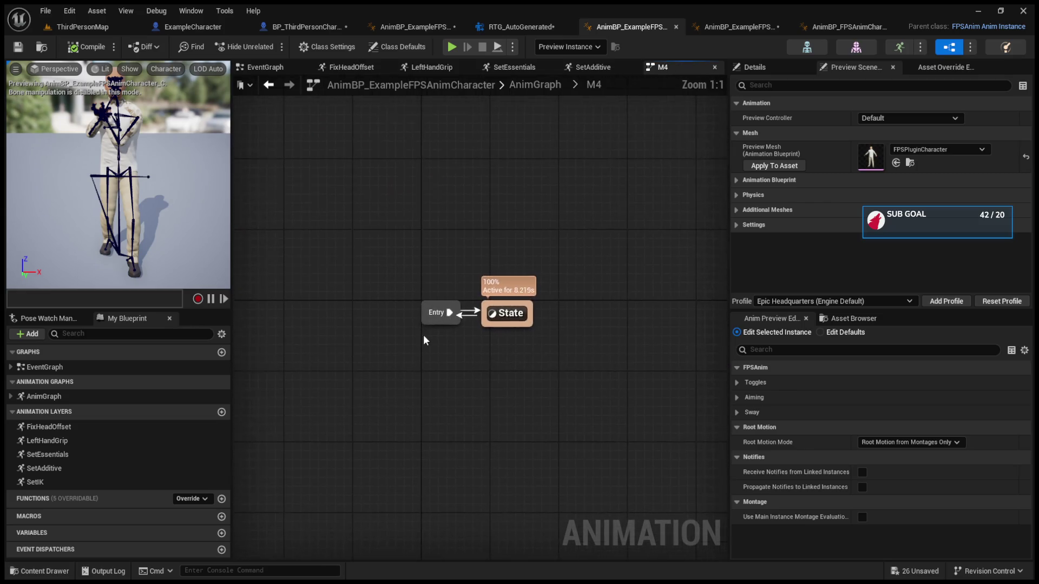
pyautogui.doubleClick(507, 314)
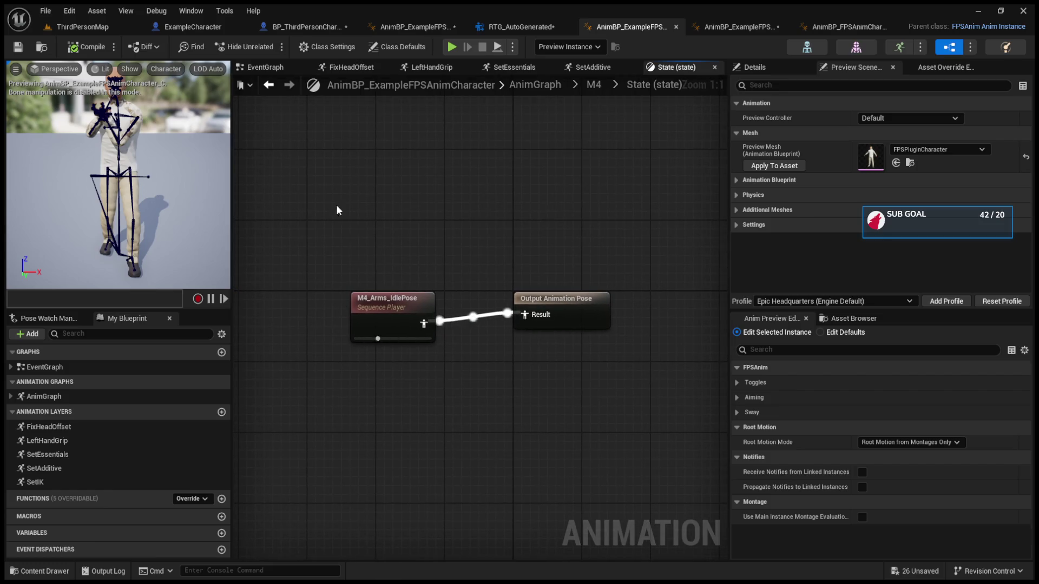
pyautogui.click(594, 85)
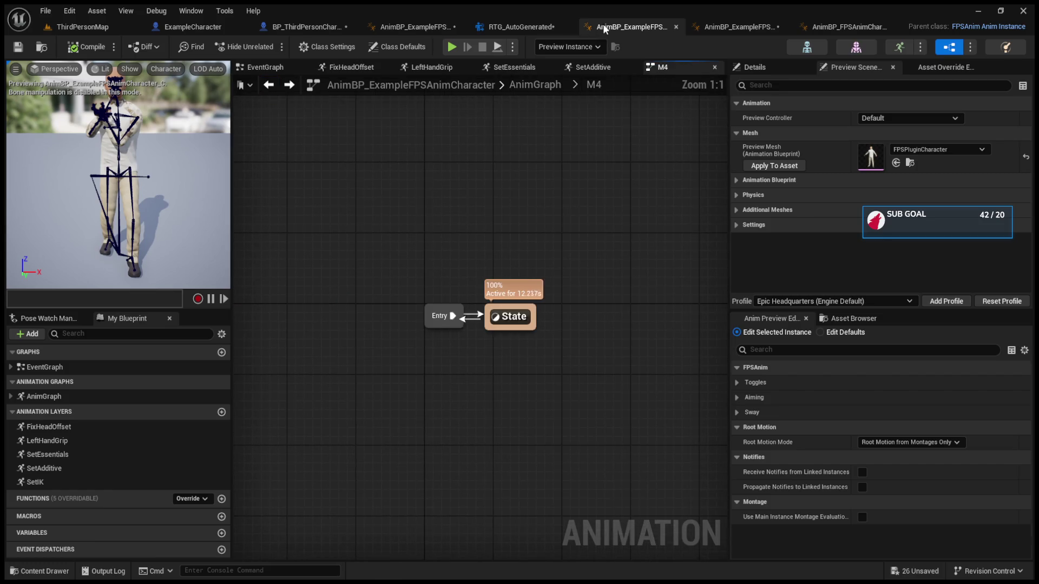
# Close the other example FPS anim blueprint, then play the level and eject to view Manny
pyautogui.click(739, 26)
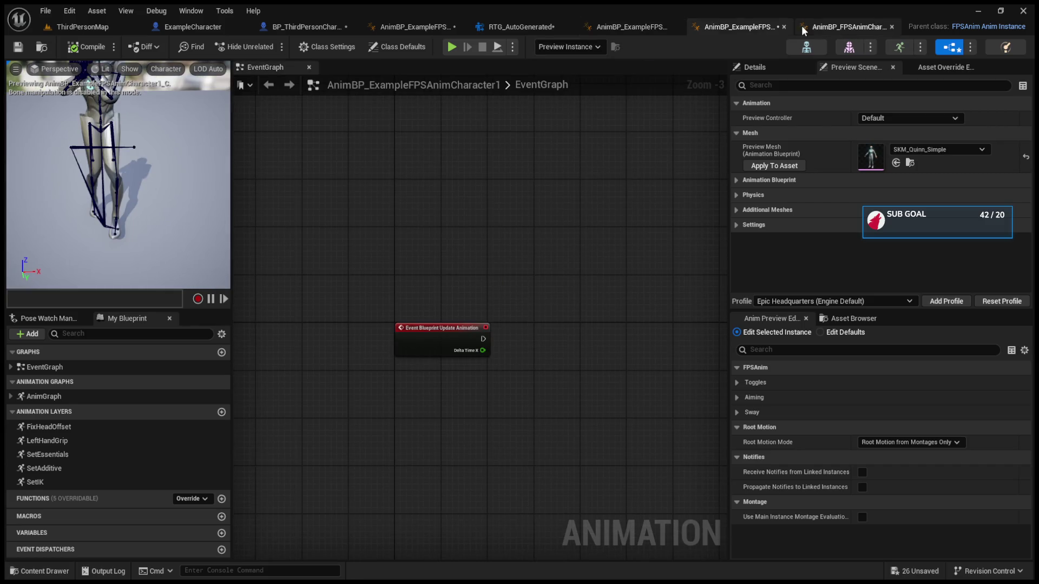
pyautogui.click(784, 26)
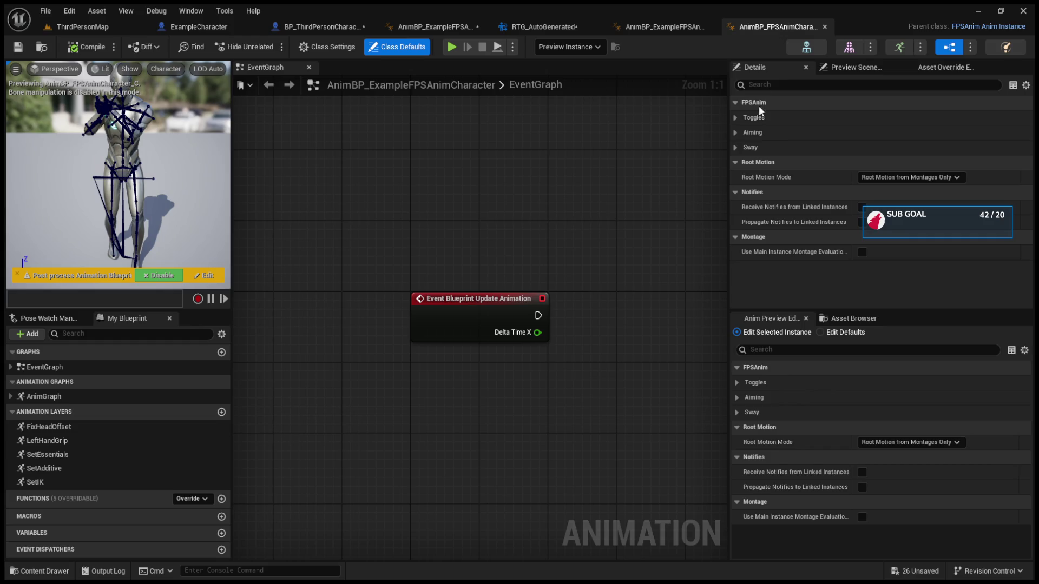
pyautogui.hotkey('alt', 'p')
pyautogui.press('F8')
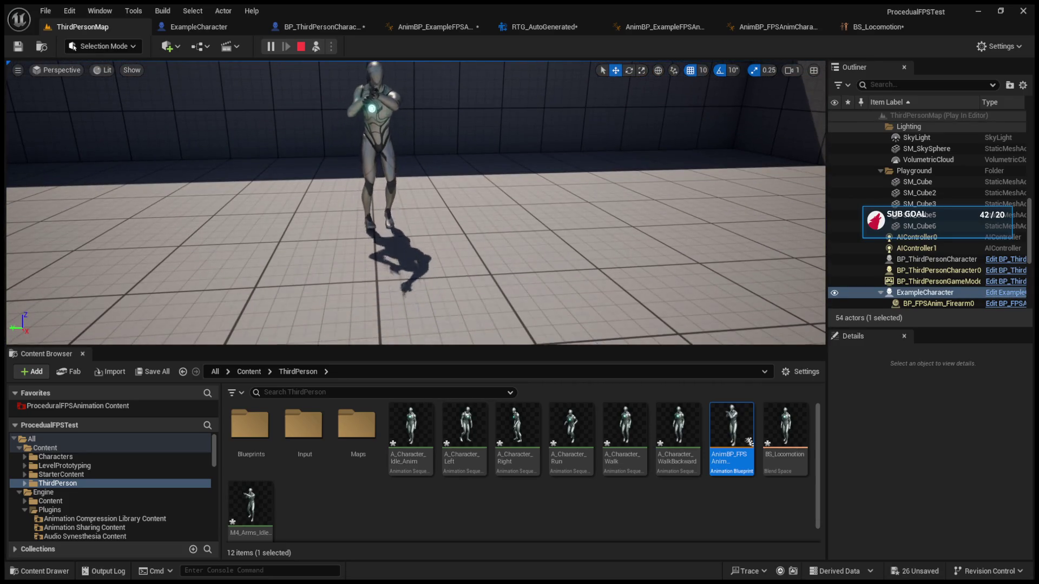
# Stop the play session and bring up the ExampleCharacter blueprint, closing the compiler results panel
pyautogui.press('Escape')
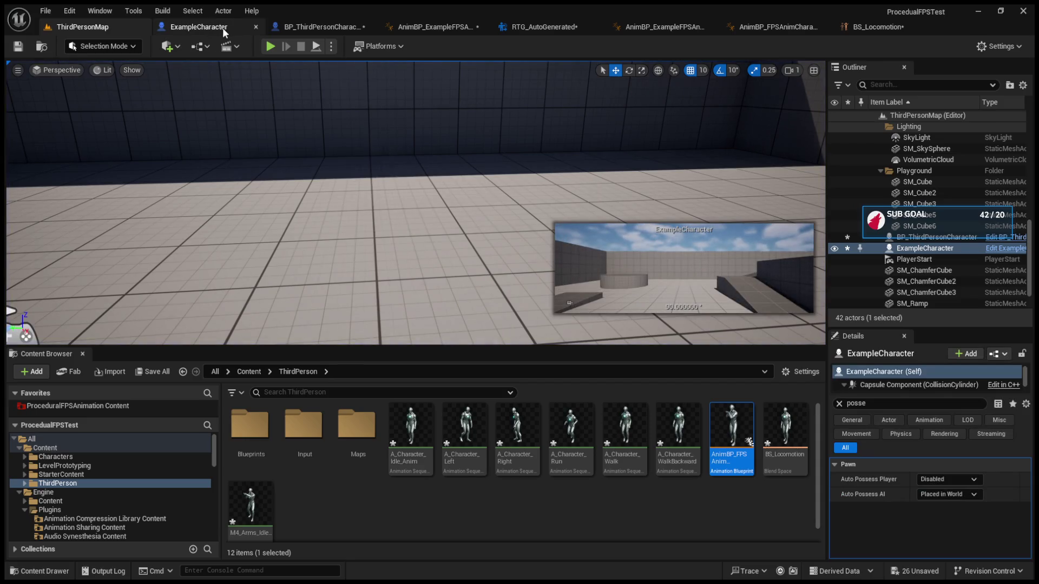
pyautogui.click(317, 33)
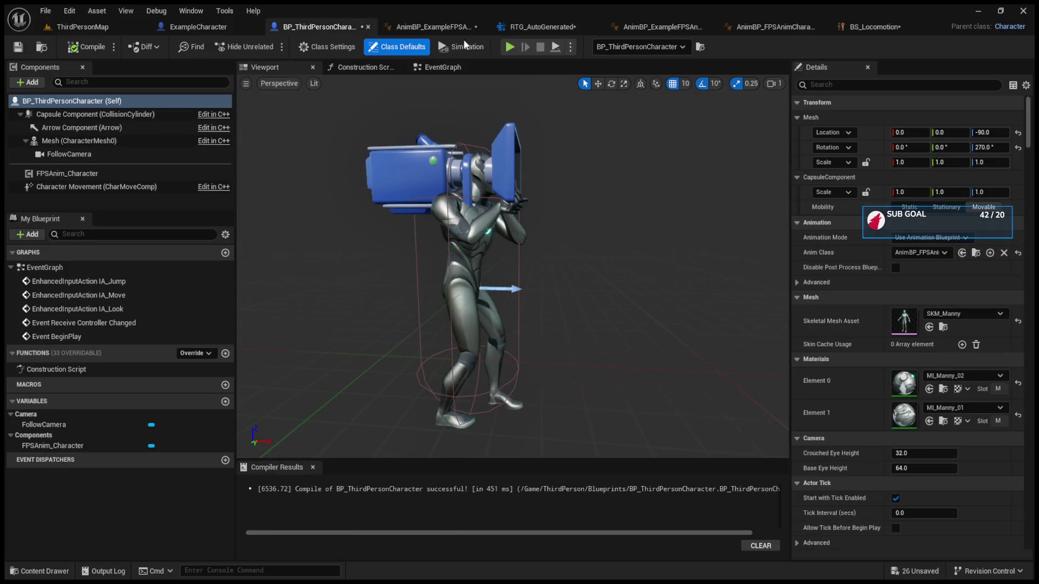
pyautogui.click(541, 27)
pyautogui.click(200, 26)
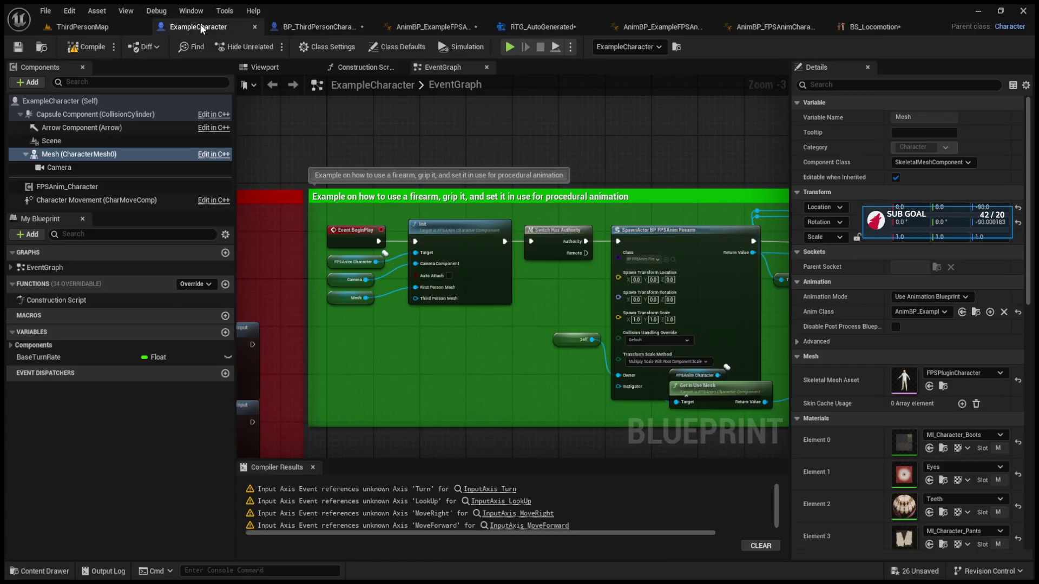
pyautogui.moveTo(364, 147); pyautogui.dragTo(507, 165)
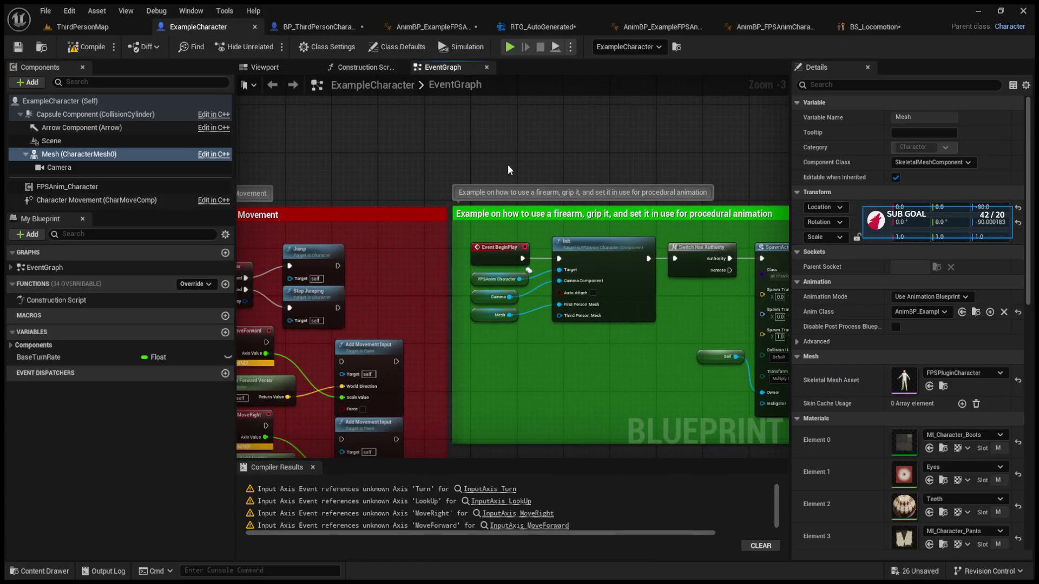
pyautogui.click(313, 467)
# Select the FPSAnim_Character component and expand its Animation settings to read the values
pyautogui.click(105, 167)
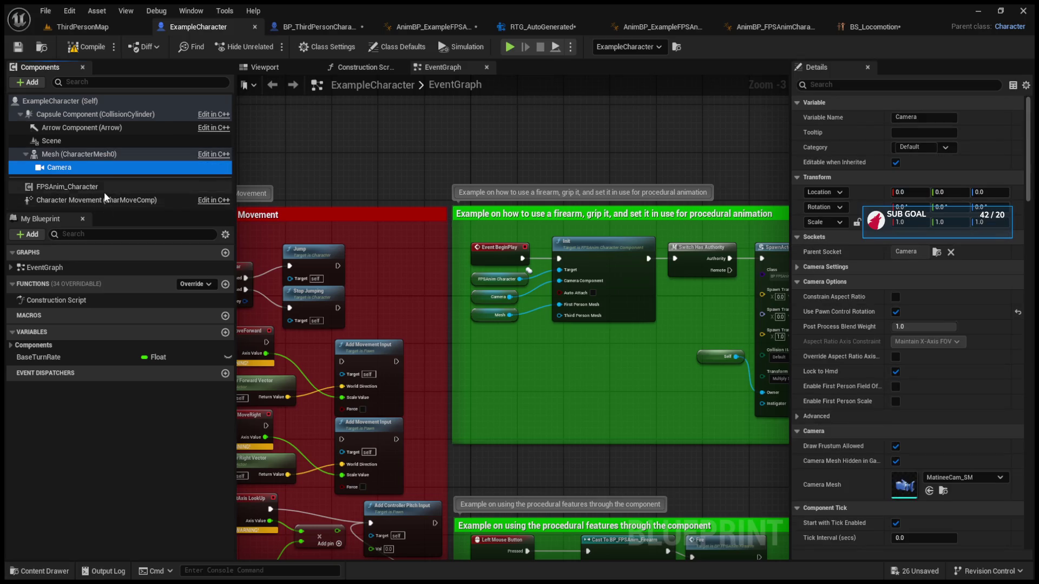
pyautogui.click(104, 190)
pyautogui.scroll(-2, 868, 324)
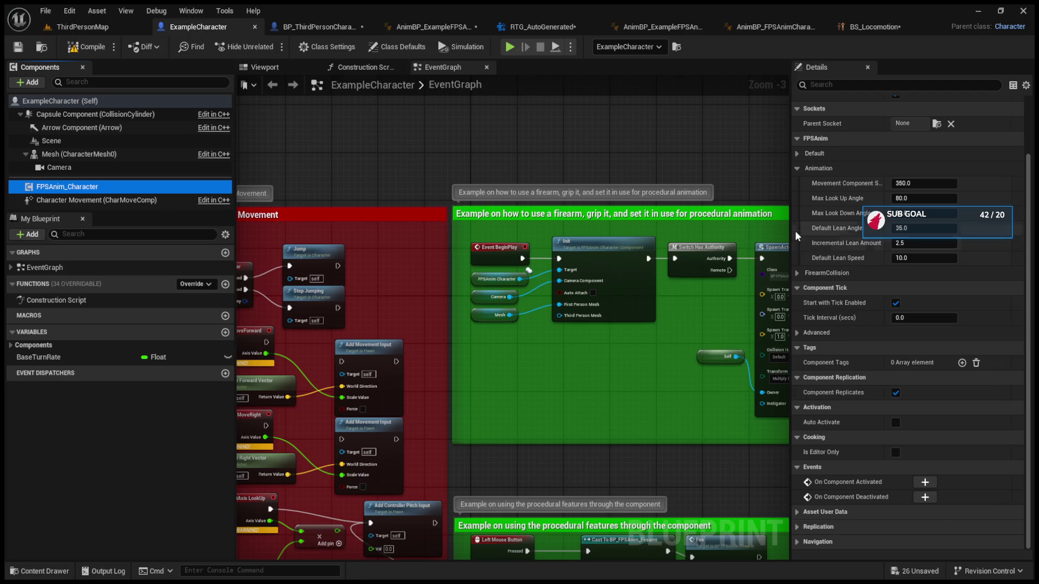
pyautogui.click(798, 168)
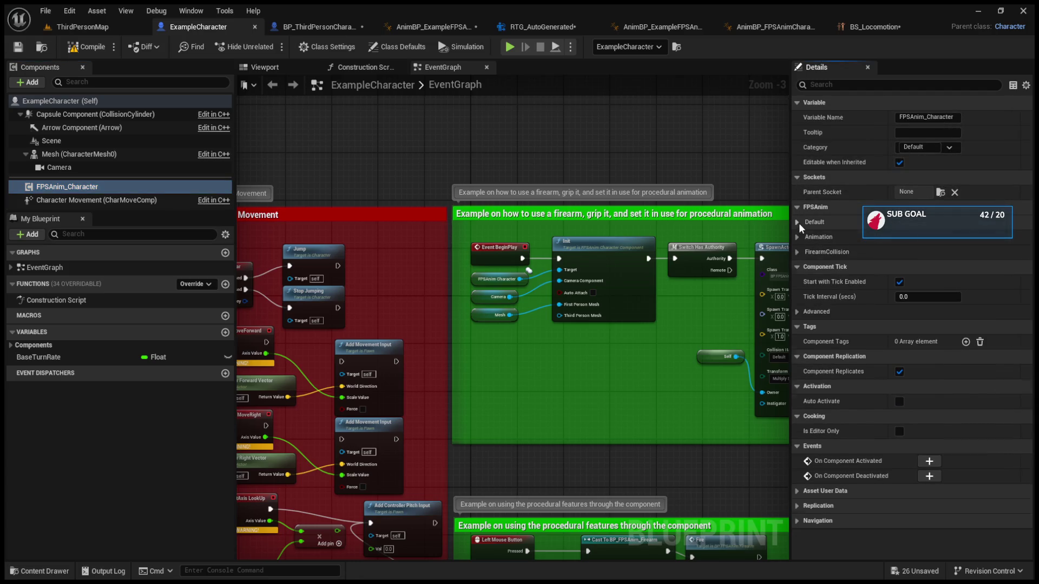
pyautogui.click(797, 237)
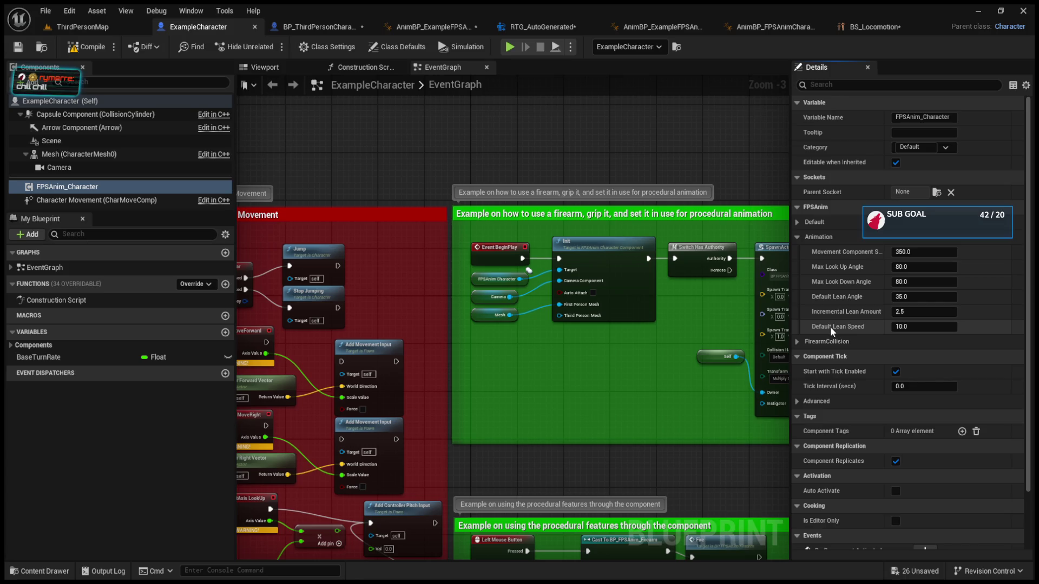
pyautogui.scroll(-3, 942, 453)
pyautogui.scroll(3, 942, 453)
pyautogui.click(113, 102)
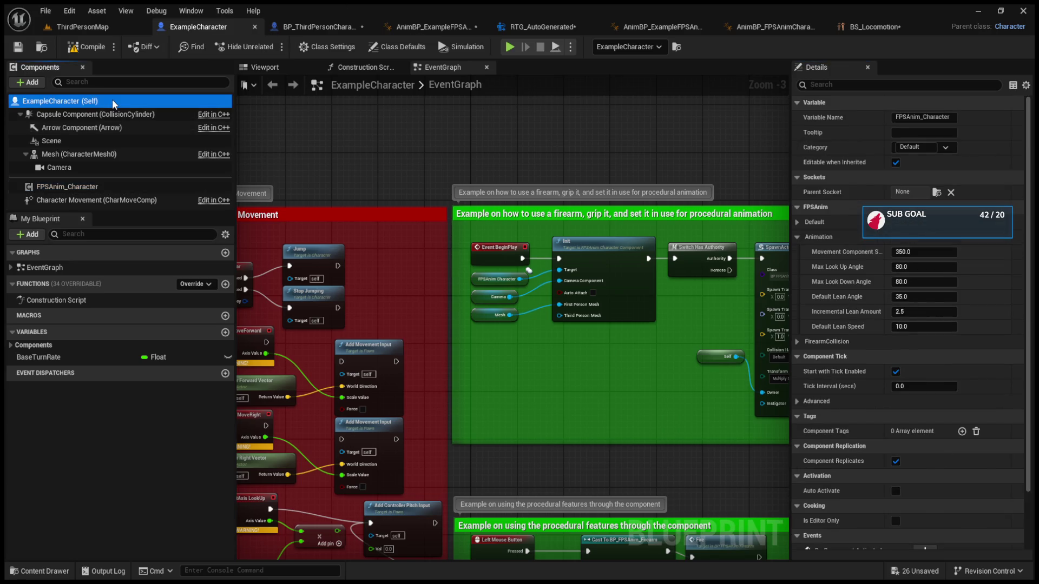
# Scroll through ExampleCharacter's class defaults, from mesh and clothing down to Base Turn Rate 0.6 and replication
pyautogui.scroll(-3, 855, 310)
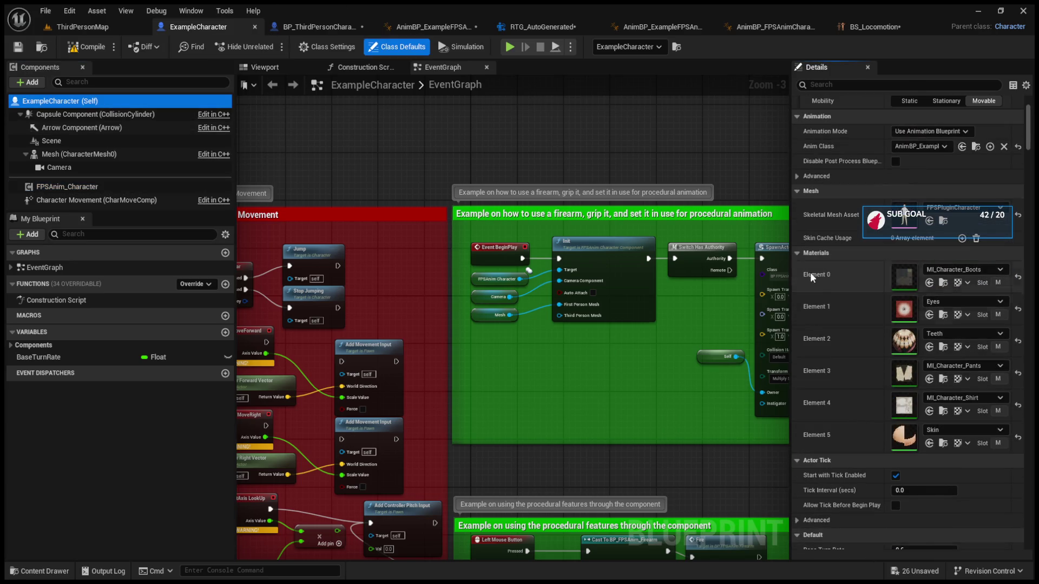
pyautogui.click(795, 177)
pyautogui.click(795, 177)
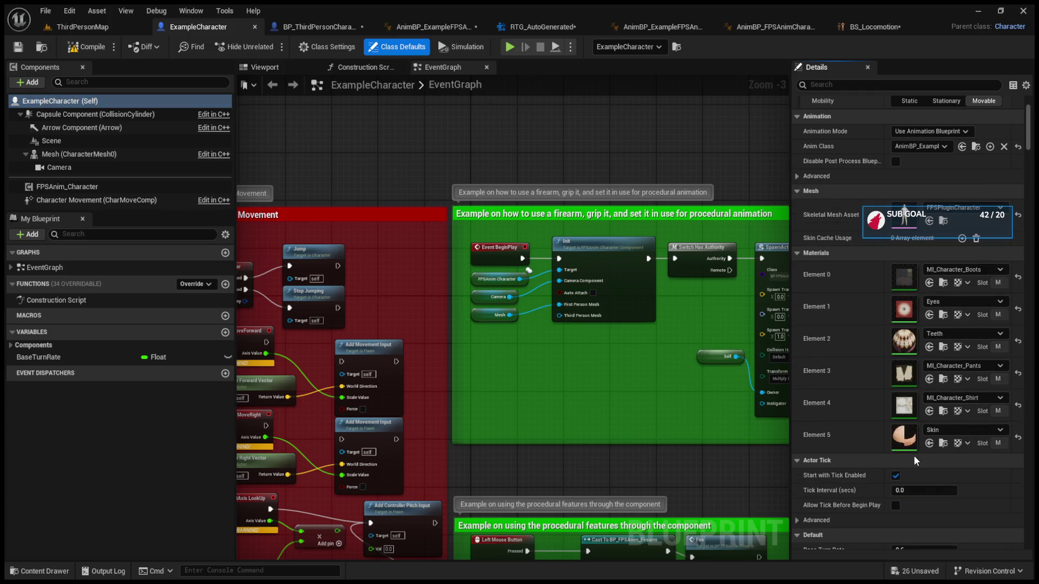
pyautogui.scroll(-8, 915, 460)
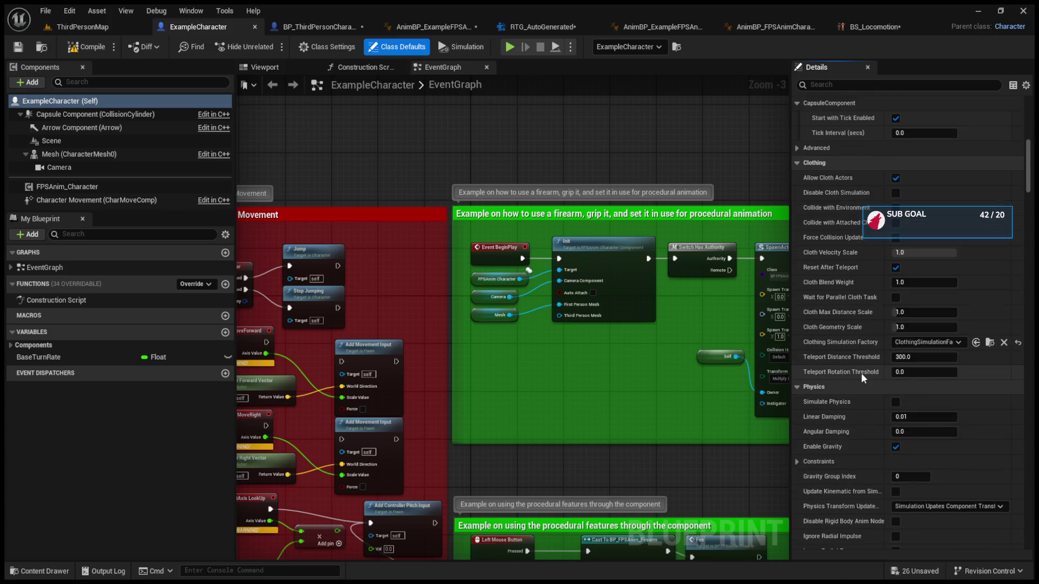
pyautogui.scroll(6, 862, 372)
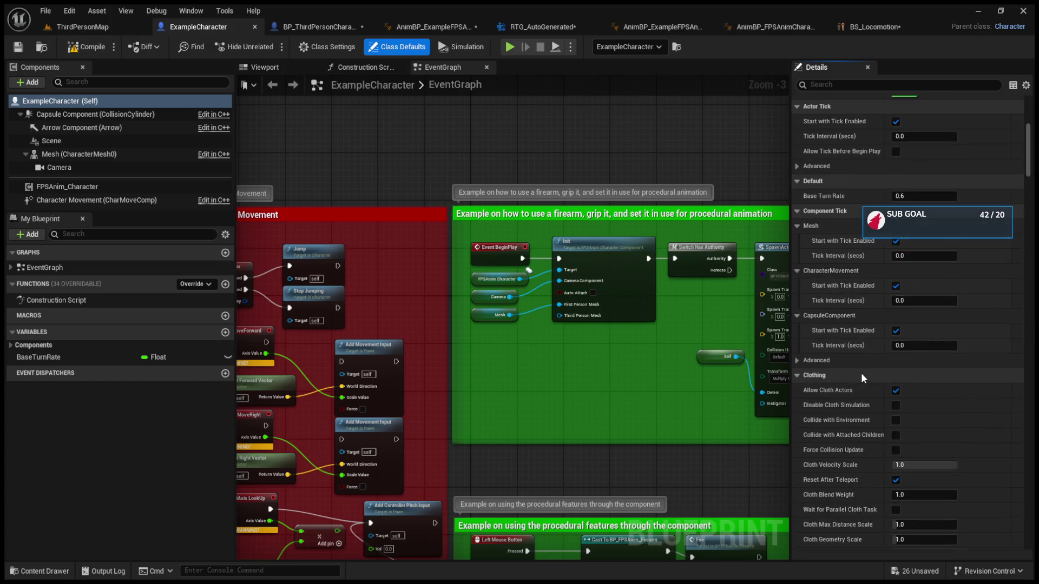
pyautogui.scroll(-10, 861, 372)
pyautogui.scroll(-15, 861, 372)
pyautogui.scroll(-10, 865, 358)
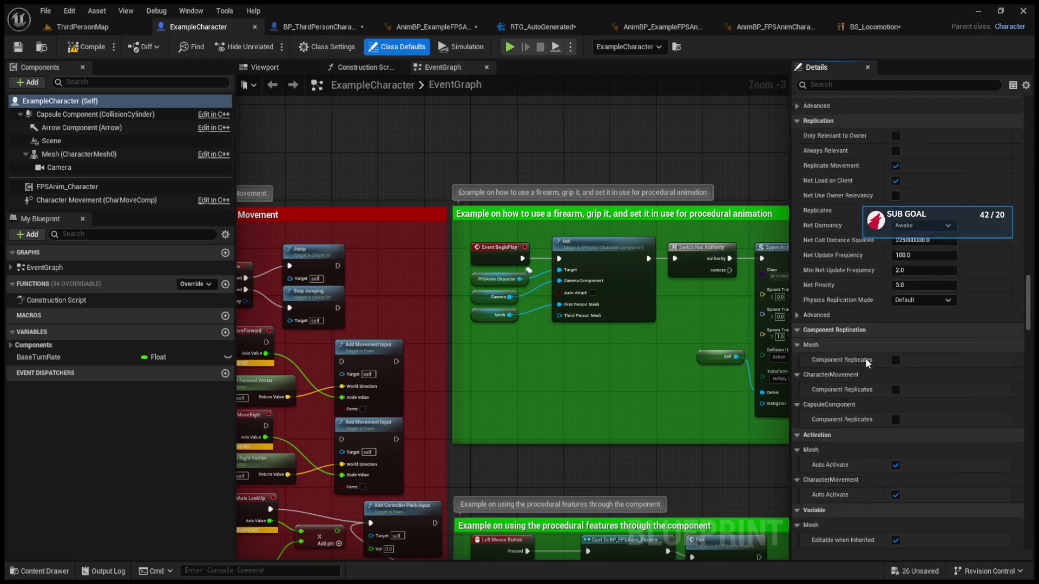
# Select ExampleCharacter's Character Movement component and scroll through its settings
pyautogui.click(97, 200)
pyautogui.scroll(-15, 852, 341)
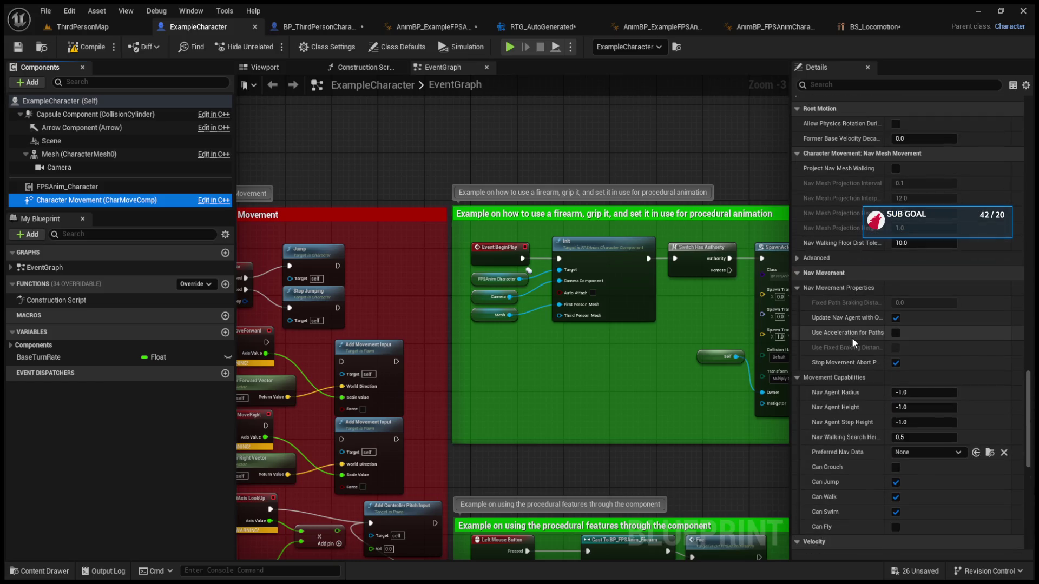
pyautogui.scroll(5, 847, 426)
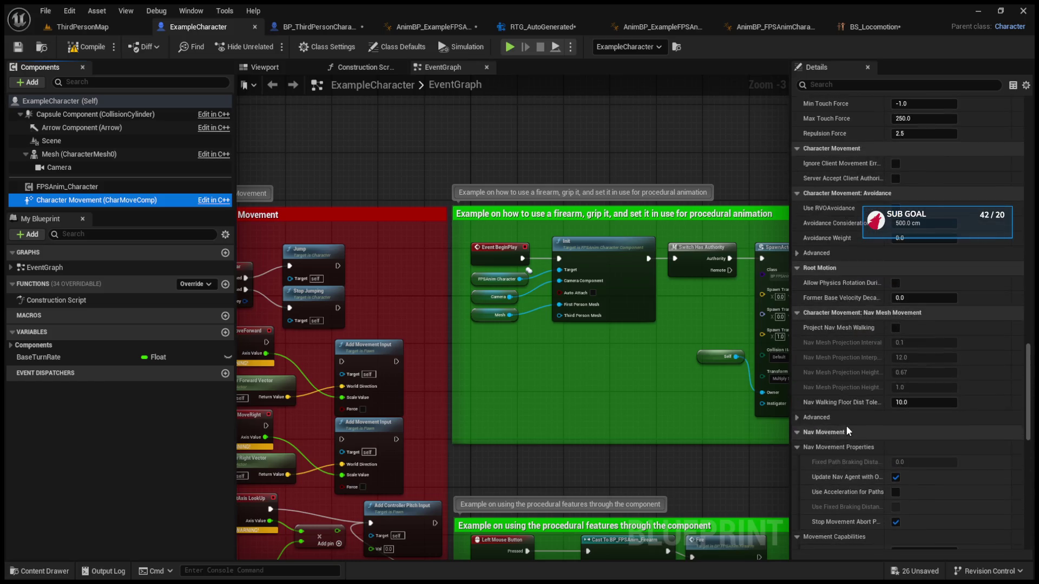
pyautogui.scroll(6, 846, 426)
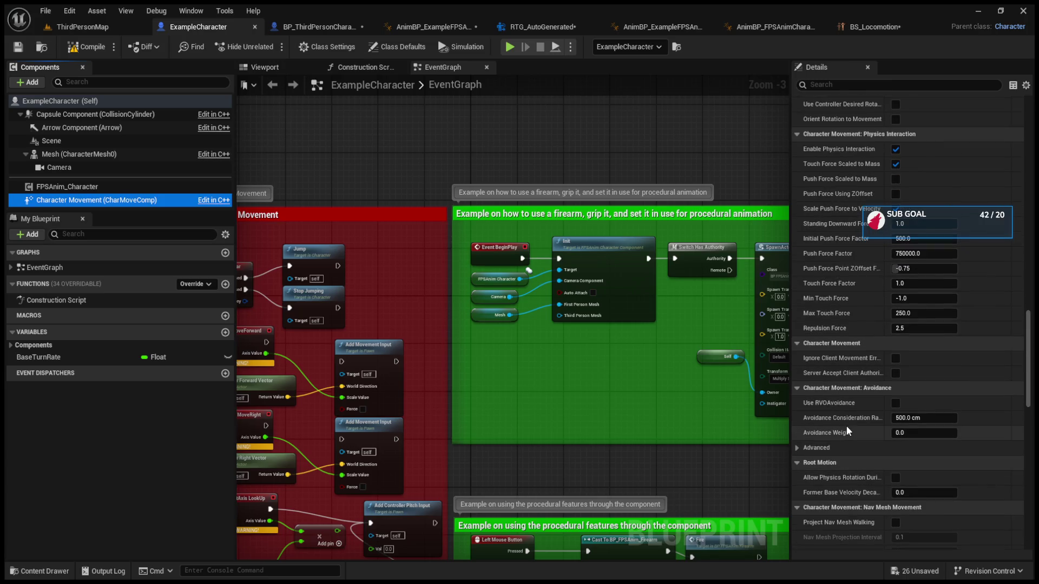
pyautogui.scroll(2, 833, 231)
pyautogui.scroll(4, 835, 234)
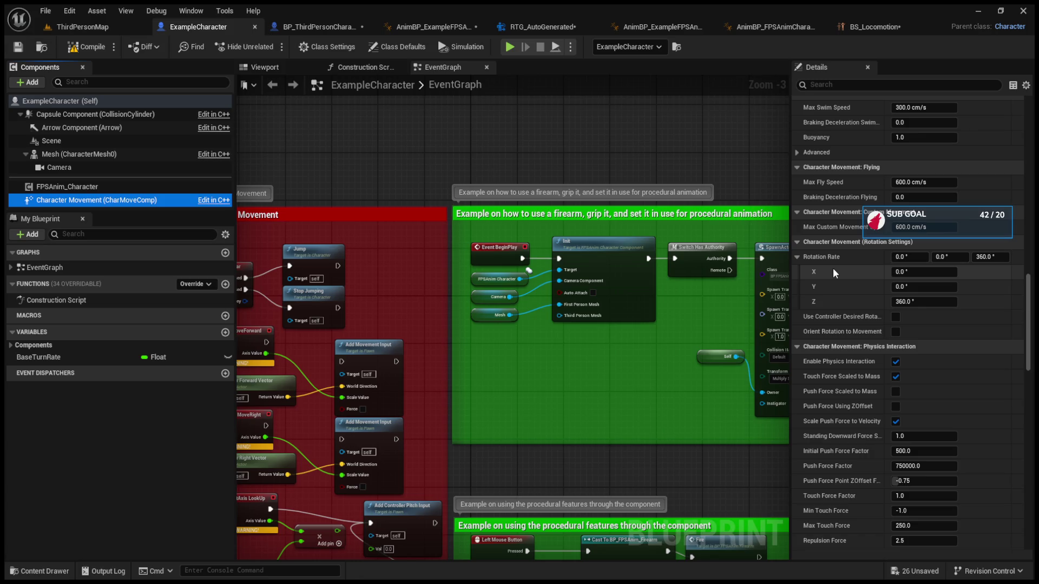
pyautogui.scroll(6, 833, 268)
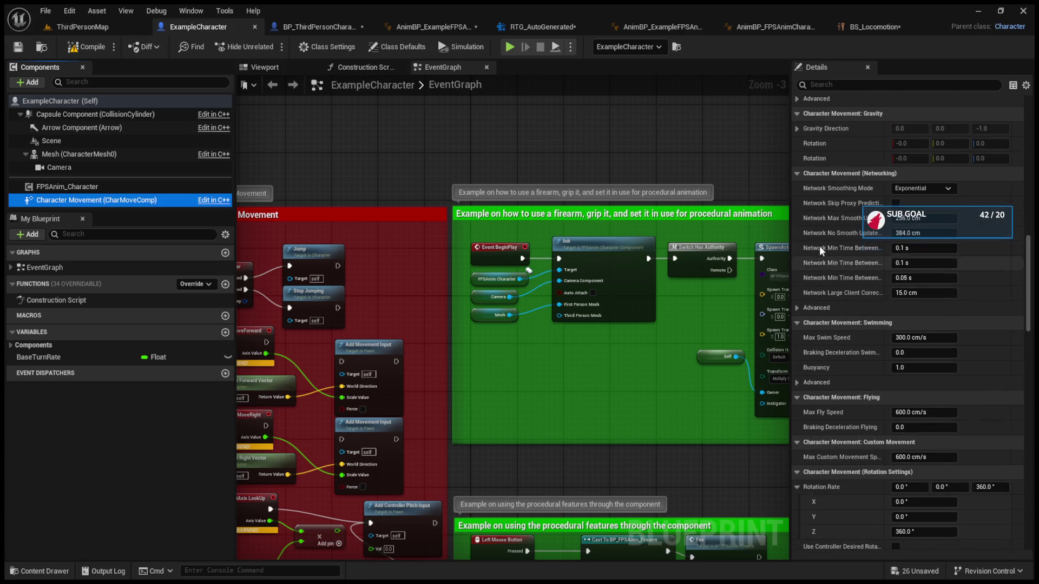
# Collapse the Swimming, Flying, Custom Movement and Networking categories, then show BP_ThirdPersonCharacter's Character Movement
pyautogui.click(798, 322)
pyautogui.click(797, 337)
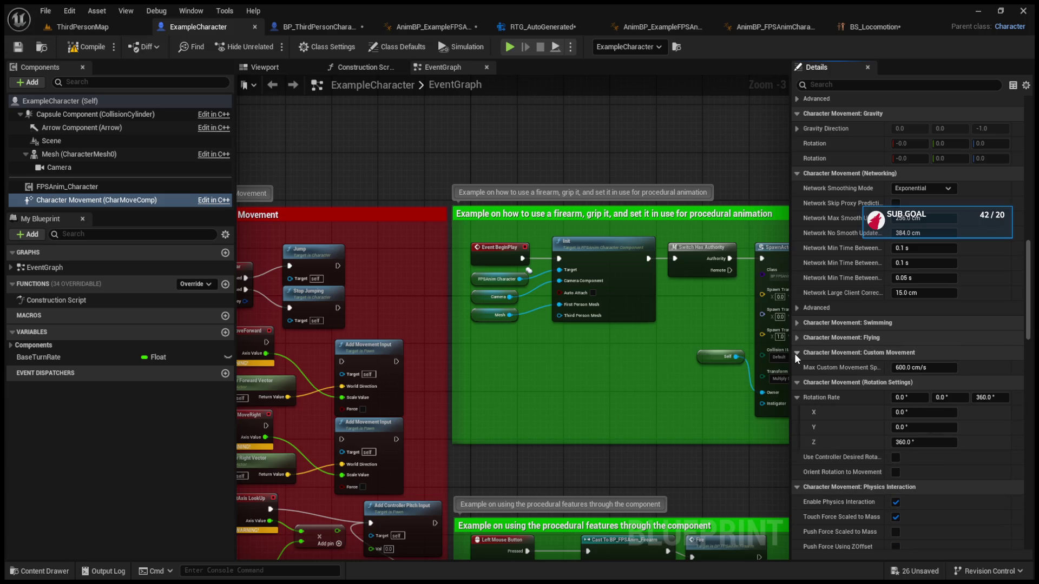
pyautogui.click(796, 352)
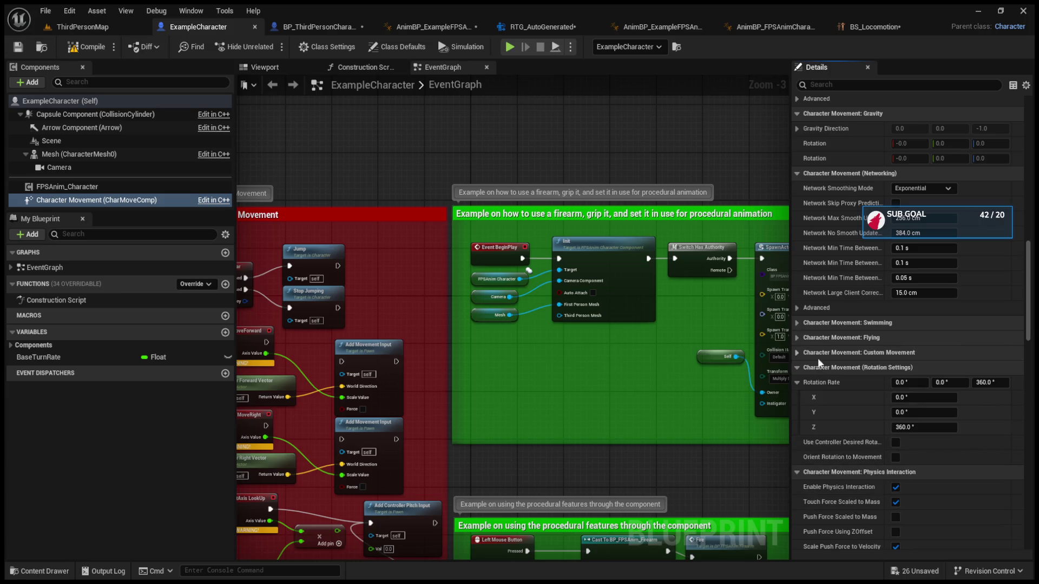
pyautogui.scroll(2, 833, 360)
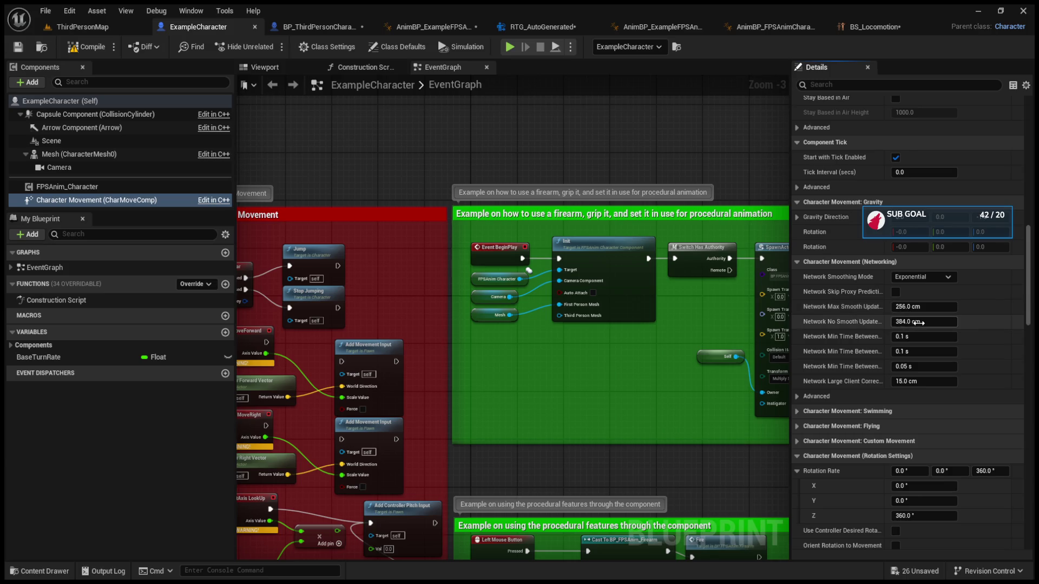
pyautogui.click(799, 264)
pyautogui.scroll(7, 836, 304)
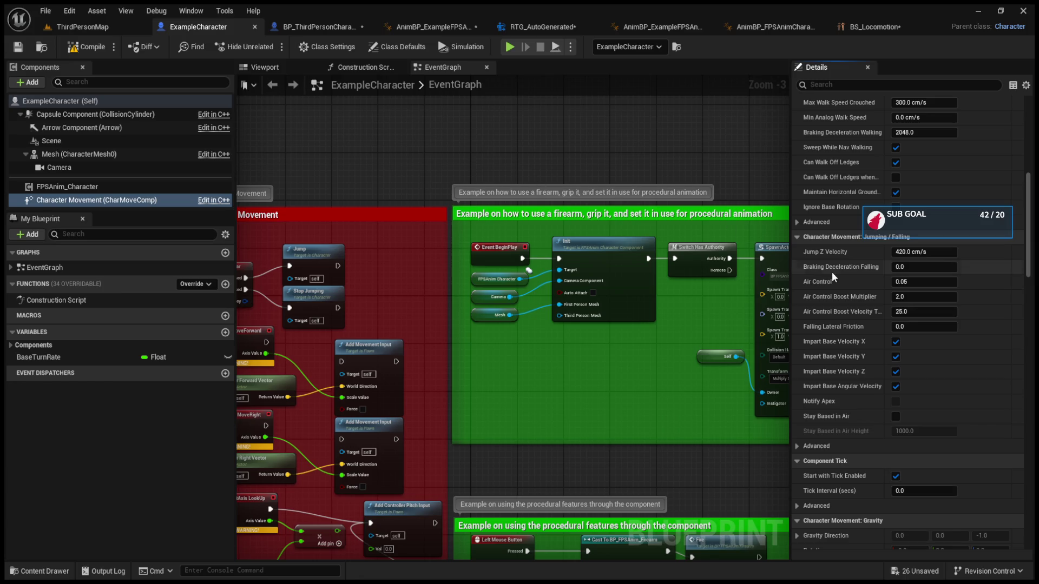
pyautogui.scroll(4, 829, 286)
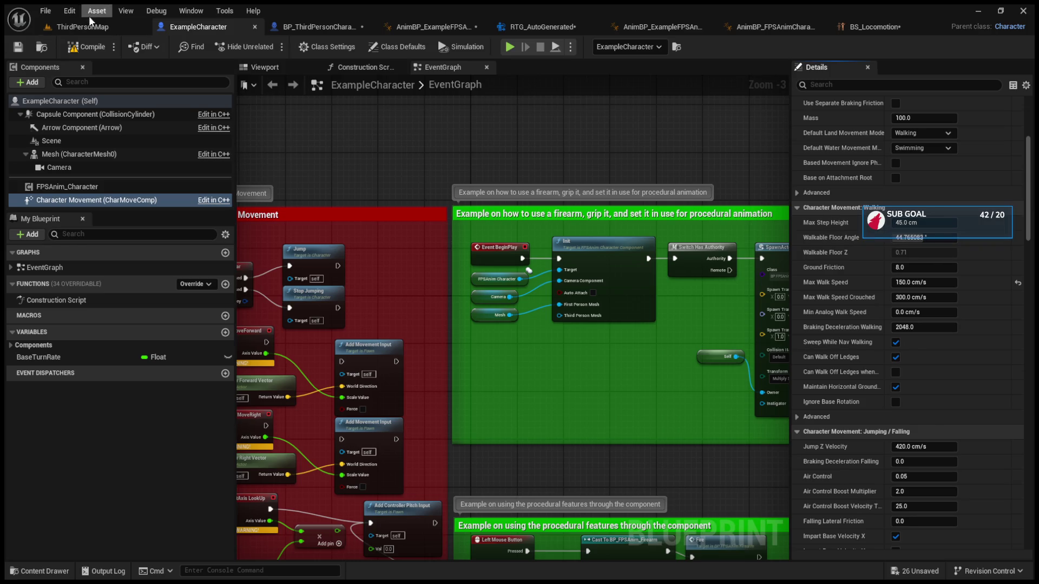
pyautogui.click(325, 27)
pyautogui.click(96, 186)
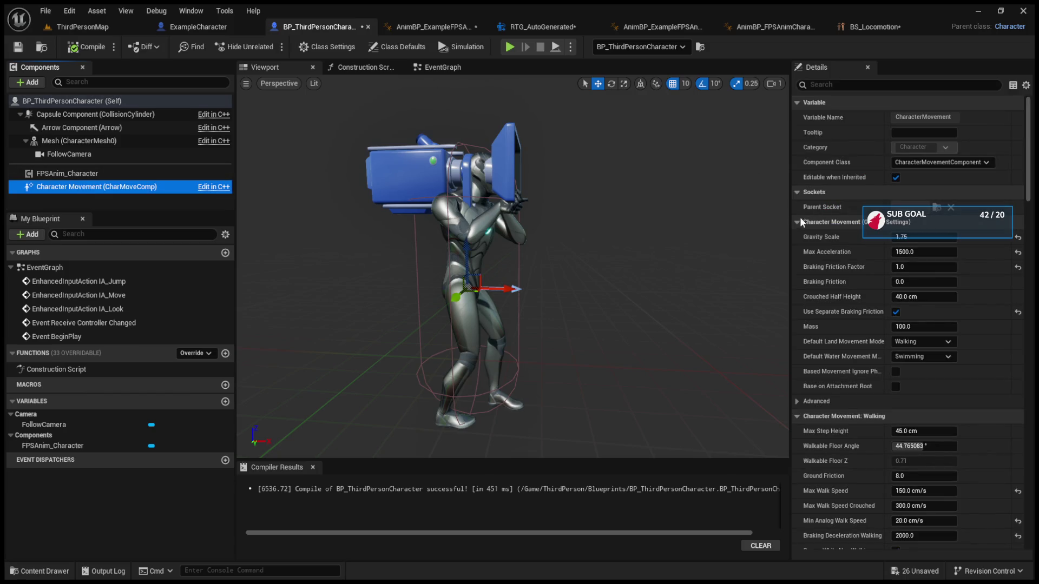
# Compare Character Movement values between ExampleCharacter and BP_ThirdPersonCharacter, flipping between their tabs
pyautogui.click(198, 26)
pyautogui.scroll(3, 836, 271)
pyautogui.scroll(2, 835, 271)
pyautogui.click(309, 24)
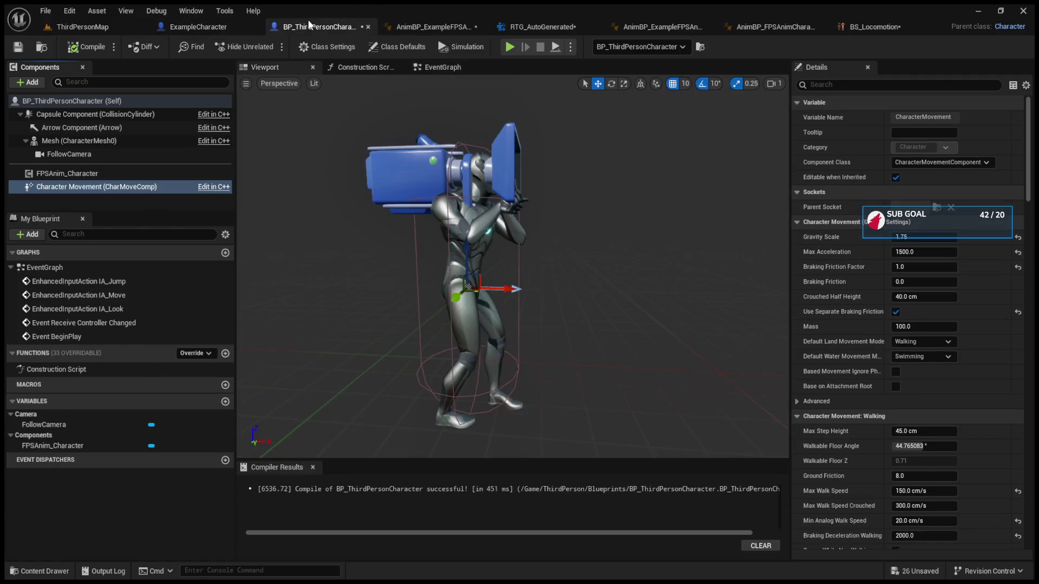
pyautogui.click(208, 26)
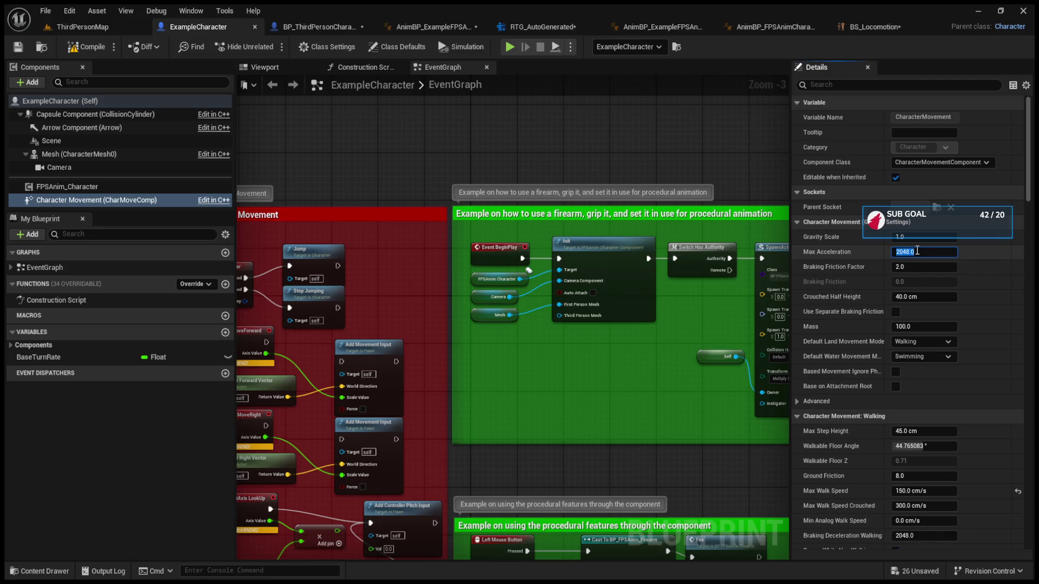
pyautogui.click(319, 27)
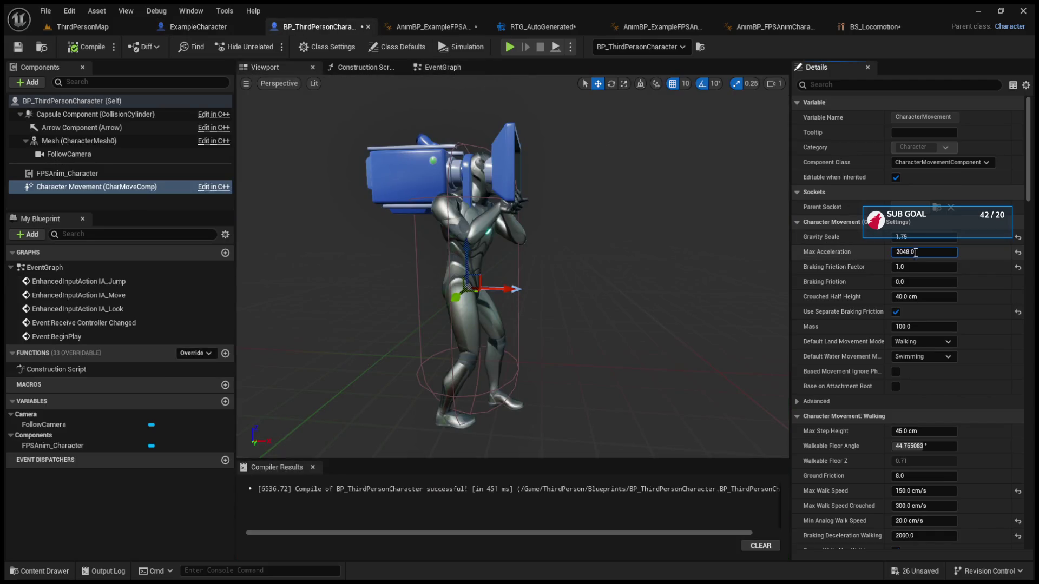
pyautogui.click(208, 27)
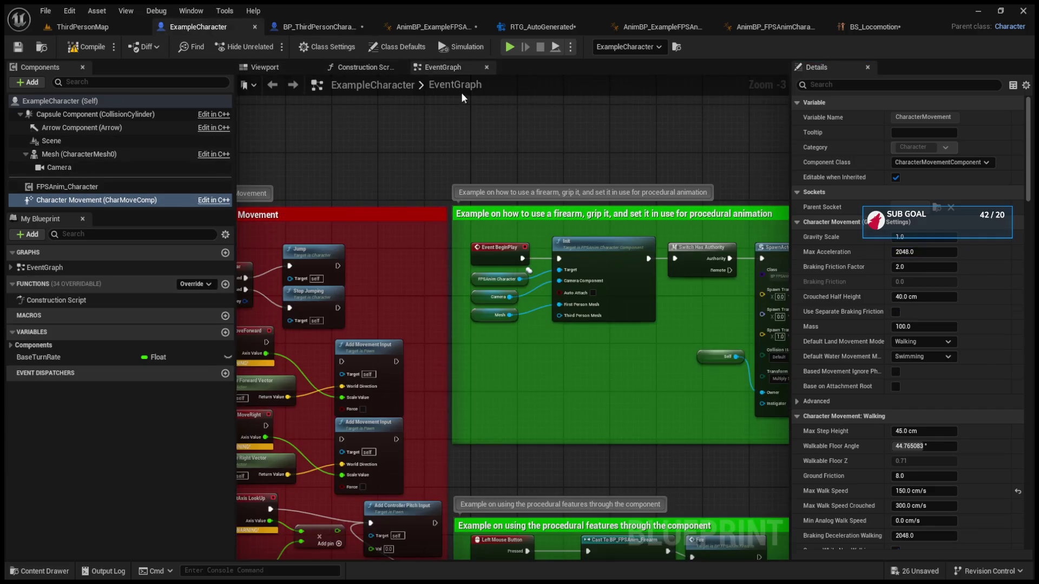
pyautogui.click(320, 27)
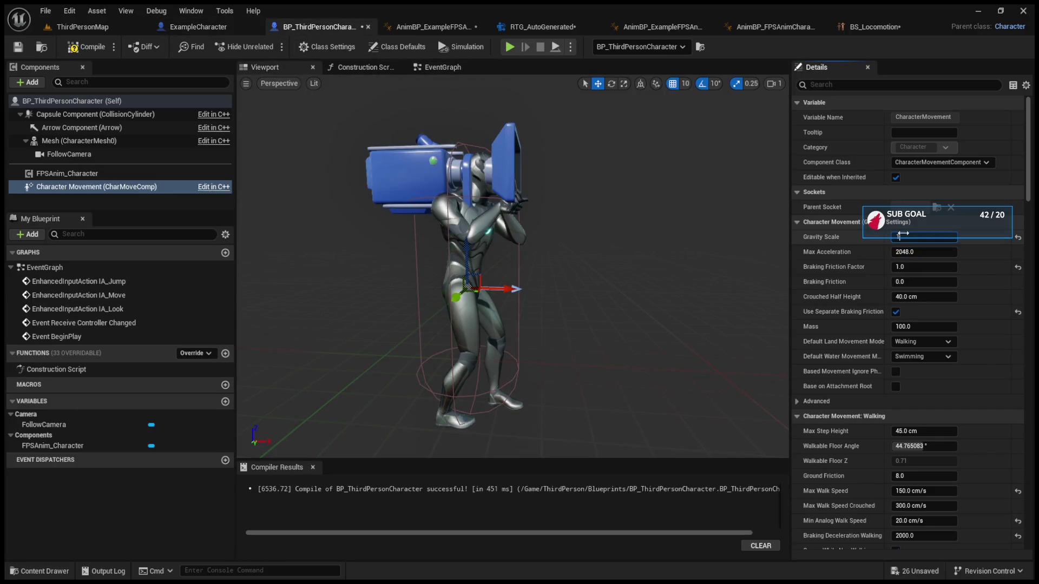
pyautogui.click(208, 26)
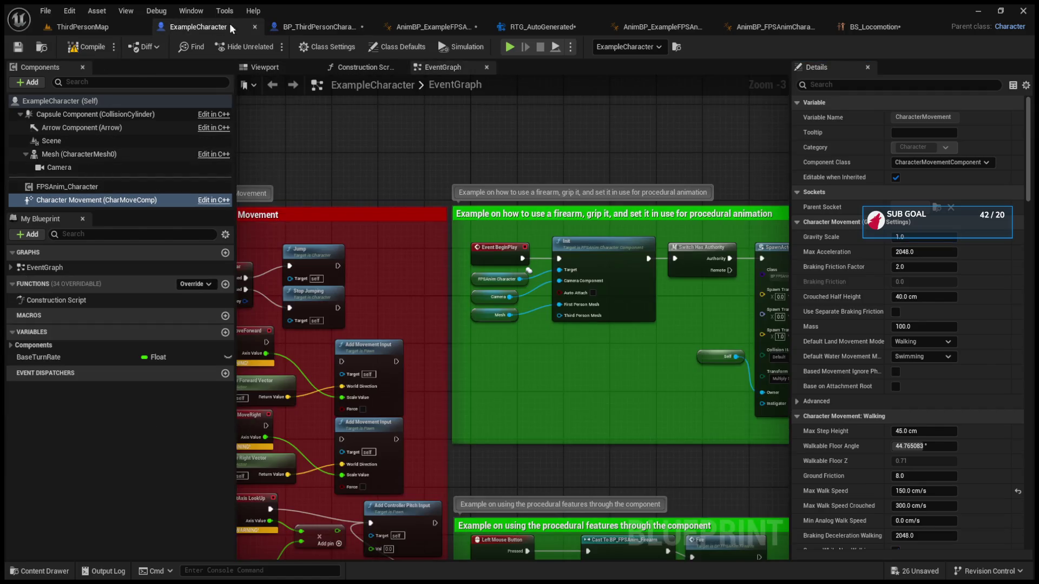
pyautogui.click(278, 28)
pyautogui.click(226, 28)
pyautogui.click(292, 30)
# Set BP_ThirdPersonCharacter's Braking Friction Factor to 2.0 and turn off Use Separate Braking Friction
pyautogui.click(919, 271)
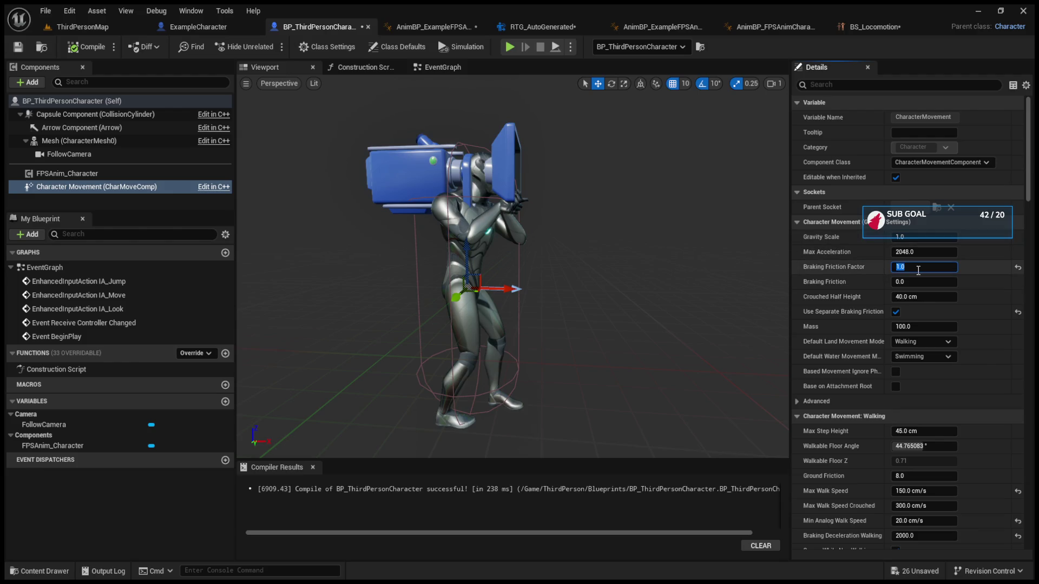
pyautogui.click(196, 28)
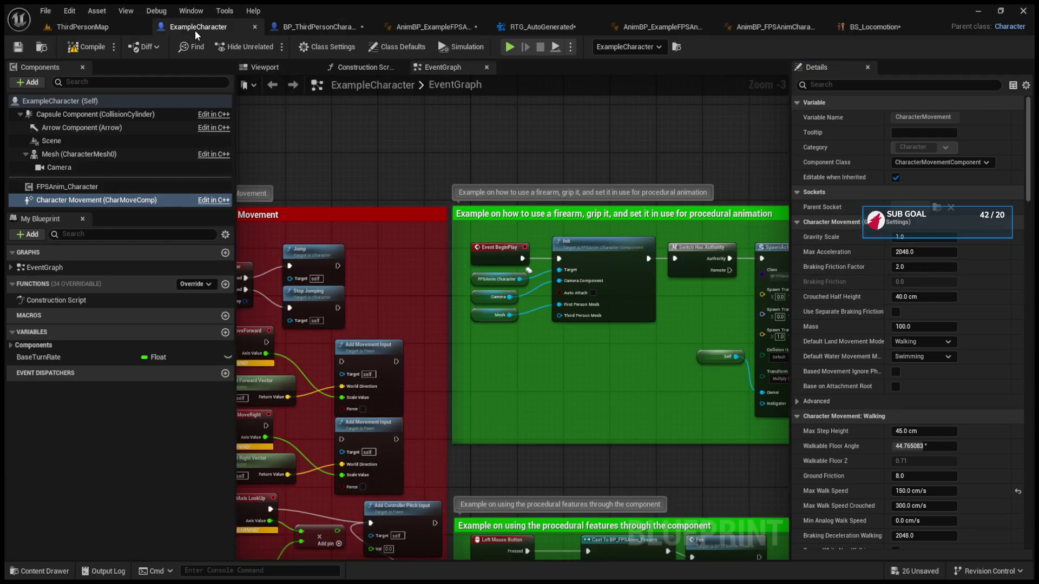
pyautogui.click(320, 32)
pyautogui.click(212, 33)
pyautogui.click(302, 28)
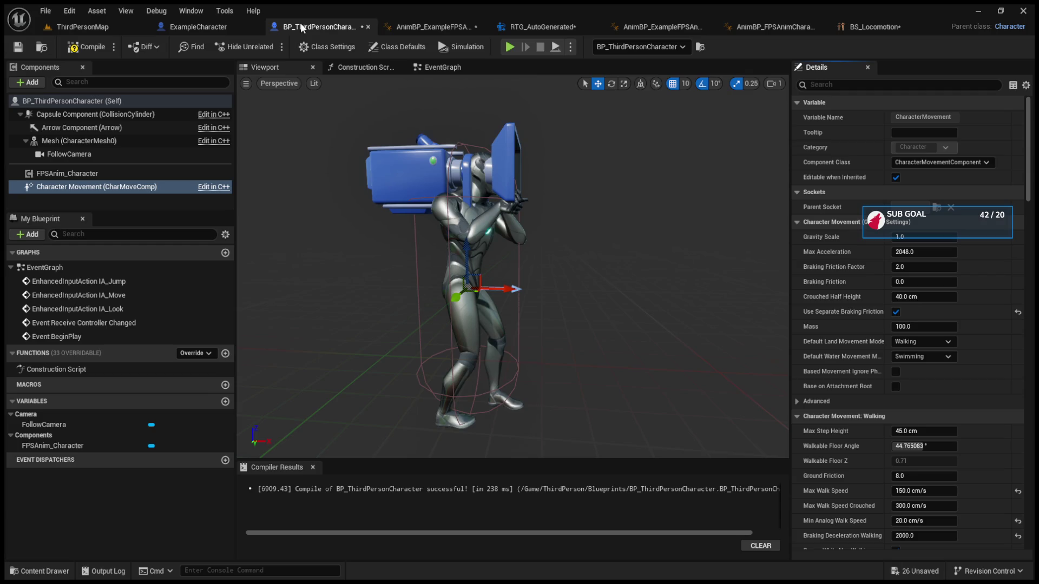
pyautogui.hotkey('ctrl', 'z')
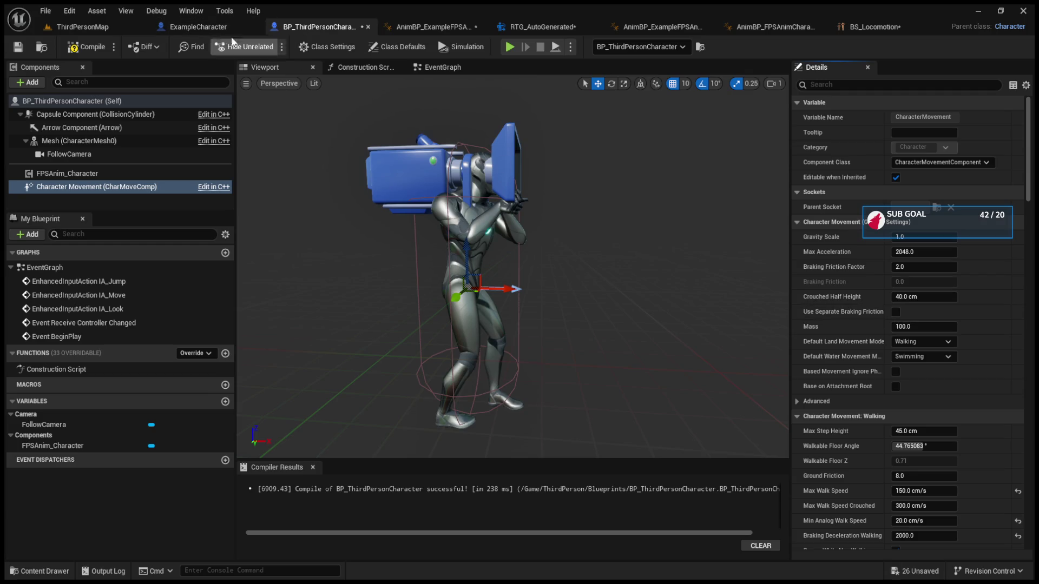
pyautogui.click(205, 29)
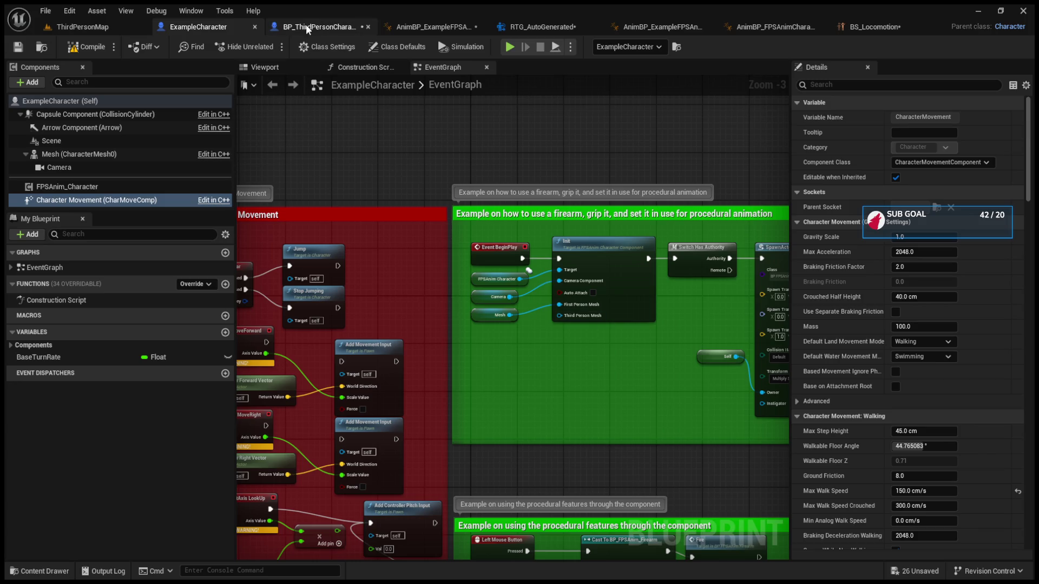
pyautogui.click(307, 29)
# Compare BP_ThirdPersonCharacter's walking values, including Min Analog Walk Speed, against ExampleCharacter's
pyautogui.click(264, 28)
pyautogui.click(307, 28)
pyautogui.click(937, 520)
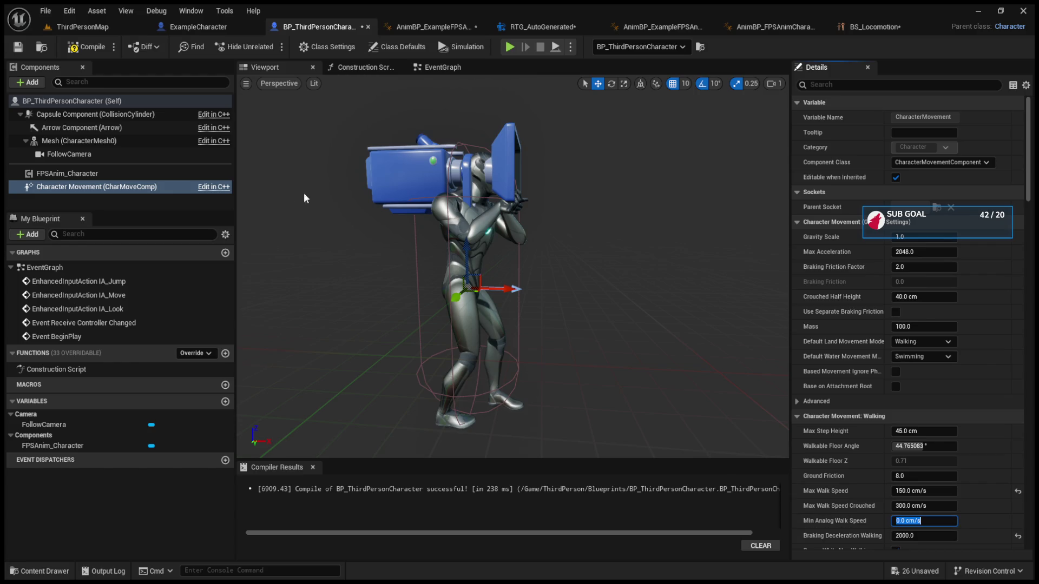
pyautogui.click(262, 28)
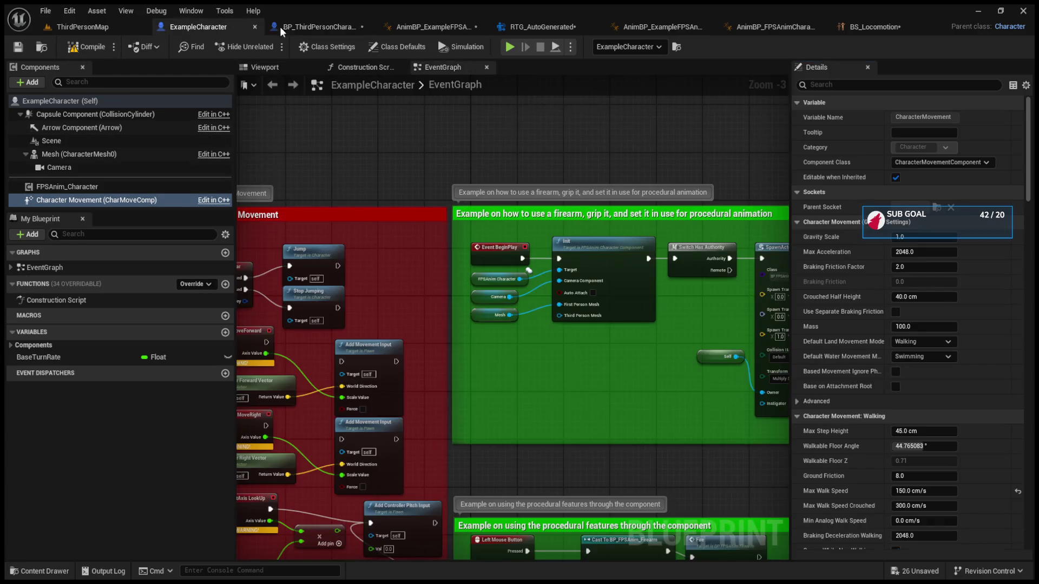
pyautogui.click(312, 30)
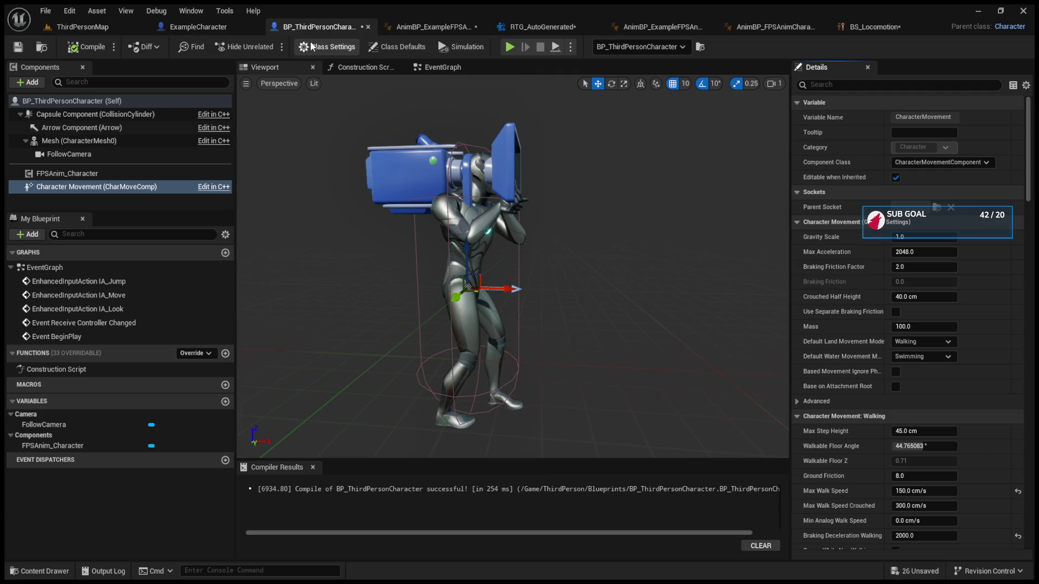
pyautogui.click(198, 26)
pyautogui.click(320, 26)
pyautogui.click(223, 29)
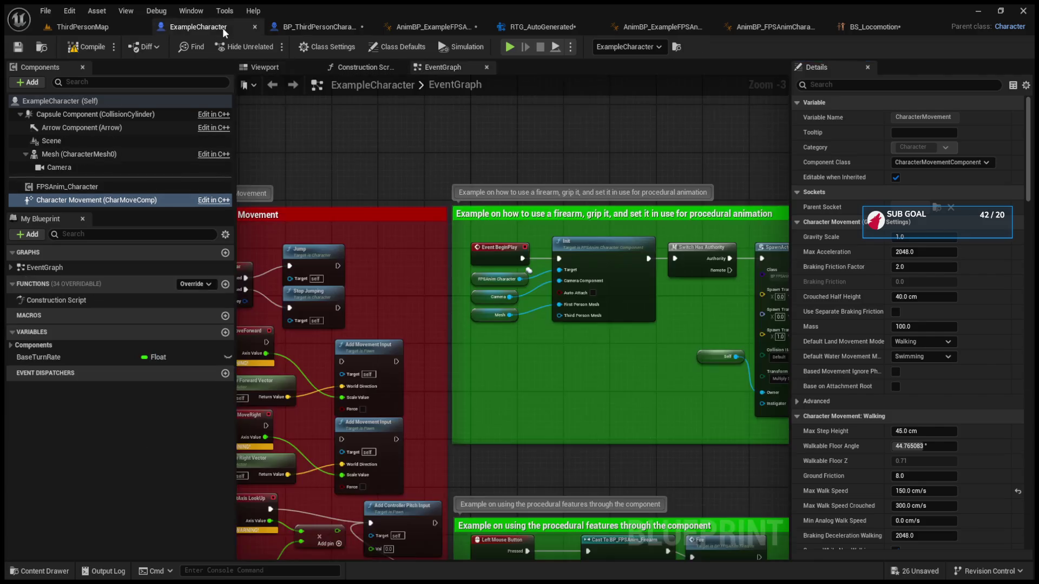
pyautogui.click(323, 29)
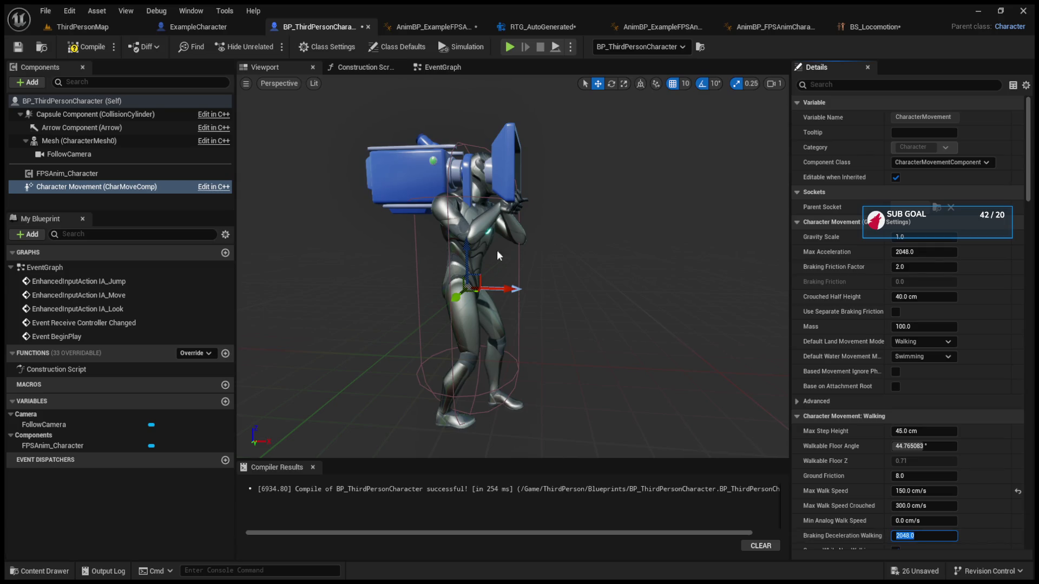
pyautogui.click(189, 26)
pyautogui.click(307, 31)
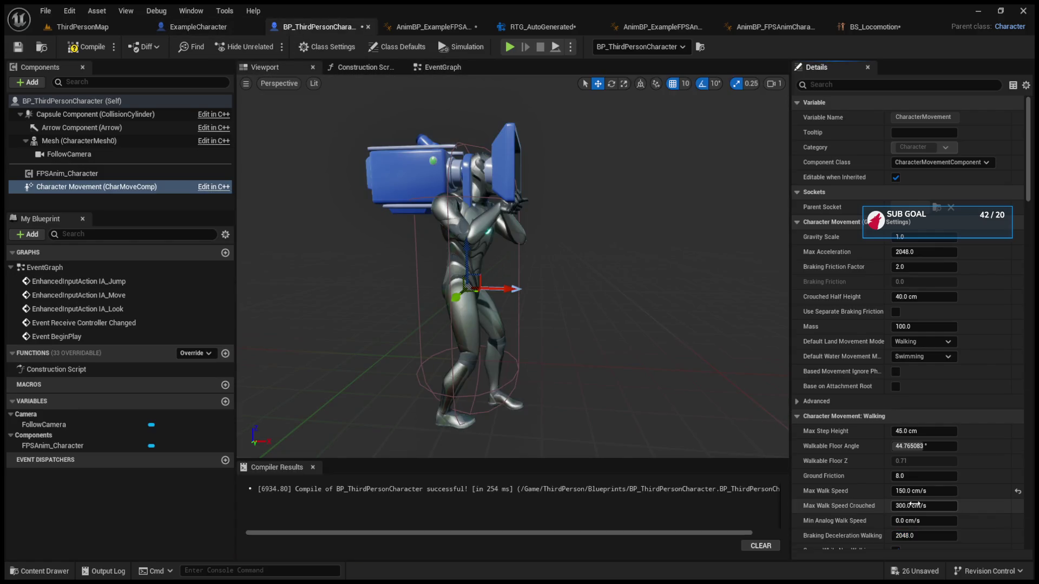
pyautogui.scroll(-5, 913, 502)
pyautogui.click(217, 29)
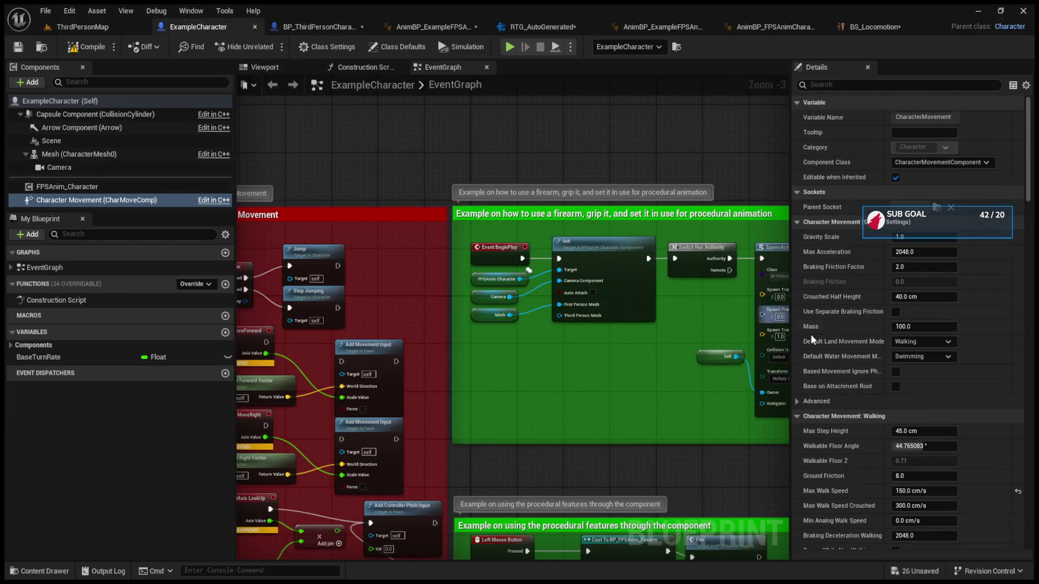
pyautogui.click(314, 28)
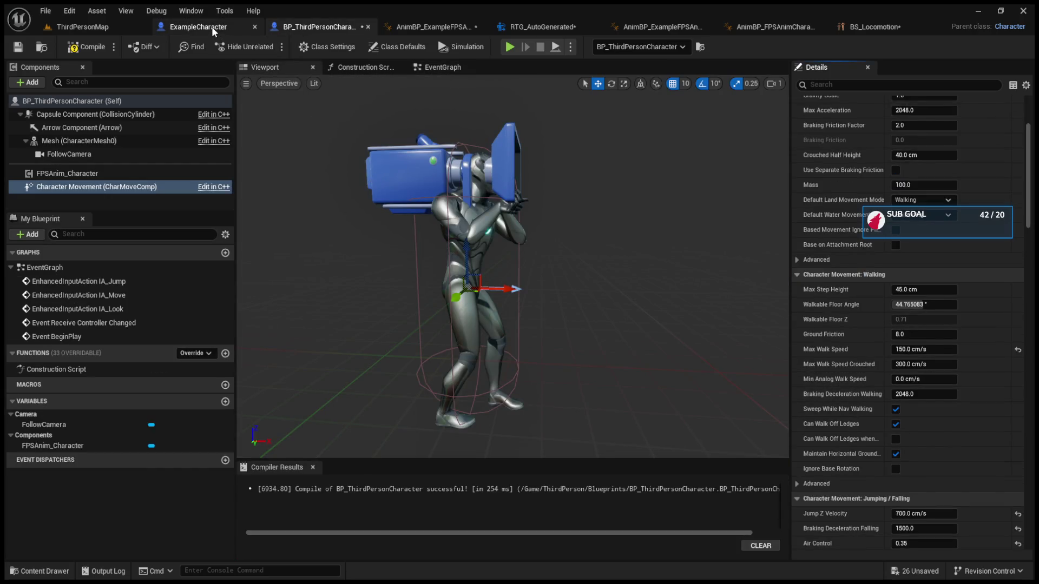
# Compare general movement, jumping and falling values between the two characters
pyautogui.scroll(5, 850, 296)
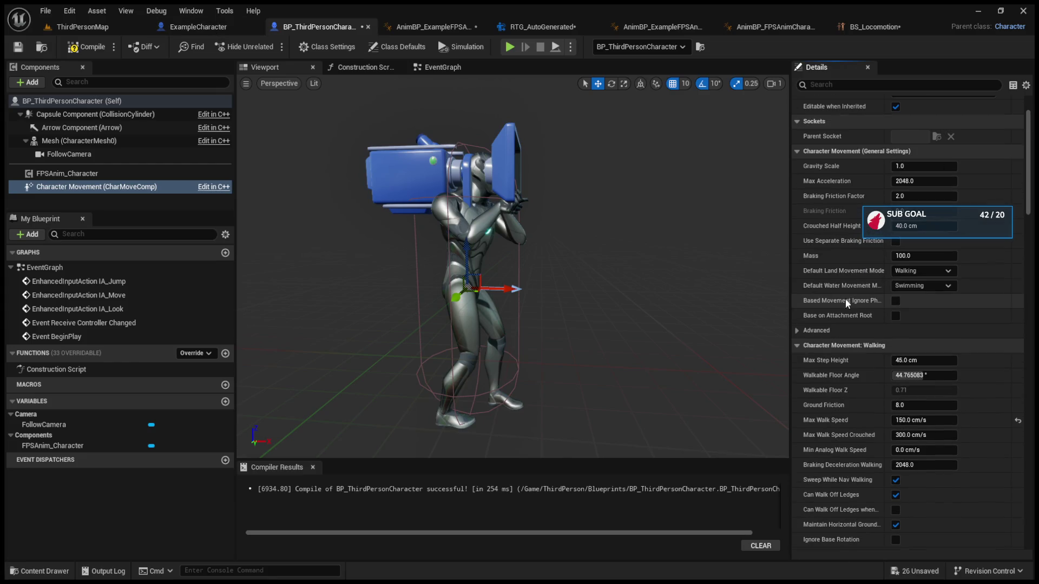
pyautogui.scroll(-5, 858, 292)
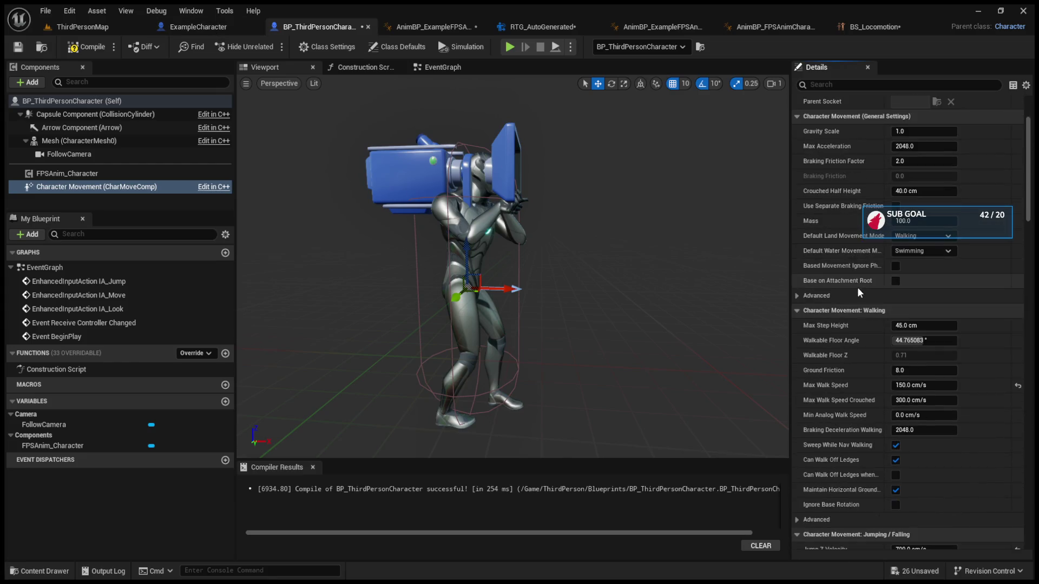
pyautogui.click(198, 27)
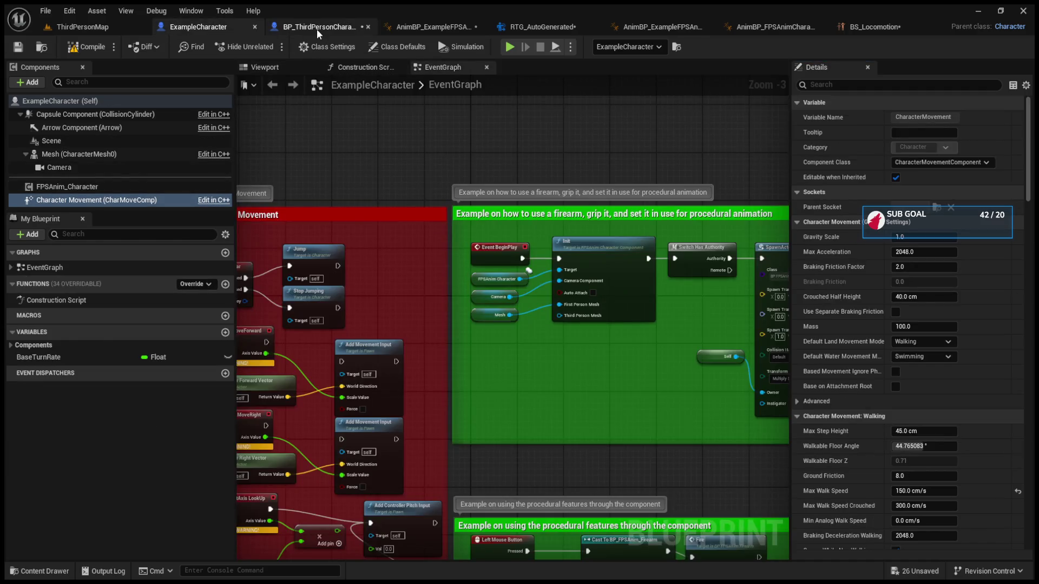
pyautogui.click(318, 28)
pyautogui.scroll(5, 825, 341)
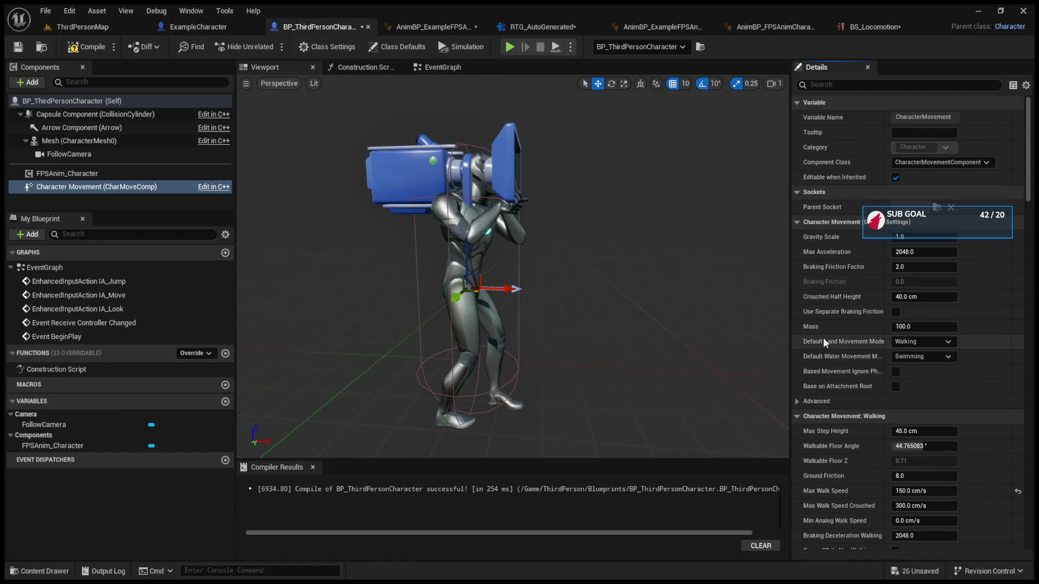
pyautogui.click(206, 26)
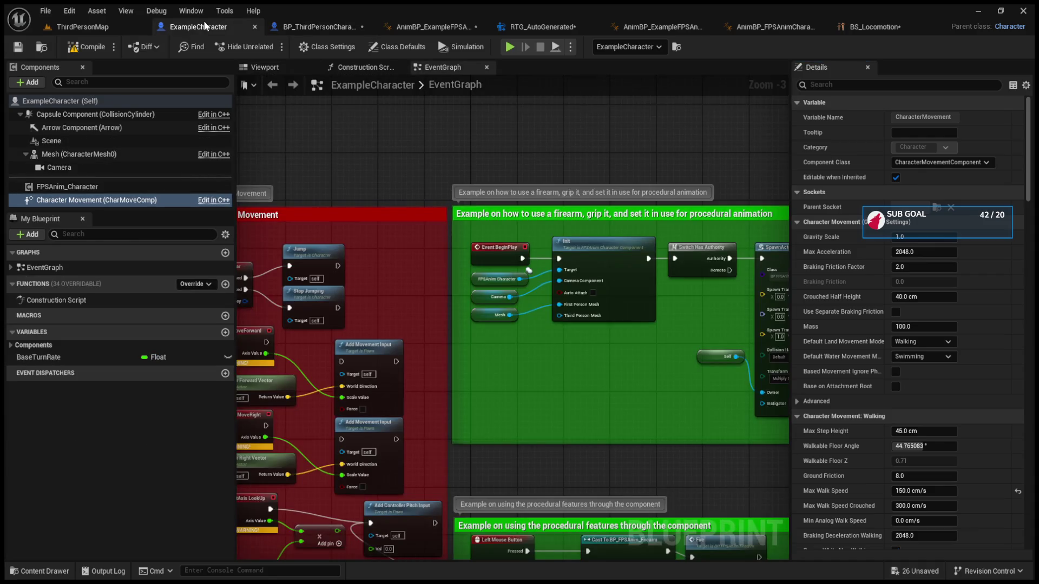
pyautogui.click(288, 27)
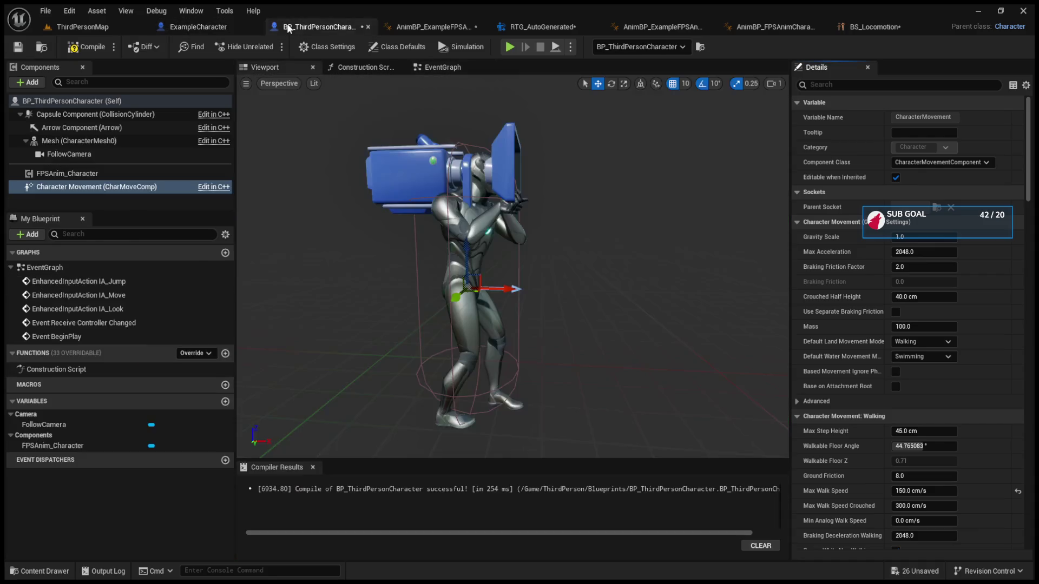
pyautogui.click(206, 27)
pyautogui.click(288, 27)
pyautogui.click(206, 27)
pyautogui.scroll(-2, 875, 355)
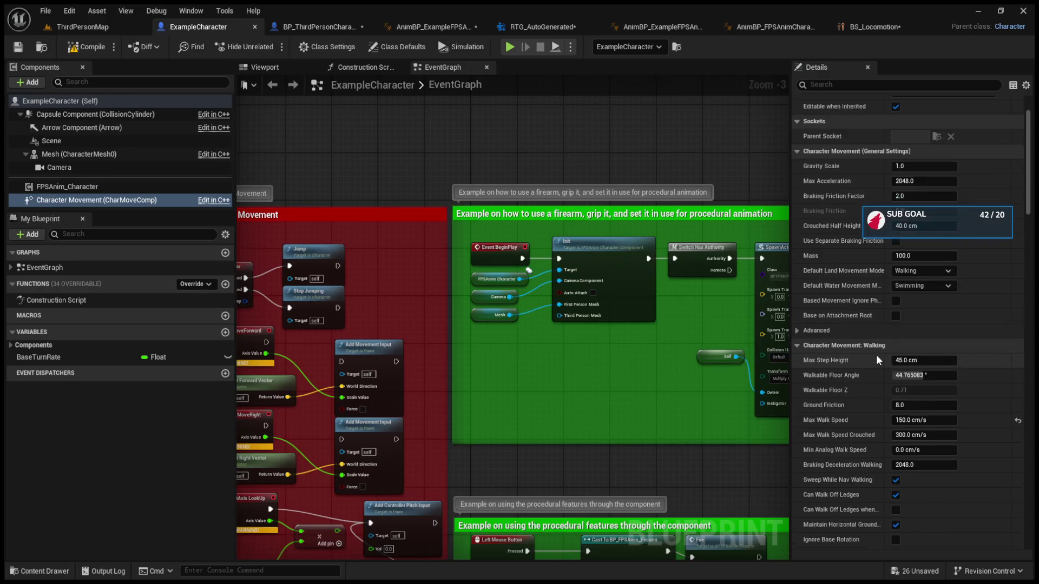
pyautogui.click(319, 26)
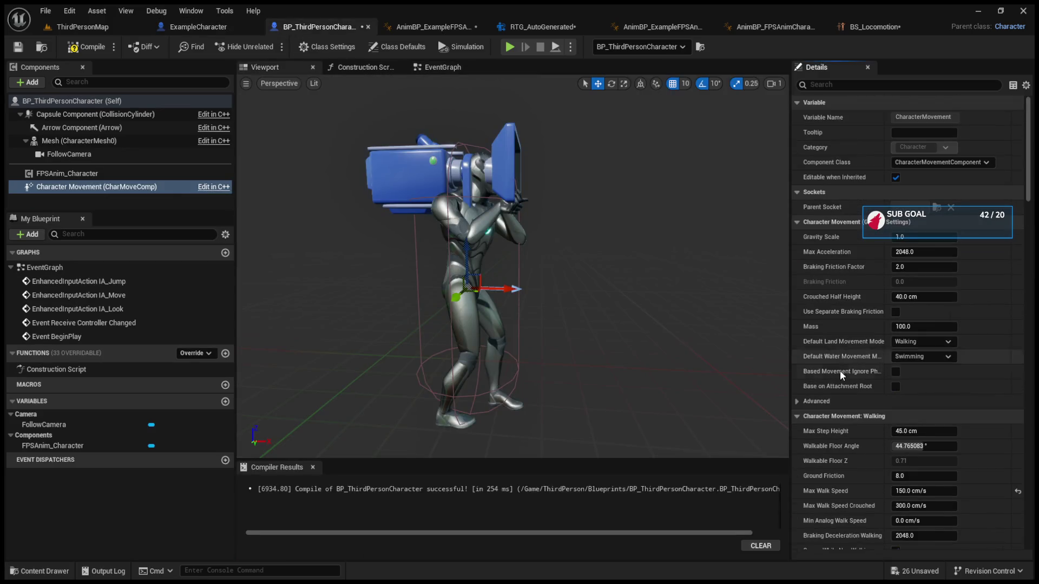
pyautogui.scroll(-5, 841, 375)
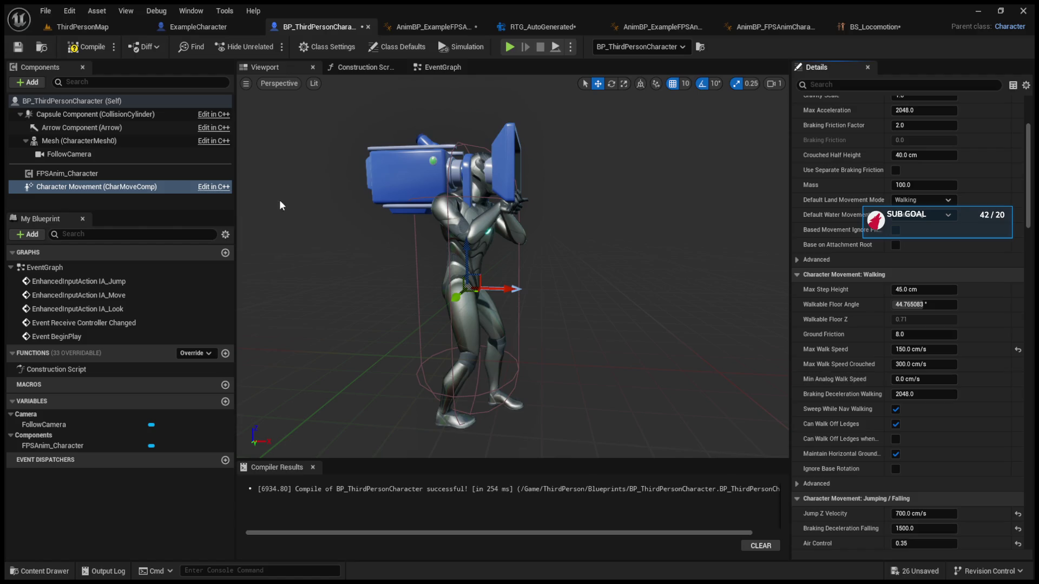
pyautogui.click(198, 27)
pyautogui.scroll(-3, 863, 396)
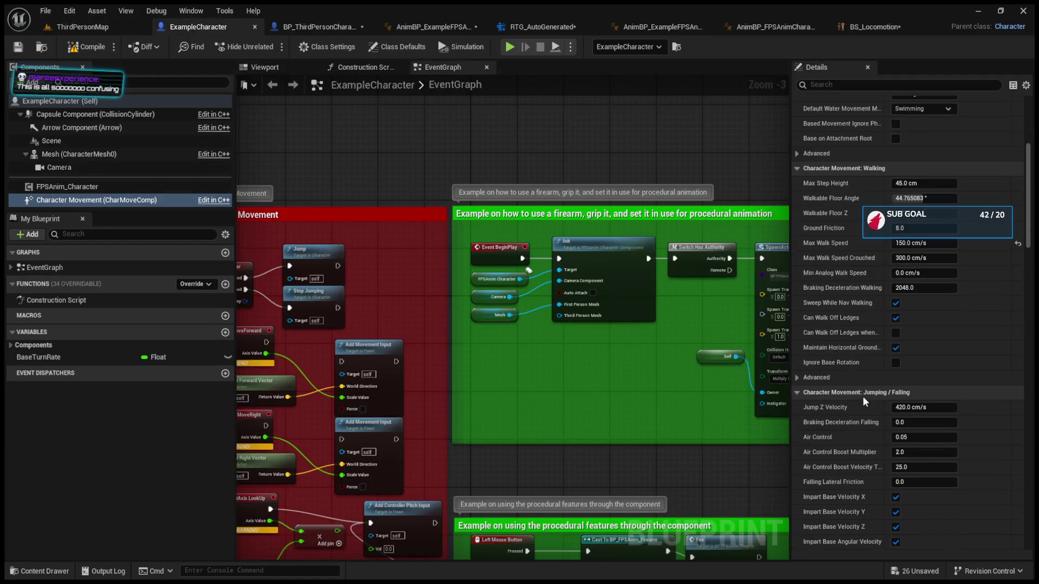
pyautogui.click(320, 26)
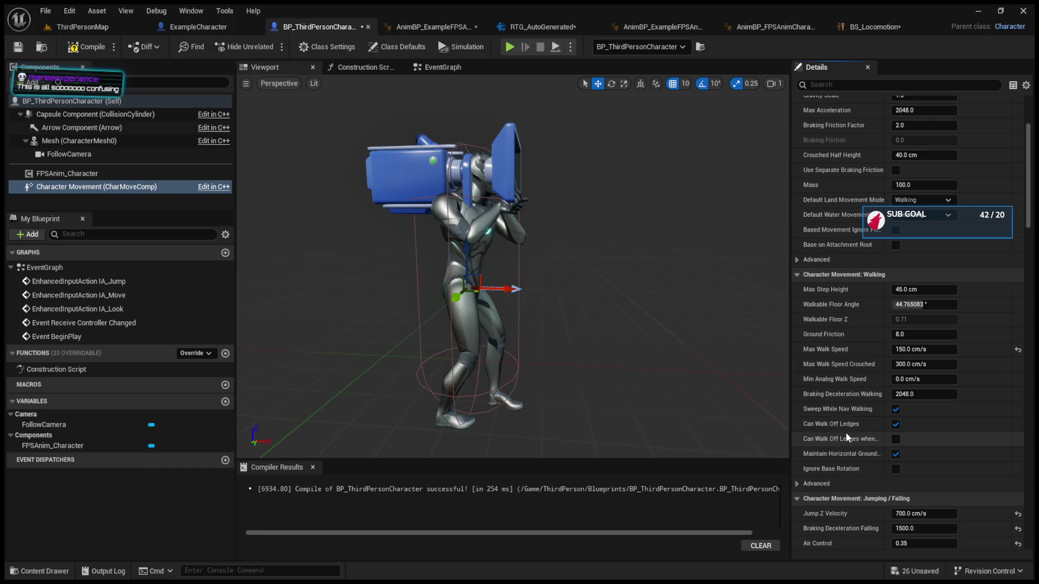
pyautogui.scroll(-3, 845, 433)
pyautogui.click(207, 27)
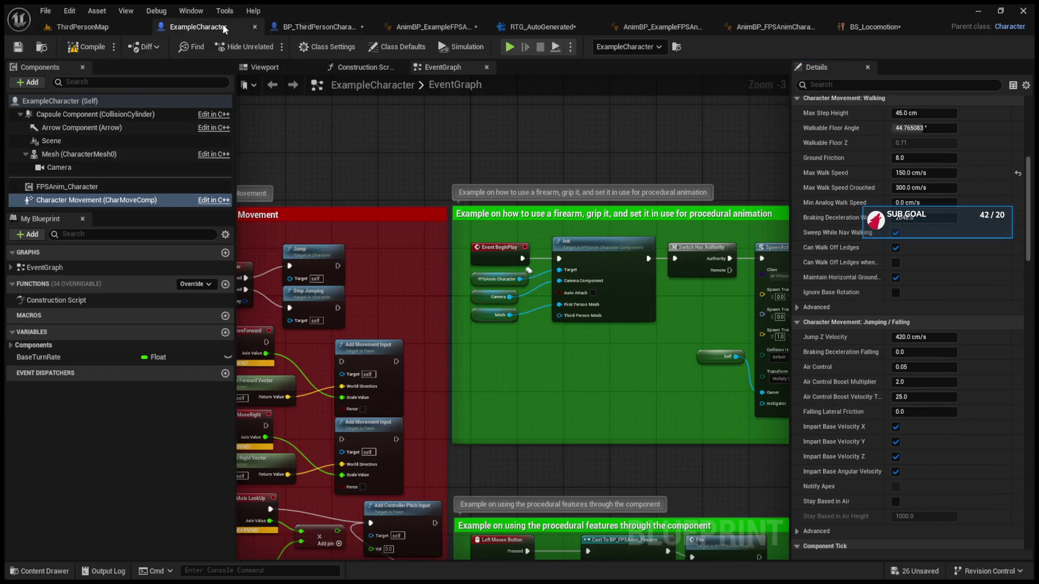
pyautogui.click(319, 27)
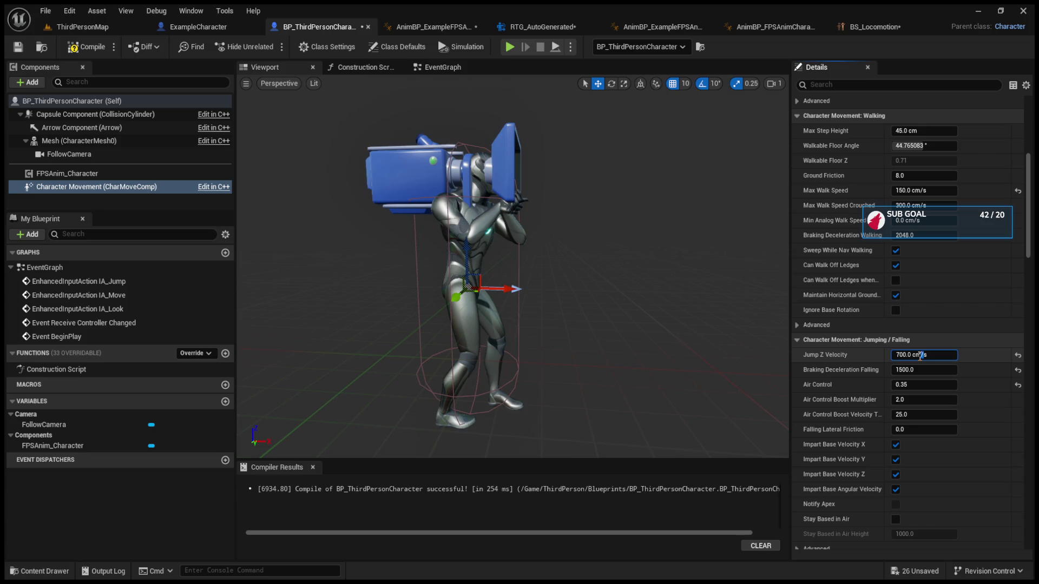
# Set Jump Z Velocity to 420, compile BP_ThirdPersonCharacter, and return to ThirdPersonMap
pyautogui.doubleClick(906, 355)
pyautogui.write('420')
pyautogui.press('Return')
pyautogui.click(210, 28)
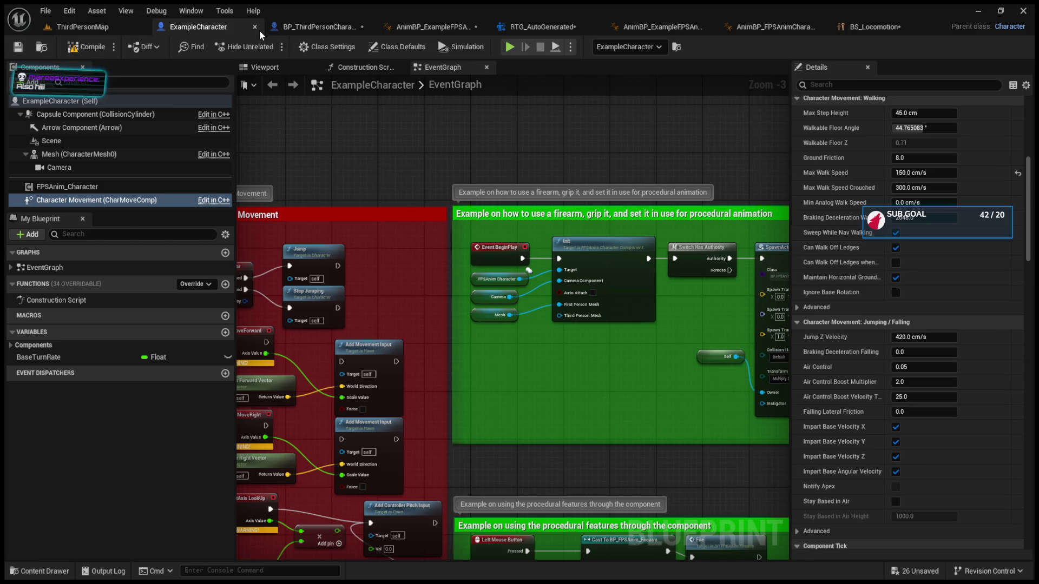
pyautogui.click(281, 29)
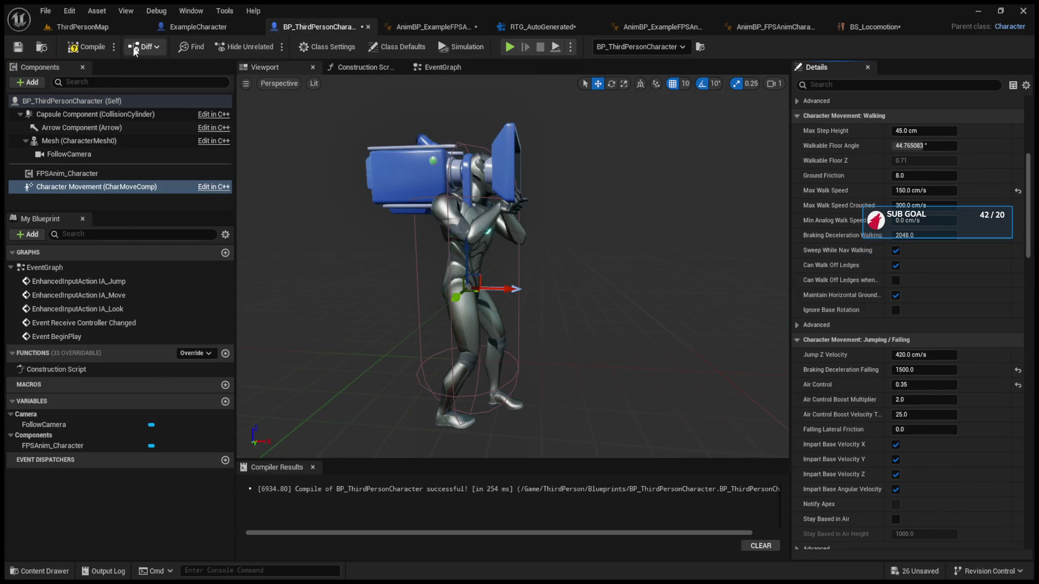
pyautogui.click(106, 46)
pyautogui.click(121, 30)
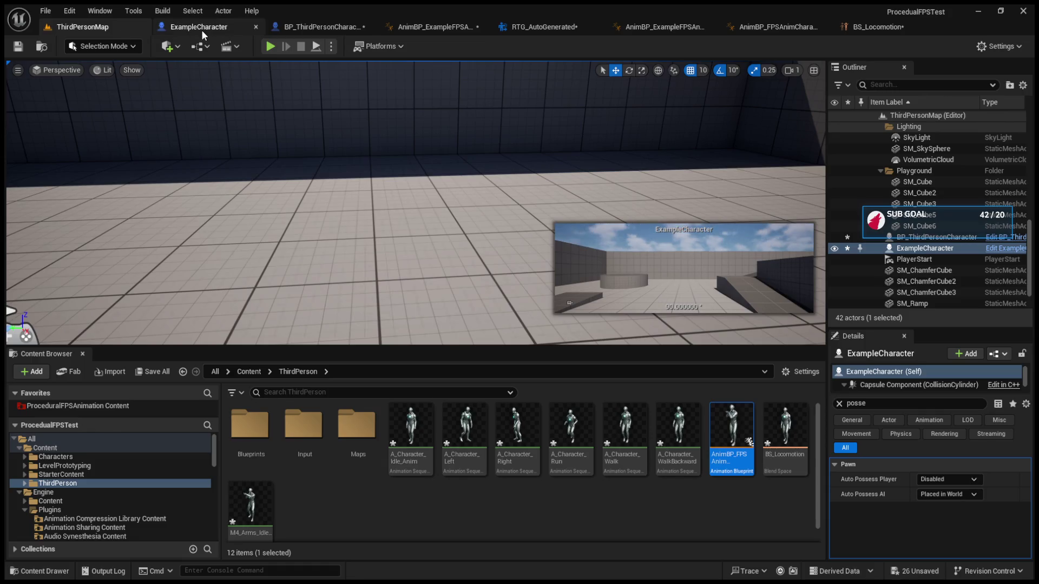
# Play the level and walk Manny toward the cylinder and ramp
pyautogui.click(269, 47)
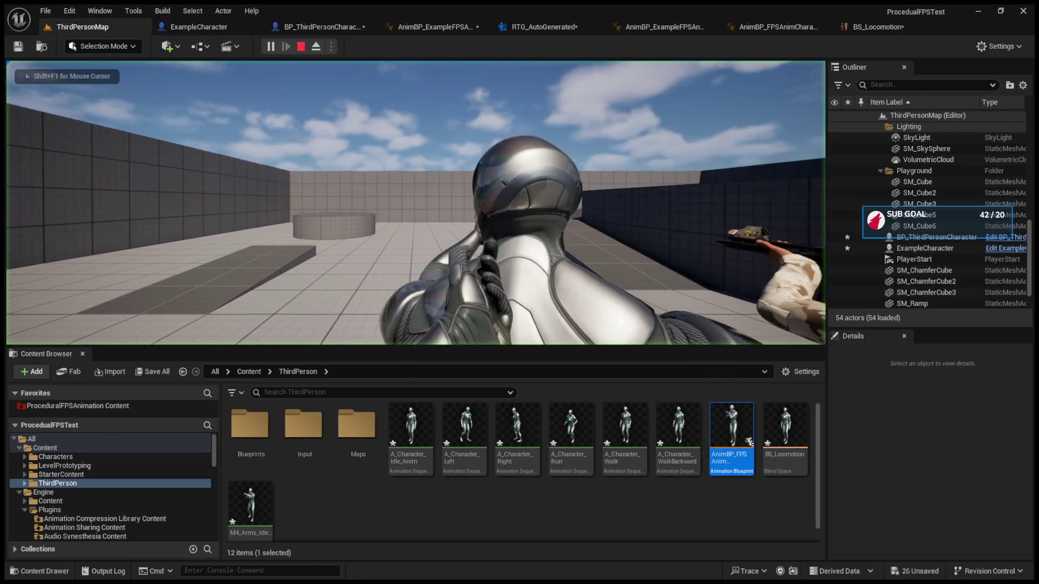
pyautogui.press('w')
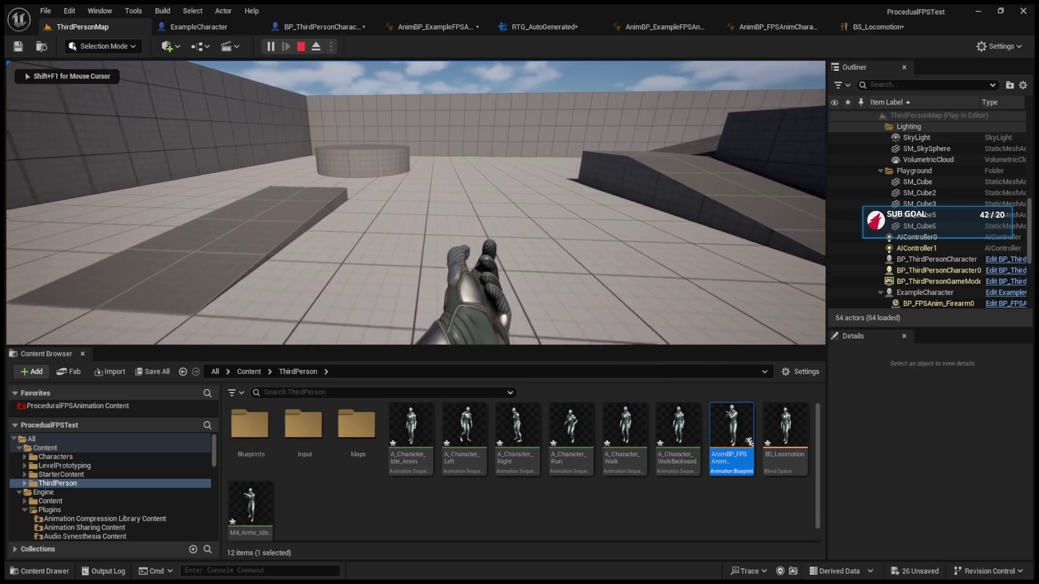
pyautogui.press('w')
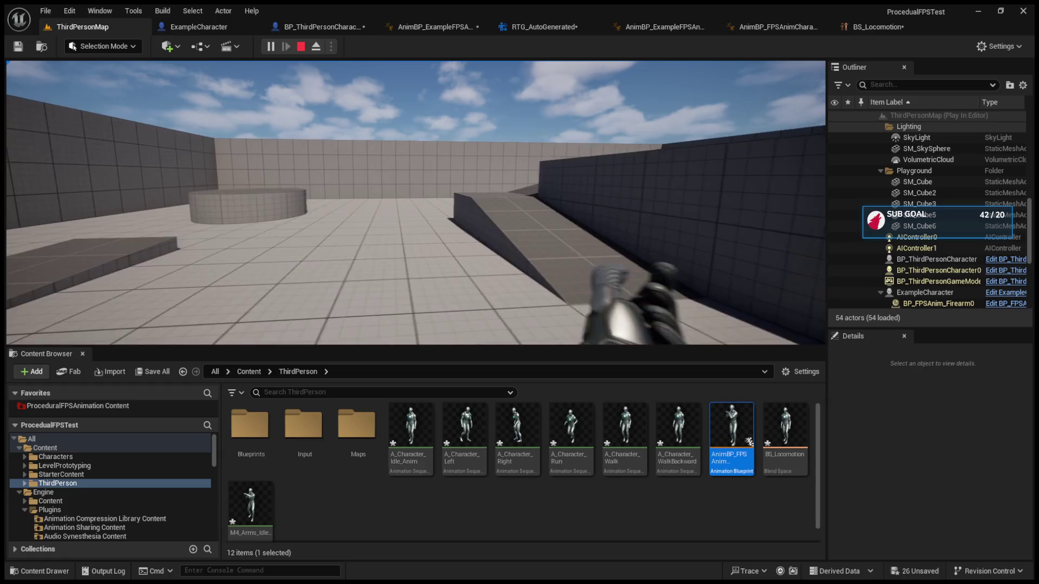
pyautogui.moveTo(416, 203)
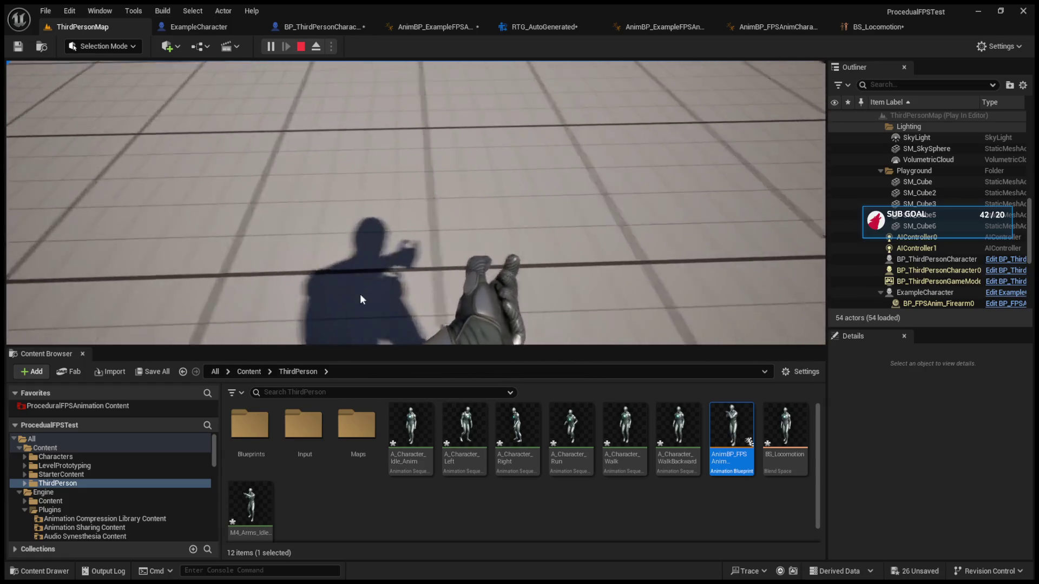
# Eject with F8 to frame the running character, retake control, then stop play
pyautogui.press('F8')
pyautogui.press('f')
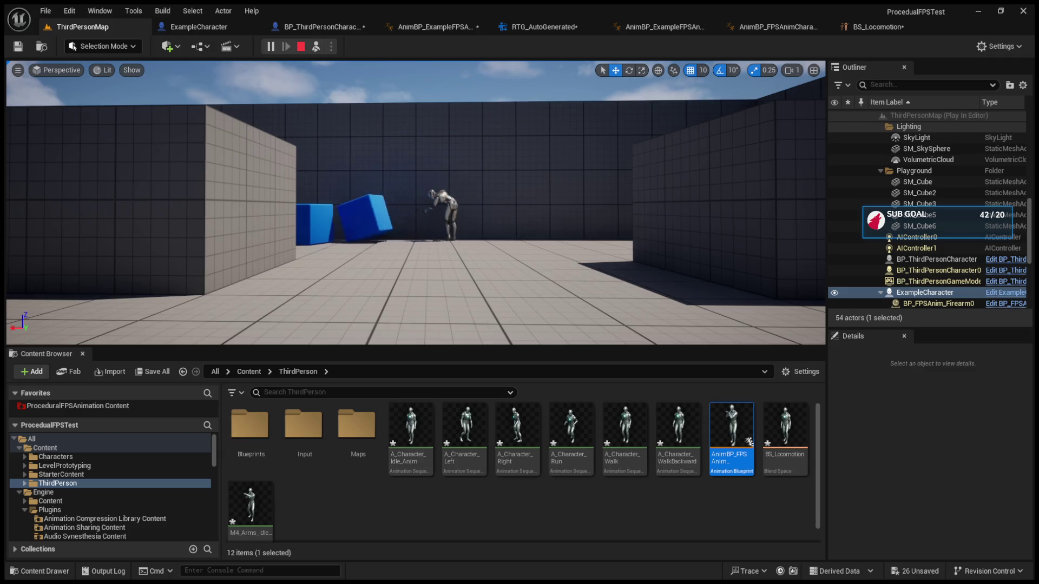
pyautogui.click(361, 266)
pyautogui.press('w')
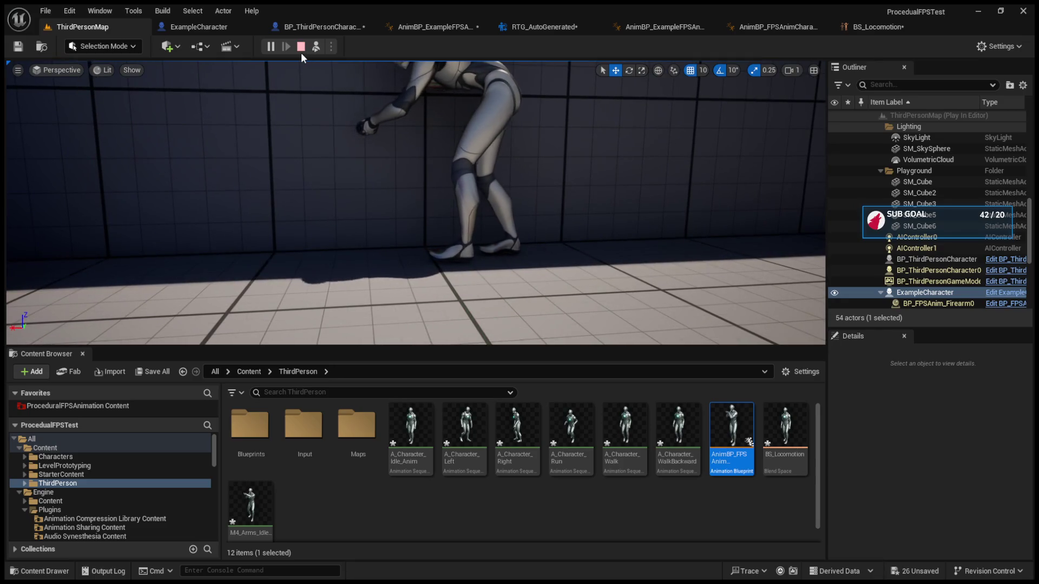
pyautogui.click(301, 48)
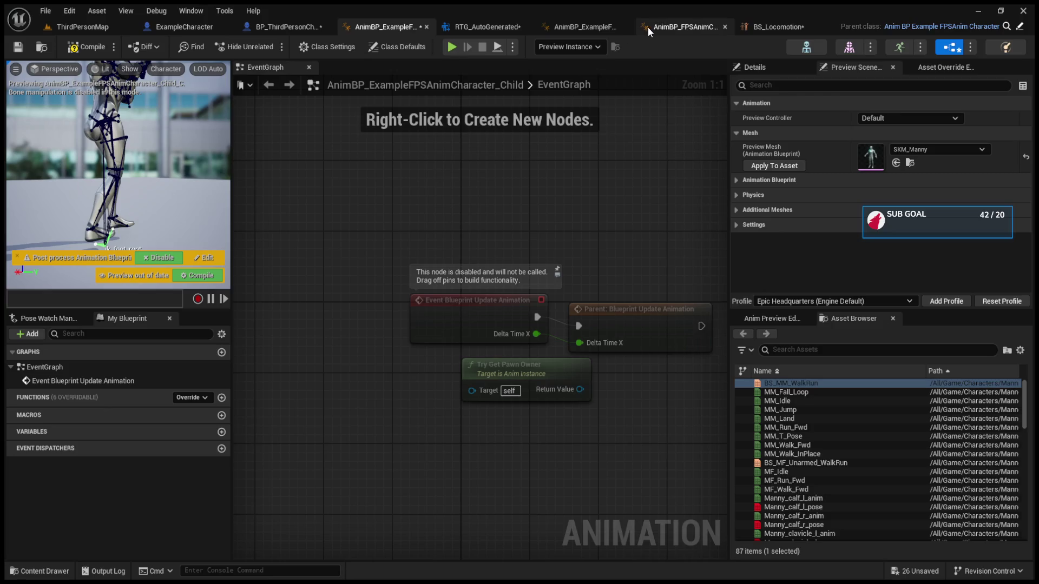
# In AnimBP_FPSAnimCharacter, check the EventGraph, AnimGraph, M4 state machine and FixHeadOffset entries
pyautogui.click(648, 27)
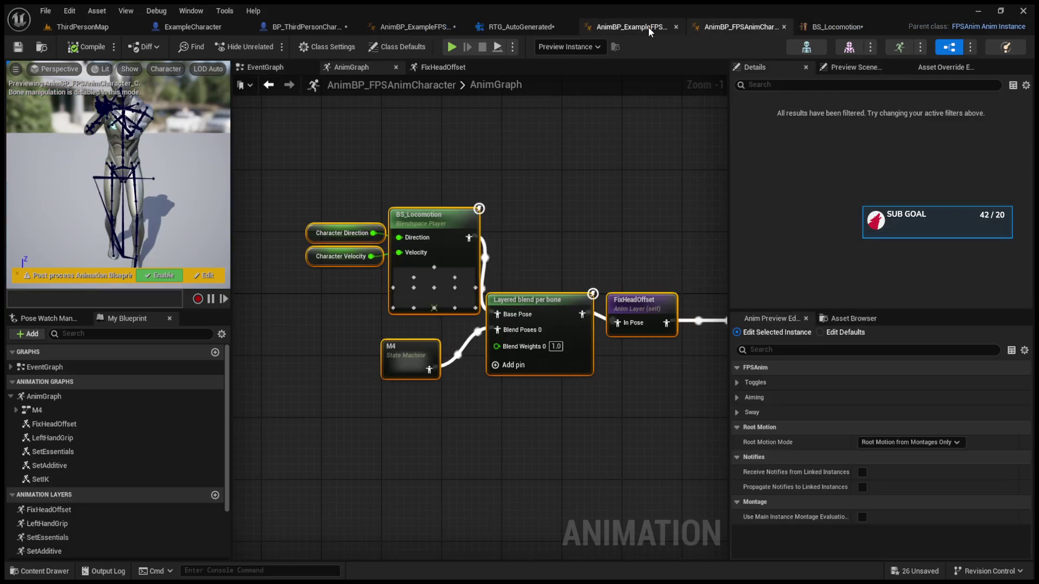
pyautogui.click(298, 70)
pyautogui.click(364, 70)
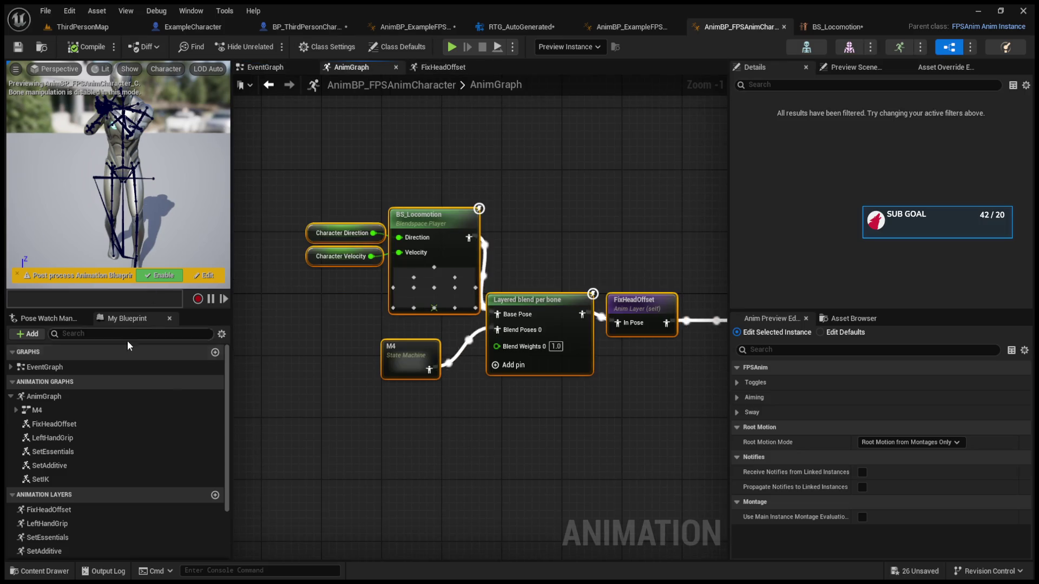
pyautogui.click(118, 397)
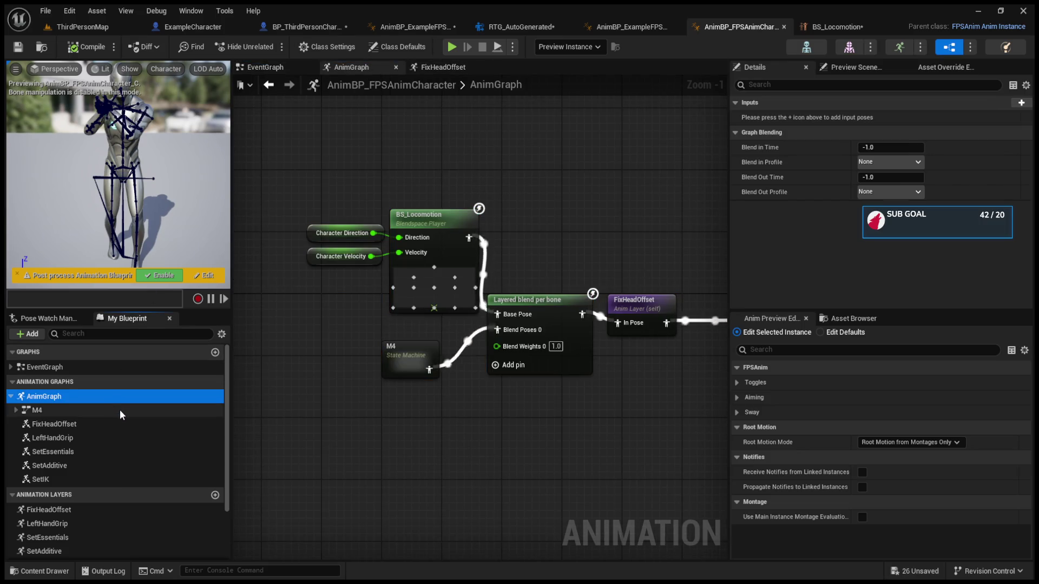
pyautogui.click(119, 410)
pyautogui.click(122, 426)
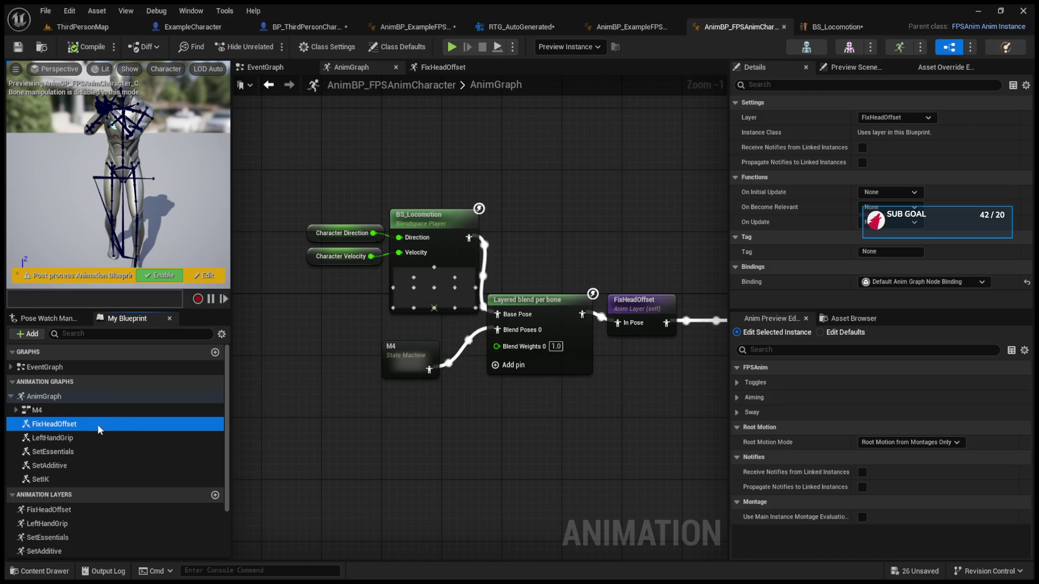
pyautogui.click(11, 397)
# Inspect its LeftHandGrip, FixHeadOffset, SetAdditive and SetIK layers, then open the EventGraph
pyautogui.click(42, 440)
pyautogui.click(44, 427)
pyautogui.click(47, 439)
pyautogui.click(53, 469)
pyautogui.click(57, 482)
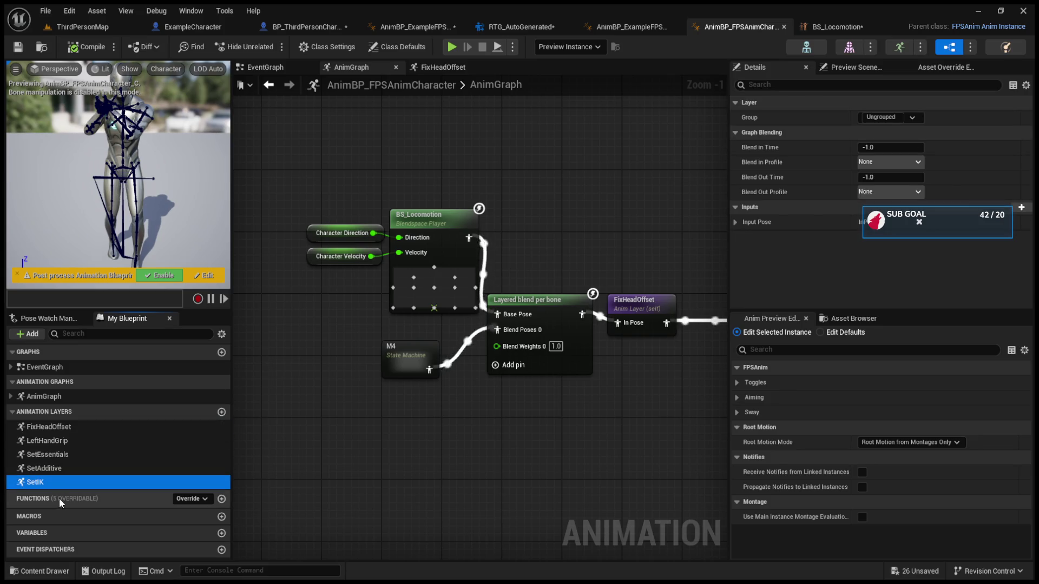
pyautogui.click(12, 412)
pyautogui.click(22, 368)
pyautogui.click(11, 368)
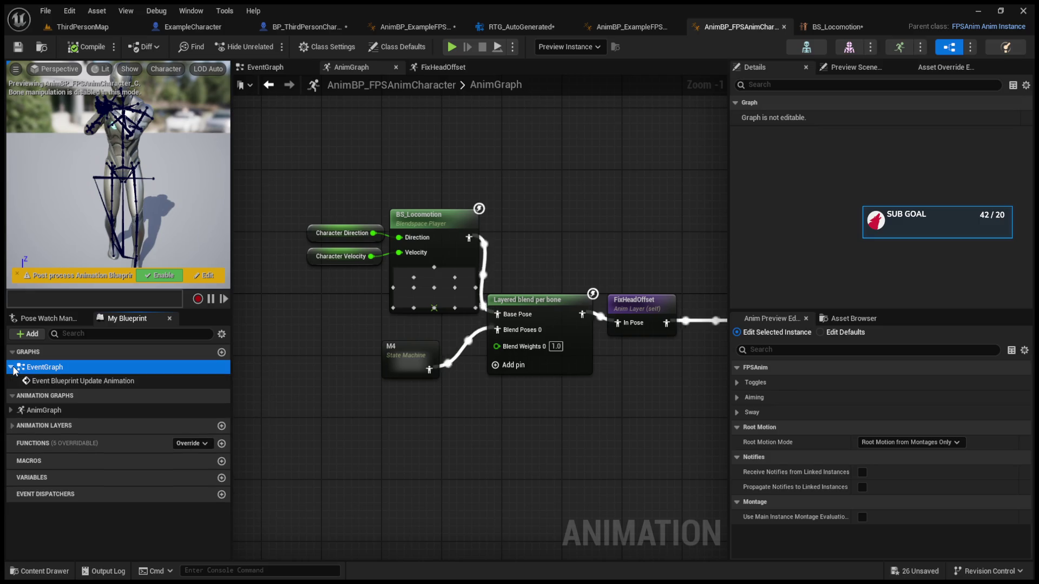
pyautogui.doubleClick(31, 381)
pyautogui.click(10, 368)
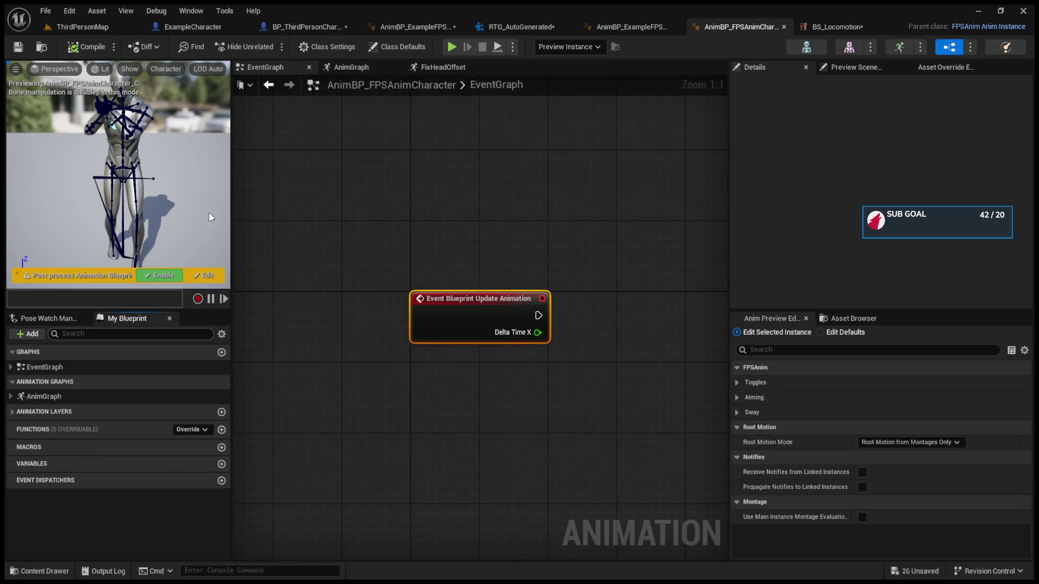
# Open the example anim blueprint's event graph, anim graph, and FixHeadOffset, LeftHandGrip, SetEssentials, SetIK layers
pyautogui.click(614, 28)
pyautogui.doubleClick(66, 366)
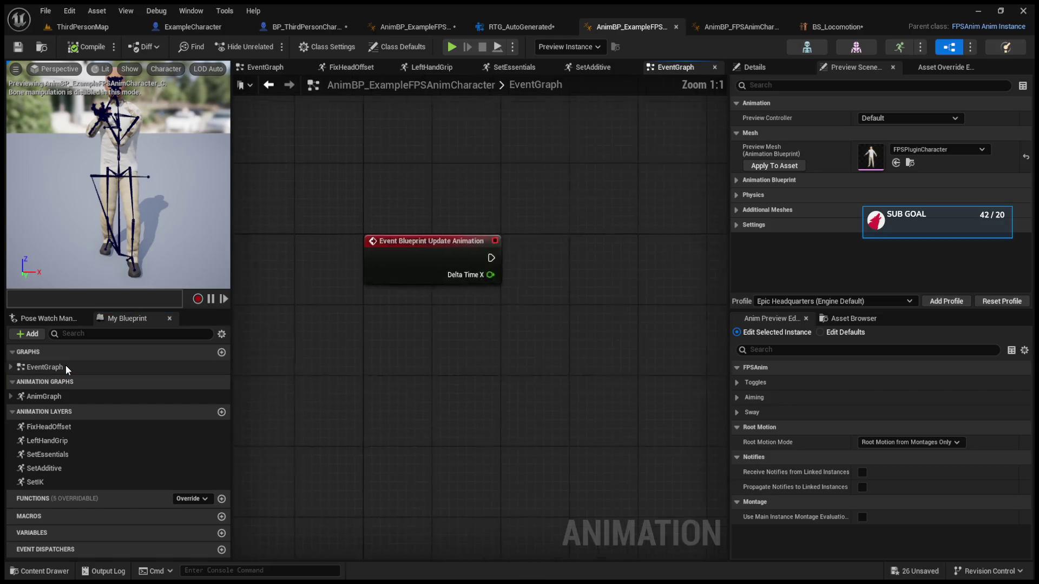
pyautogui.doubleClick(63, 396)
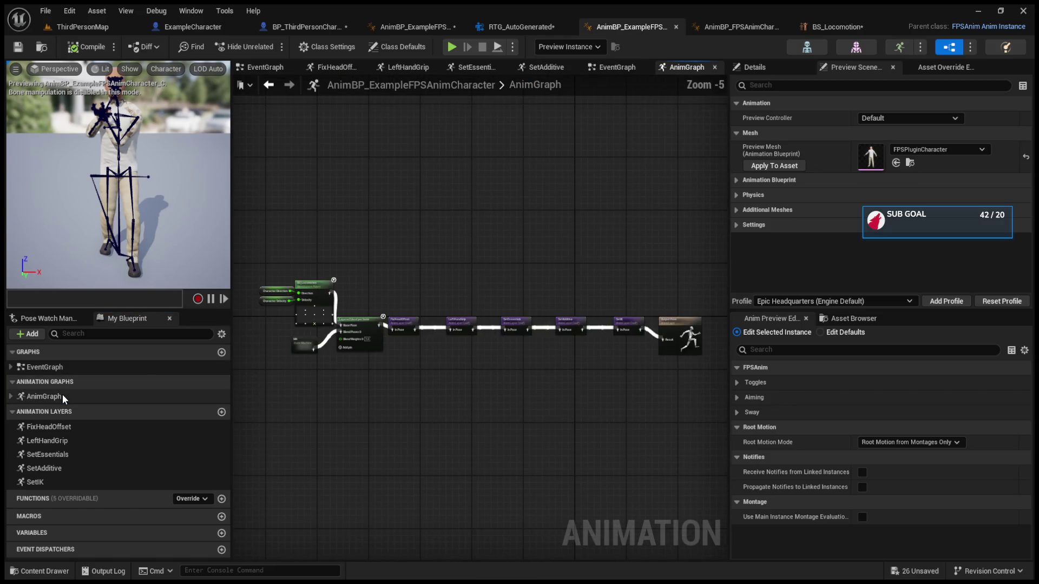
pyautogui.doubleClick(64, 426)
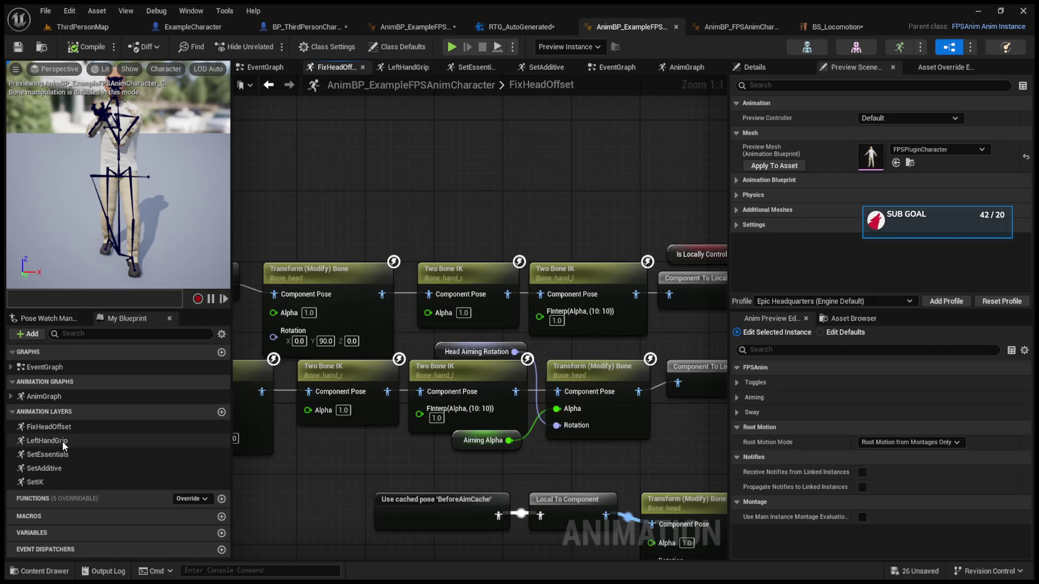
pyautogui.doubleClick(62, 441)
pyautogui.click(64, 457)
pyautogui.click(64, 482)
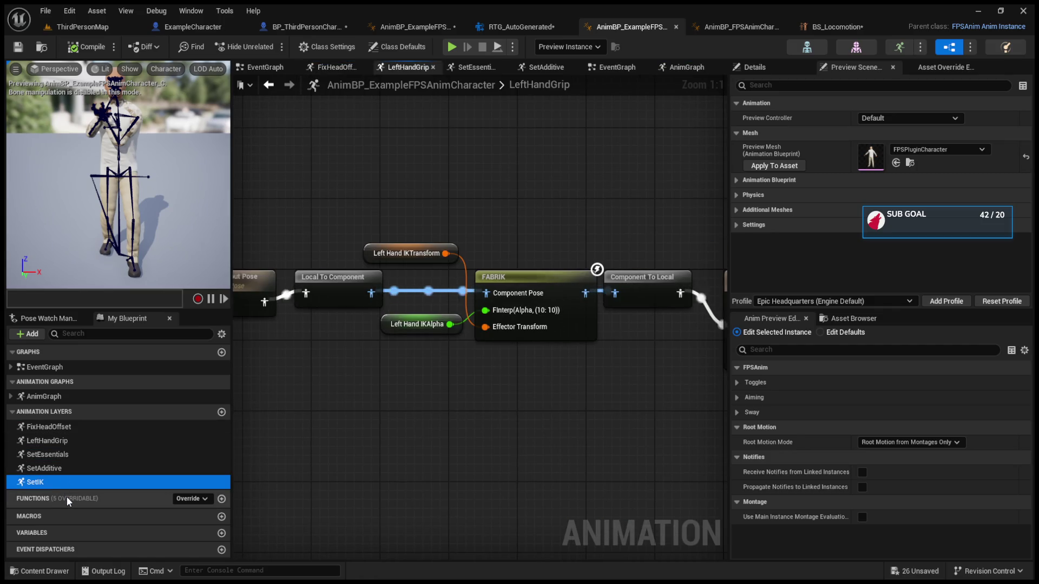
pyautogui.click(66, 497)
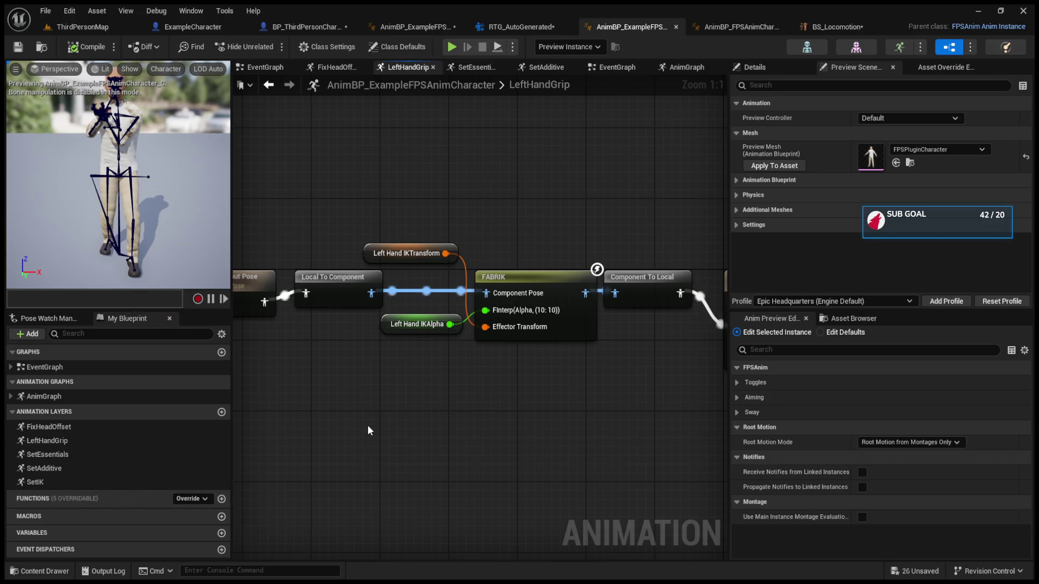
# Check the example's animation asset list and preview settings, then open BS_Locomotion
pyautogui.click(259, 68)
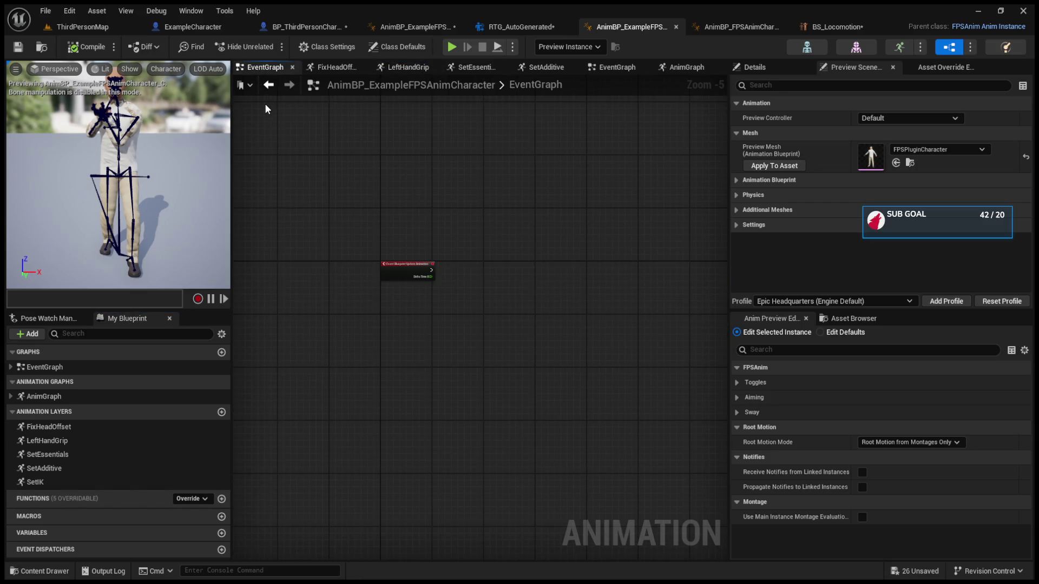
pyautogui.click(836, 318)
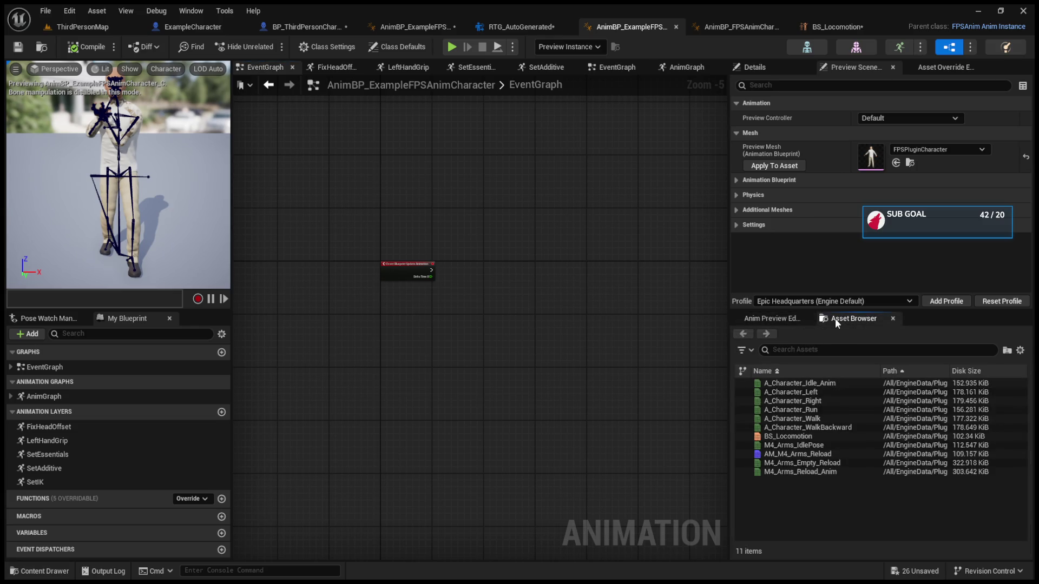
pyautogui.click(776, 321)
pyautogui.click(727, 24)
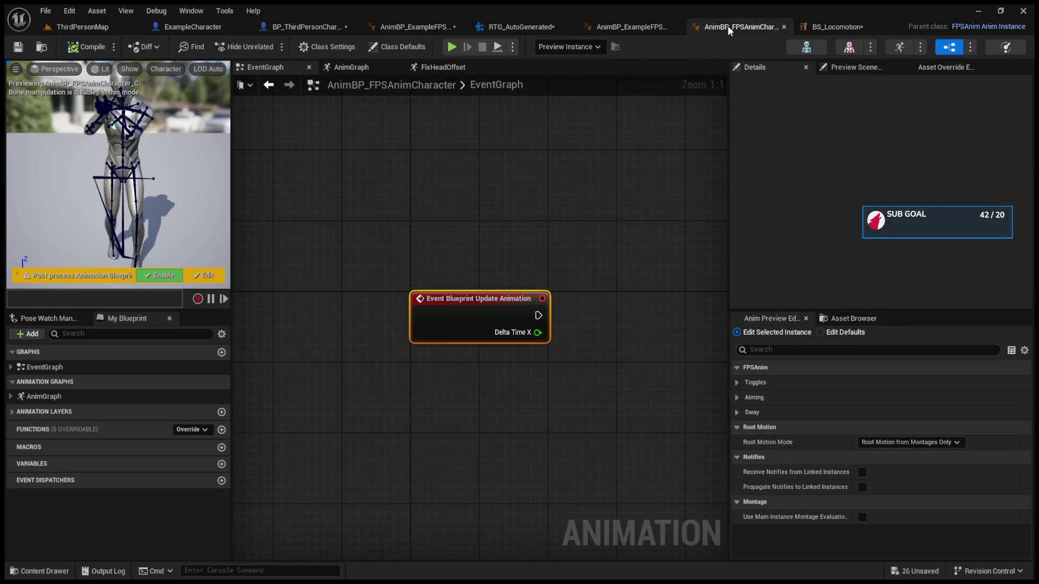
pyautogui.click(826, 27)
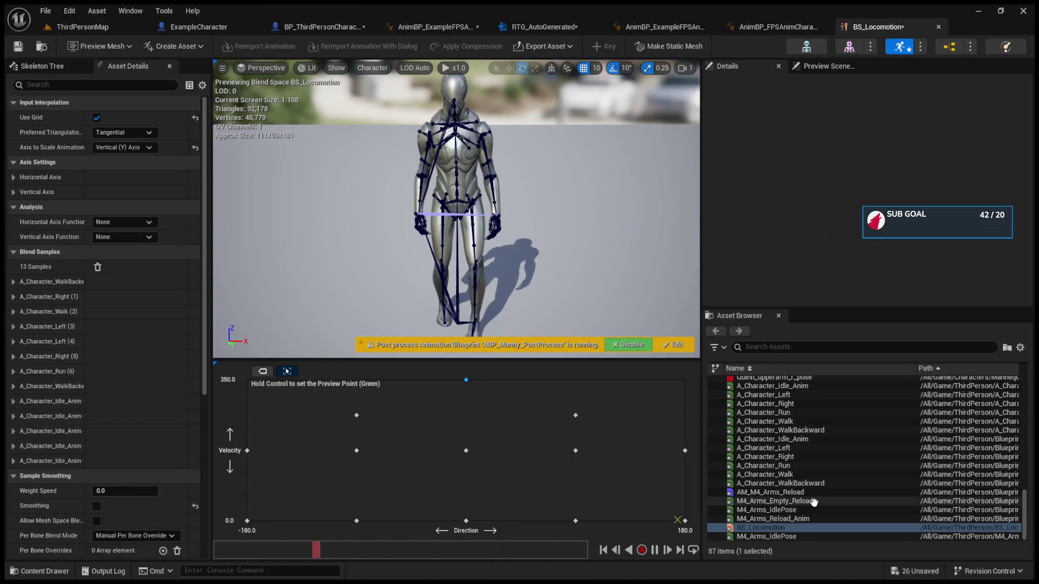
# Enlarge the content browser and open the A_Character_Idle_Anim animation
pyautogui.scroll(3, 813, 502)
pyautogui.hotkey('ctrl', 'b')
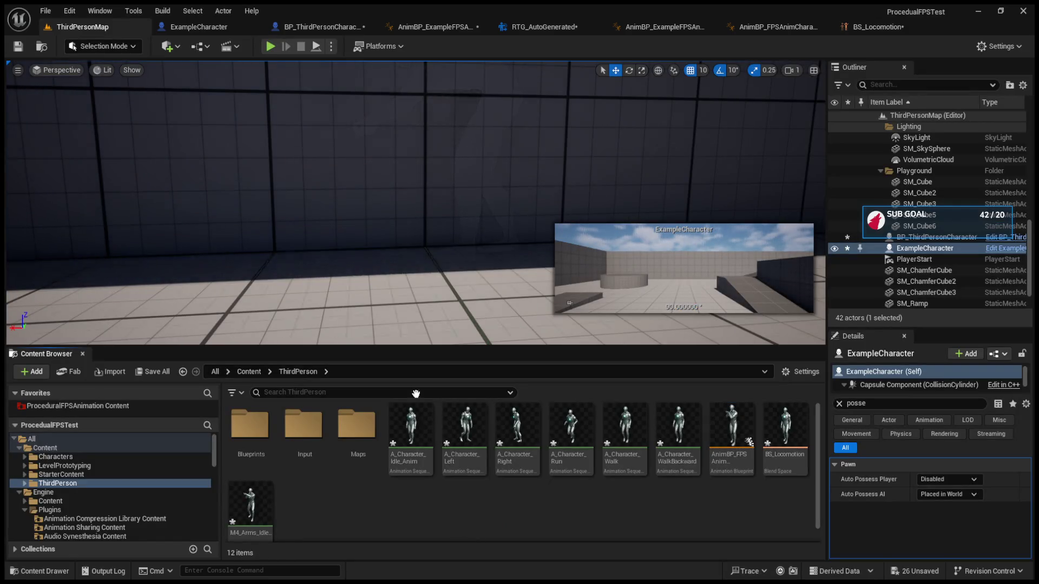
pyautogui.moveTo(389, 330); pyautogui.dragTo(391, 226)
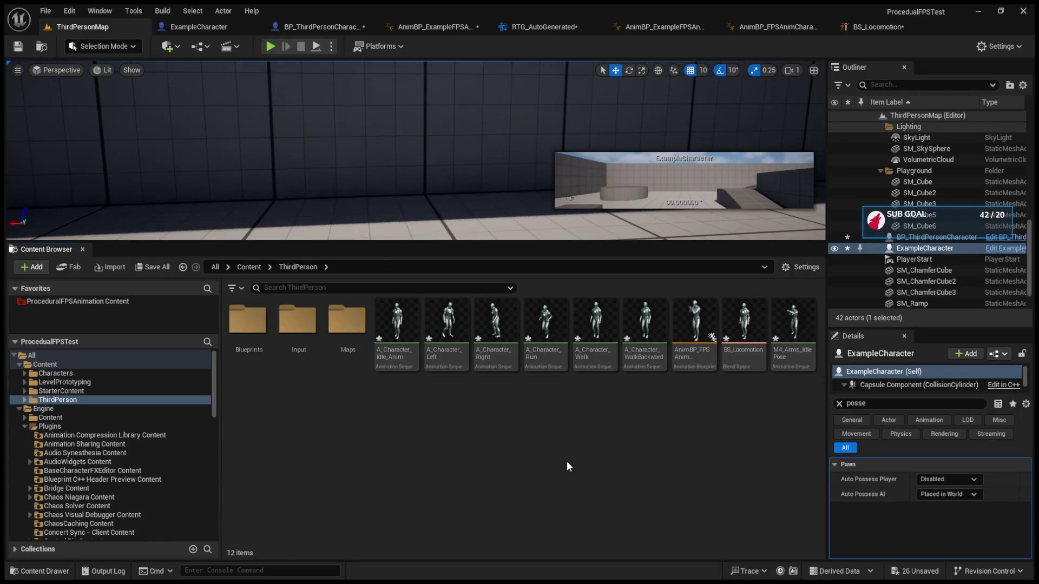
pyautogui.doubleClick(410, 327)
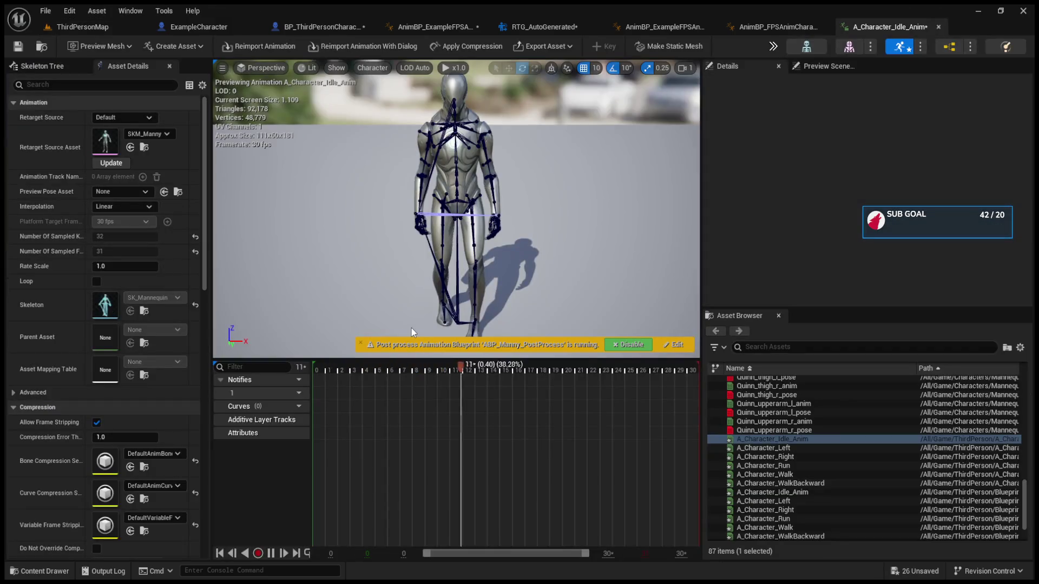
# Preview the WalkBackward, Walk, Right and Left animations, then pause and return to BP_ThirdPersonCharacter
pyautogui.scroll(10, 779, 443)
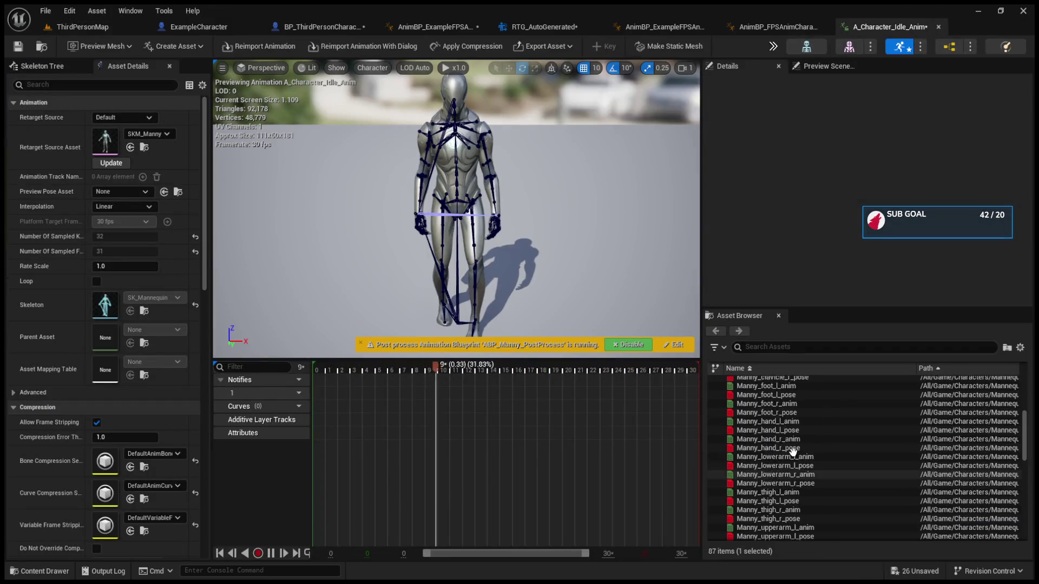
pyautogui.scroll(-10, 792, 452)
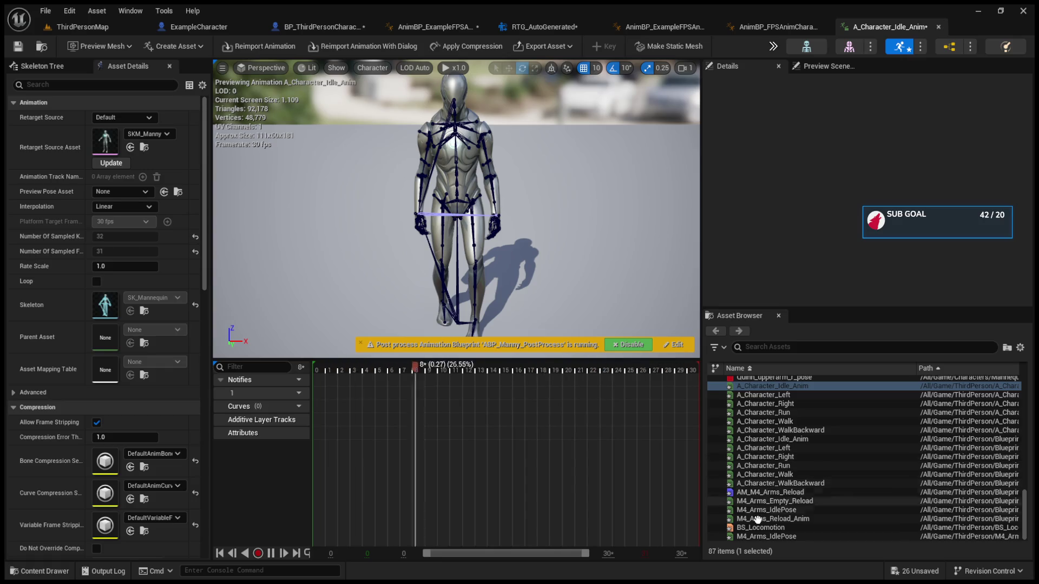
pyautogui.click(779, 483)
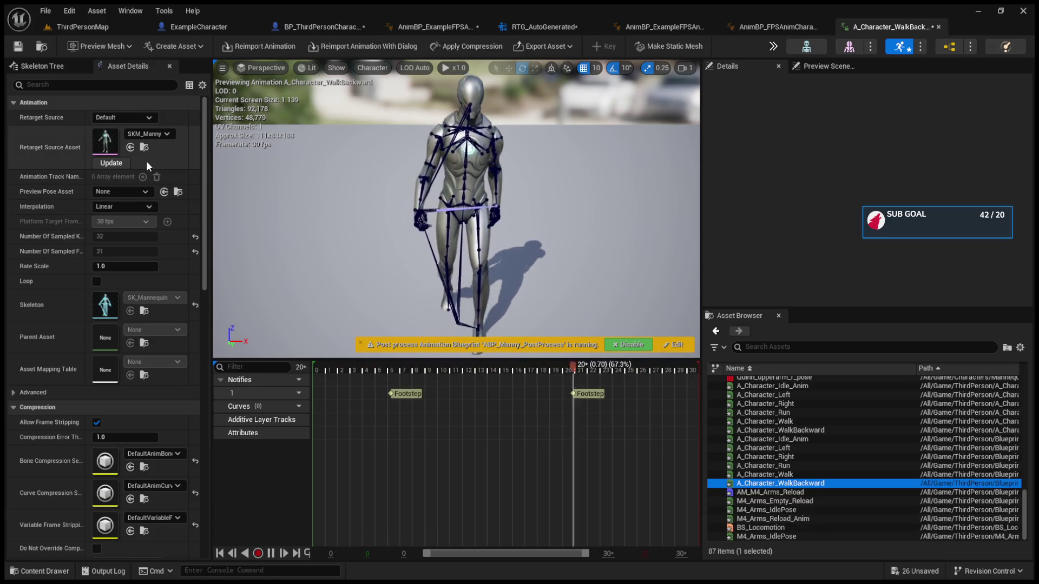
pyautogui.click(768, 474)
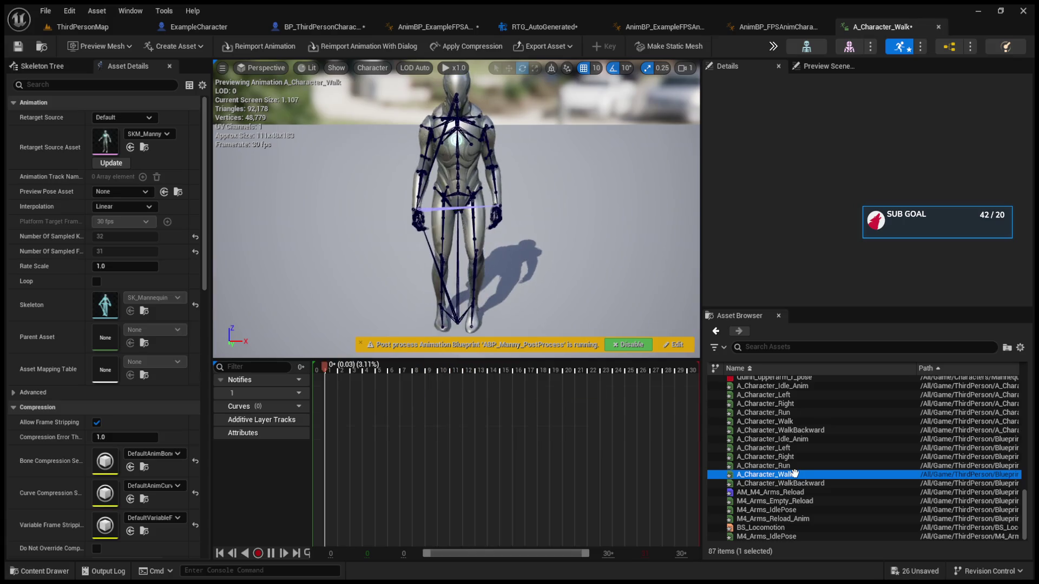
pyautogui.click(793, 466)
pyautogui.click(793, 457)
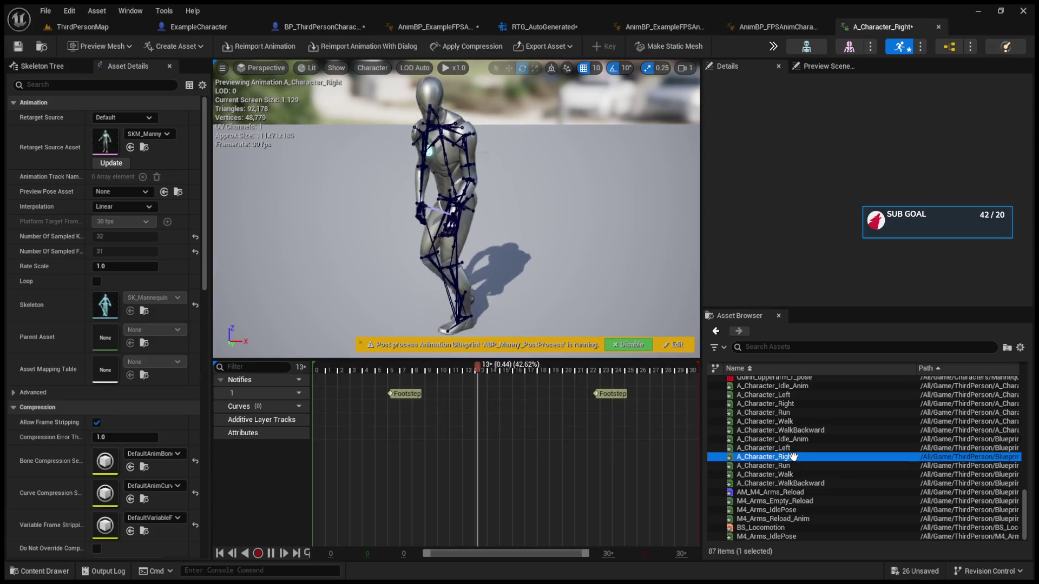
pyautogui.click(793, 449)
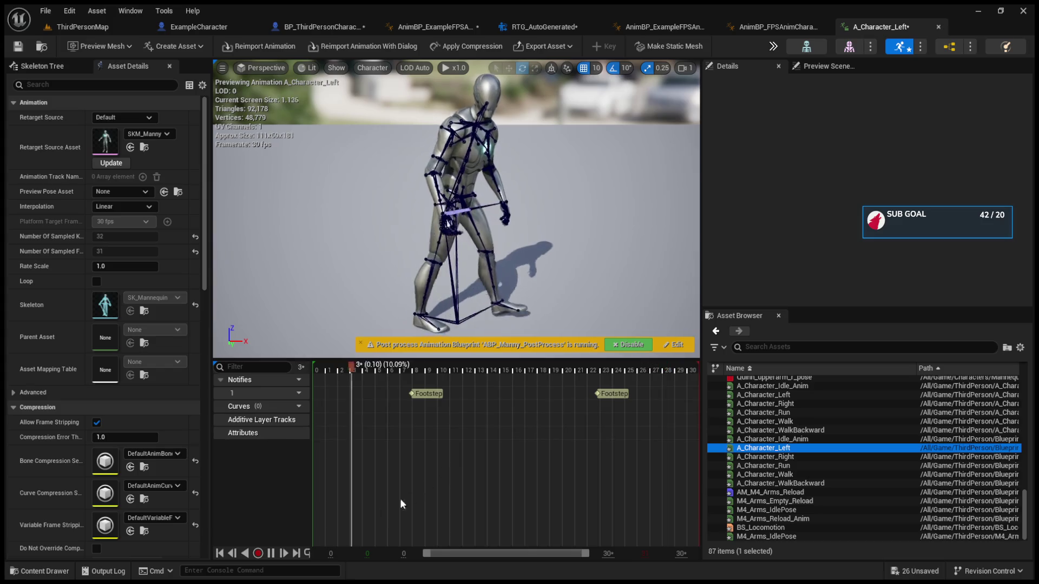
pyautogui.click(274, 552)
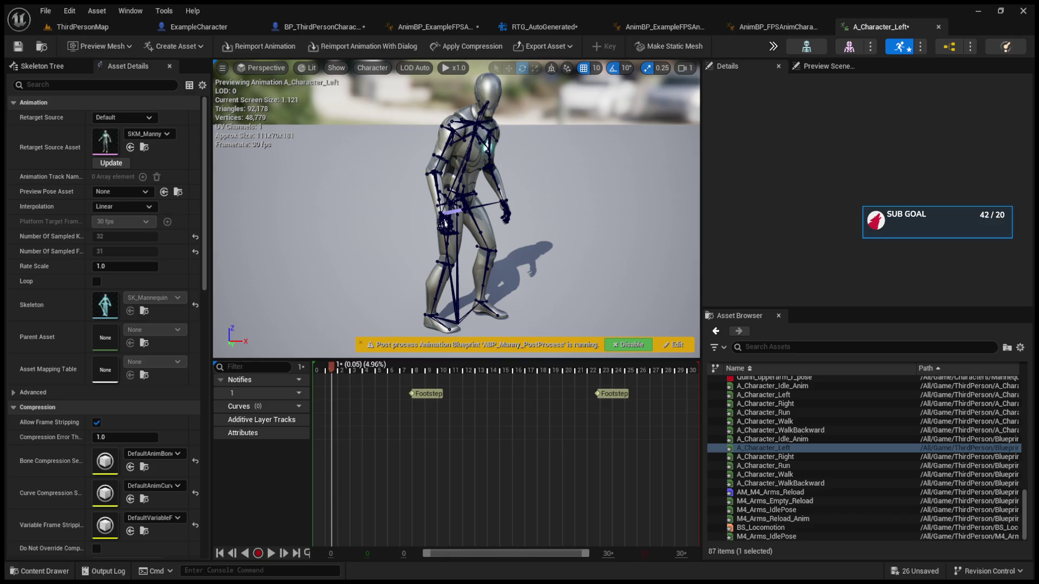
pyautogui.click(319, 27)
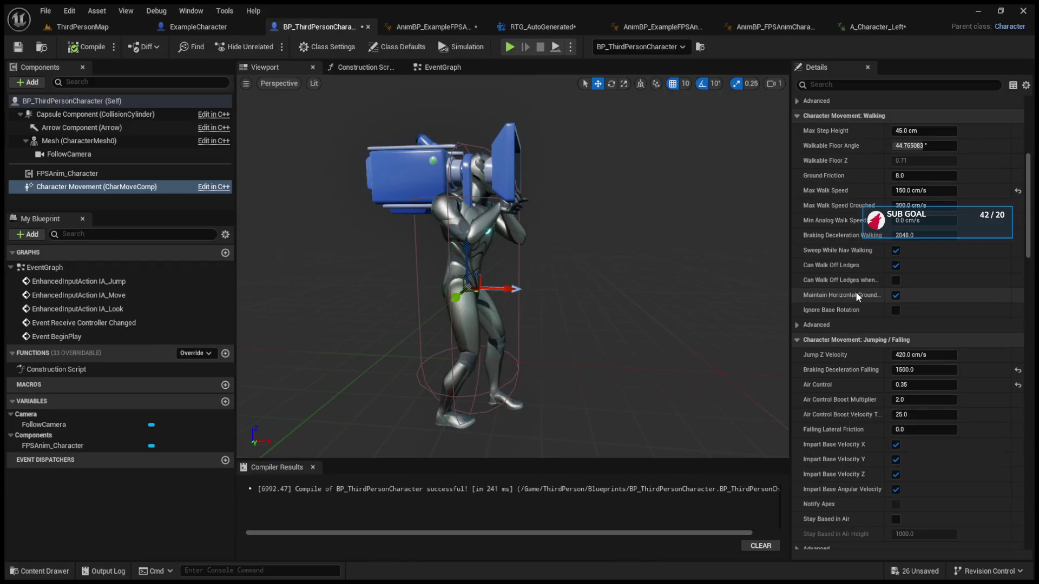
# Inspect the Movement Input nodes in BP_ThirdPersonCharacter's EventGraph, then go back to ThirdPersonMap
pyautogui.click(455, 68)
pyautogui.scroll(-4, 433, 104)
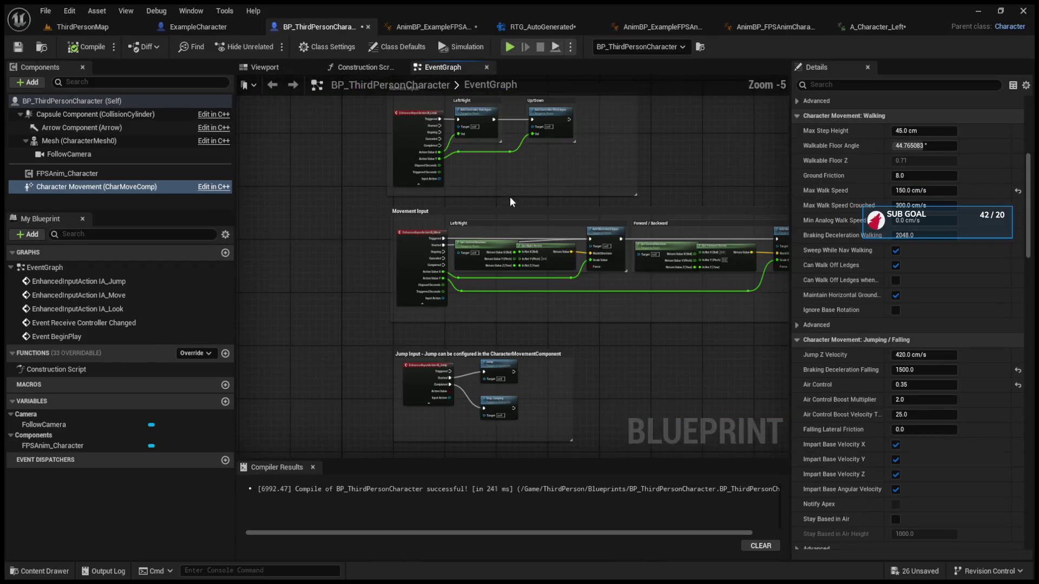
pyautogui.scroll(2, 483, 264)
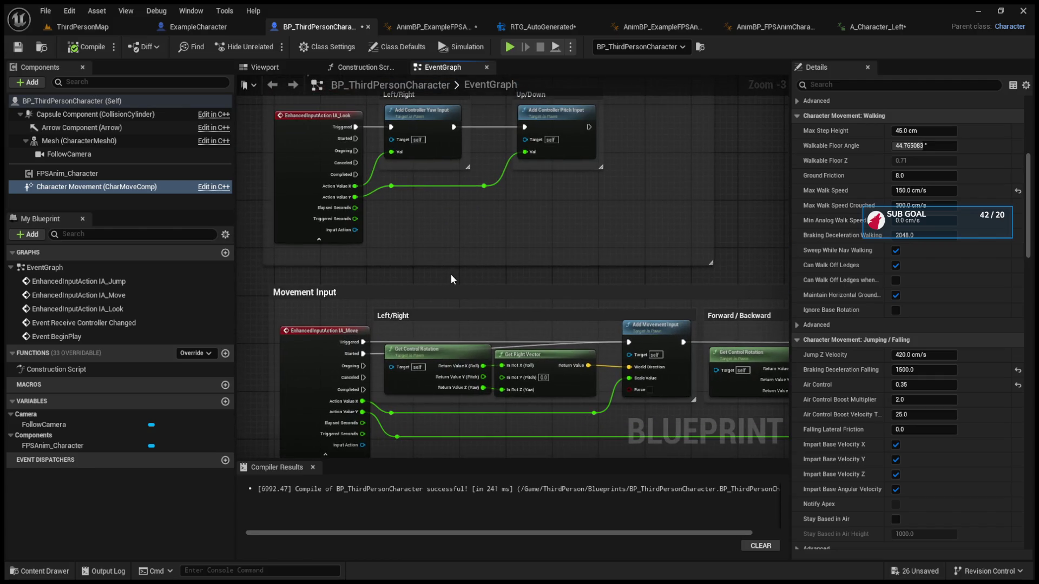
pyautogui.scroll(2, 411, 325)
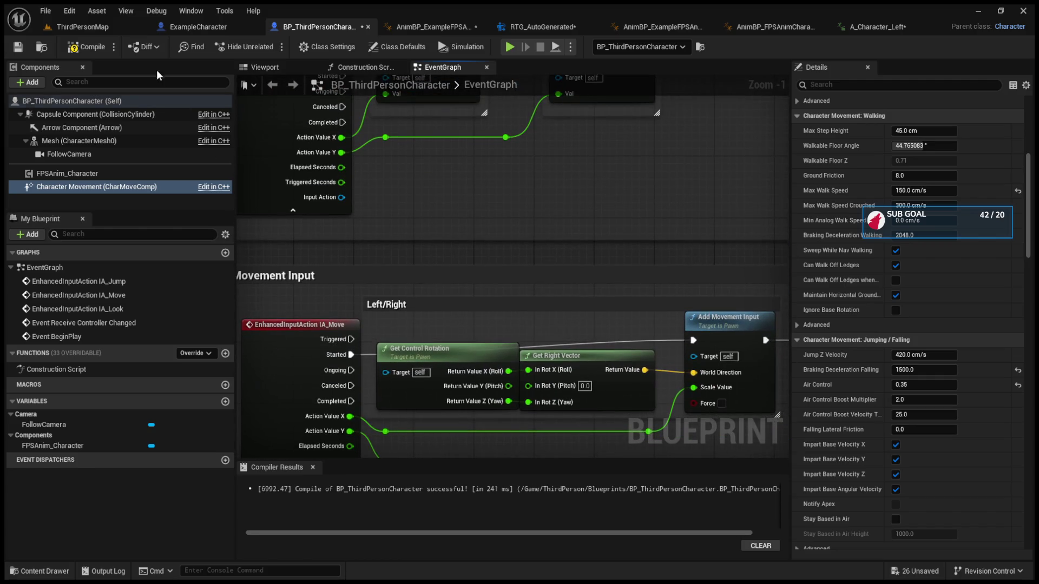
pyautogui.click(87, 26)
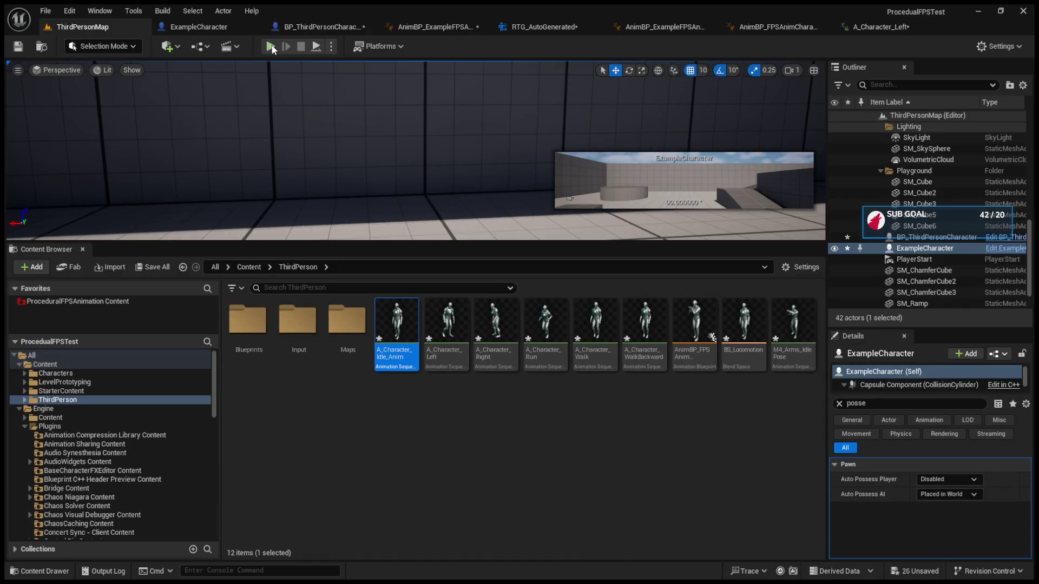
# Playtest the level and compare ExampleCharacter's event graph with BP_ThirdPersonCharacter's movement input
pyautogui.click(271, 46)
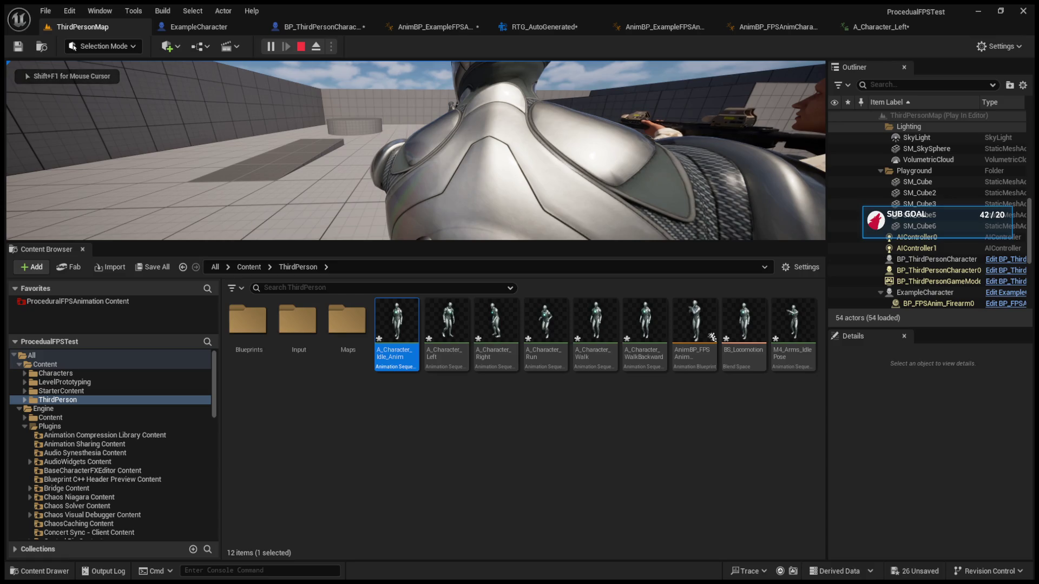
pyautogui.press('Escape')
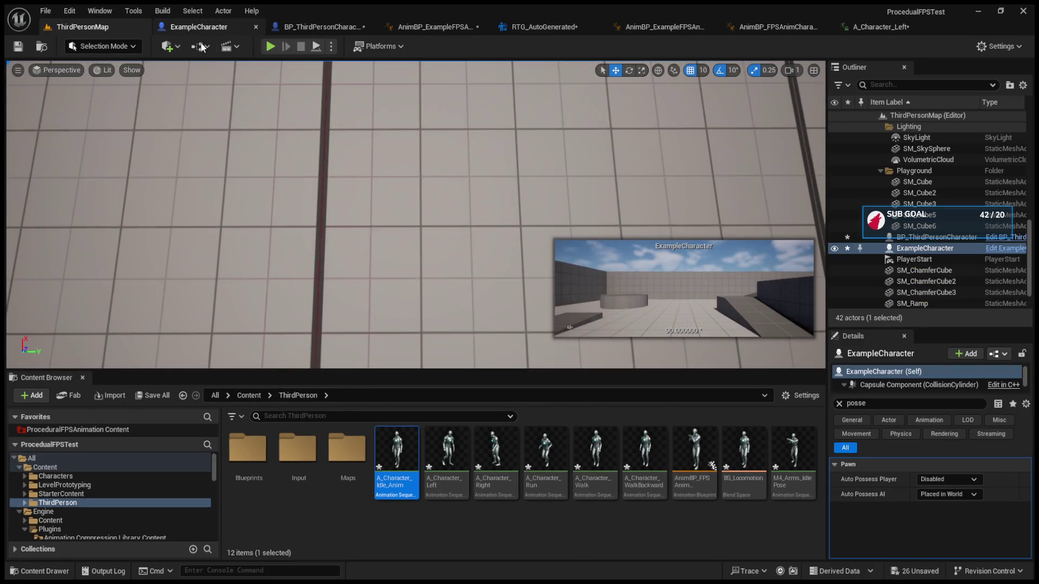
pyautogui.click(198, 27)
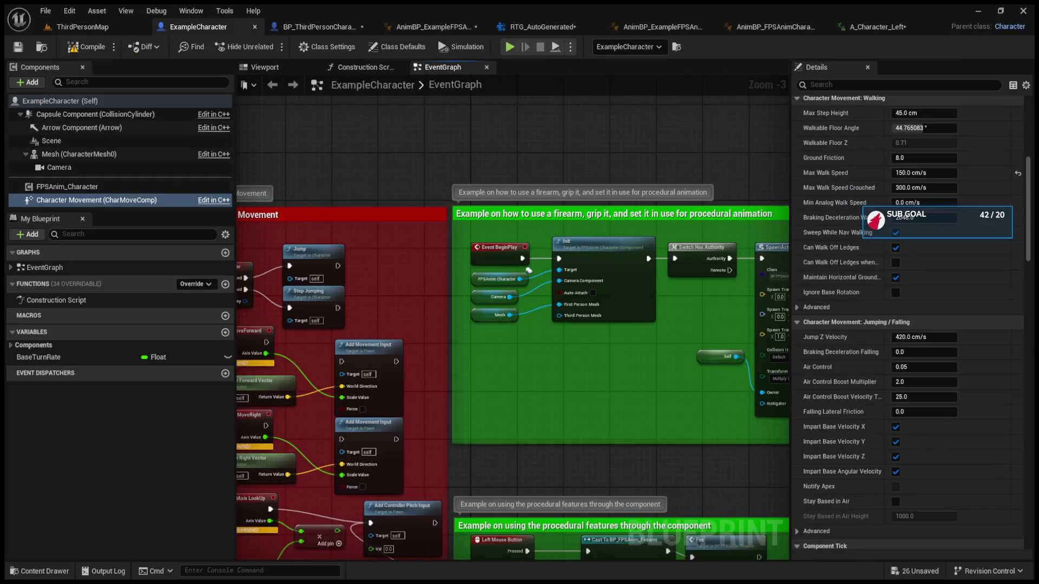
pyautogui.click(319, 27)
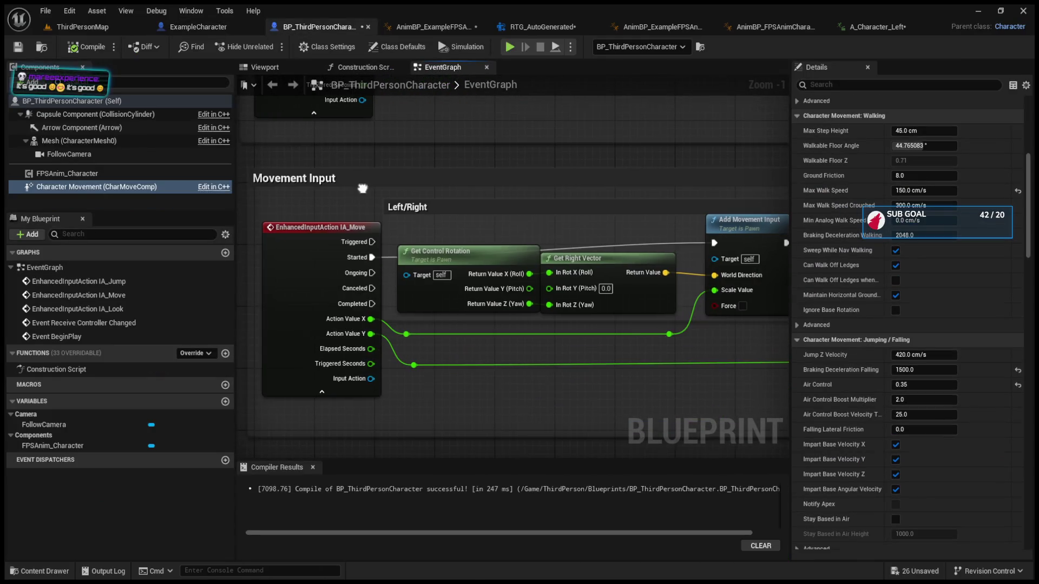
pyautogui.click(79, 28)
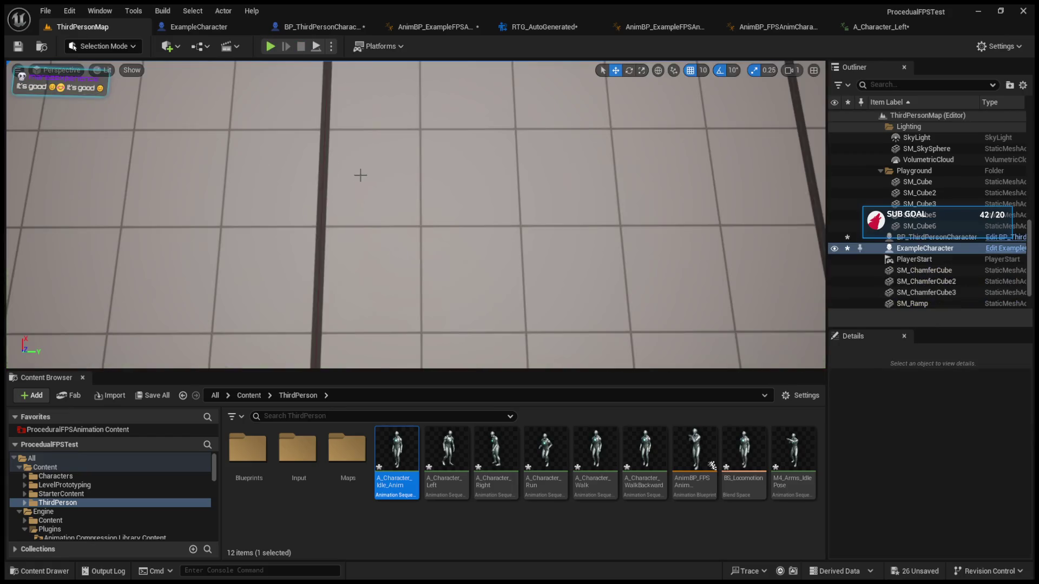
pyautogui.press('Escape')
pyautogui.press('f')
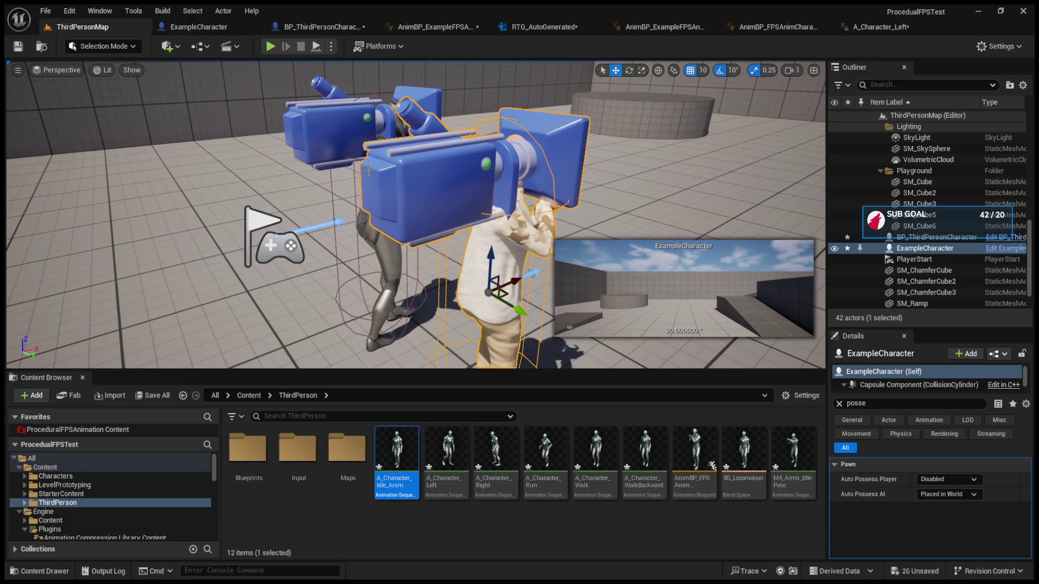
pyautogui.scroll(2, 373, 157)
pyautogui.click(380, 135)
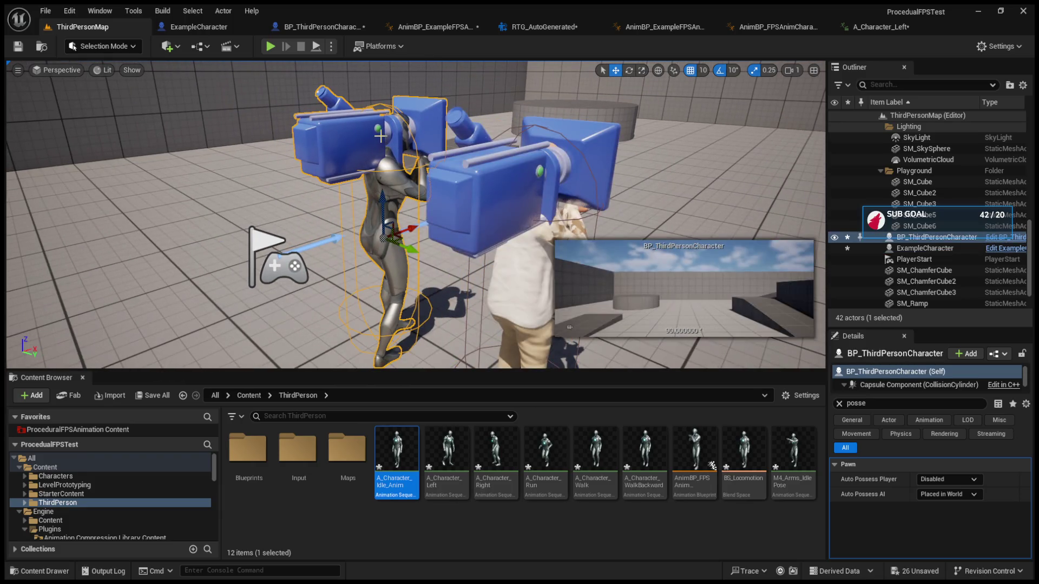
pyautogui.click(273, 45)
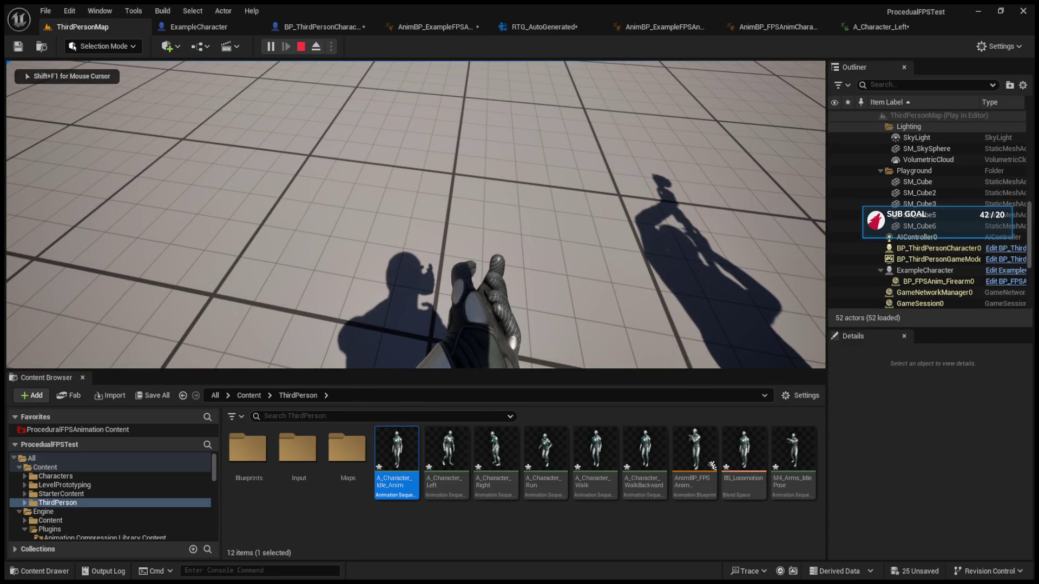
pyautogui.press('Escape')
# Wire Add Movement Input to IA_Move's Ongoing output, compile, and playtest
pyautogui.click(216, 31)
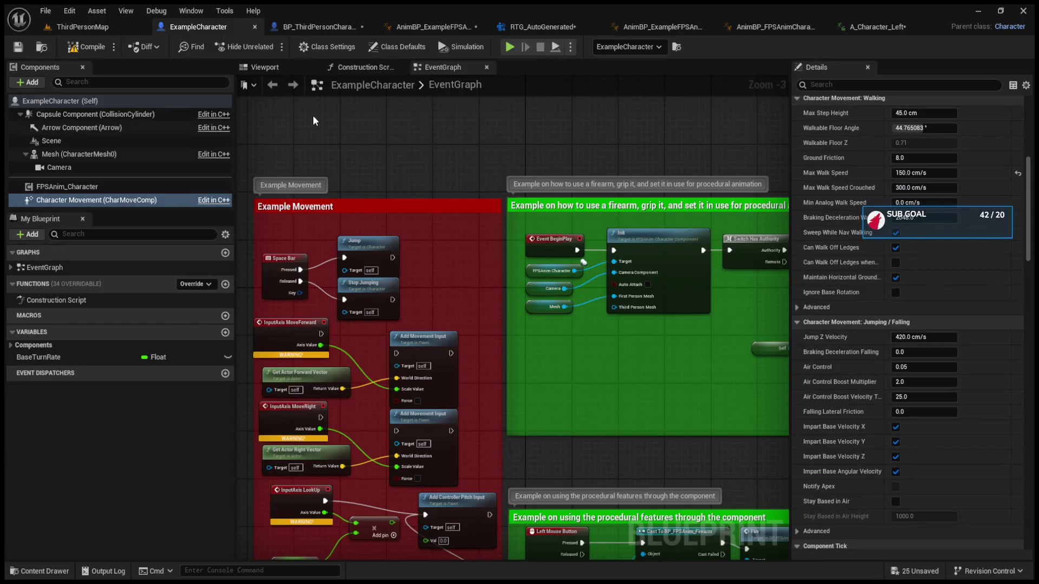
pyautogui.click(306, 25)
pyautogui.moveTo(351, 161)
pyautogui.mouseDown()
pyautogui.moveTo(315, 261)
pyautogui.moveTo(355, 388)
pyautogui.moveTo(336, 279)
pyautogui.moveTo(680, 256)
pyautogui.mouseUp()
pyautogui.click(87, 46)
pyautogui.hotkey('alt', 'p')
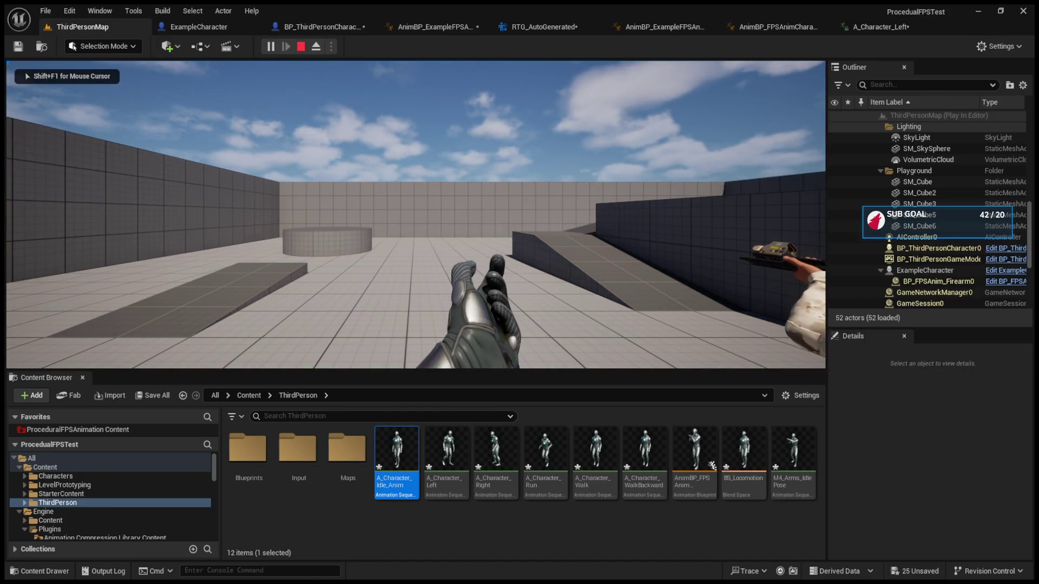
pyautogui.press('Escape')
# Rewire the movement to IA_Move's Triggered output and playtest again
pyautogui.click(201, 24)
pyautogui.click(276, 27)
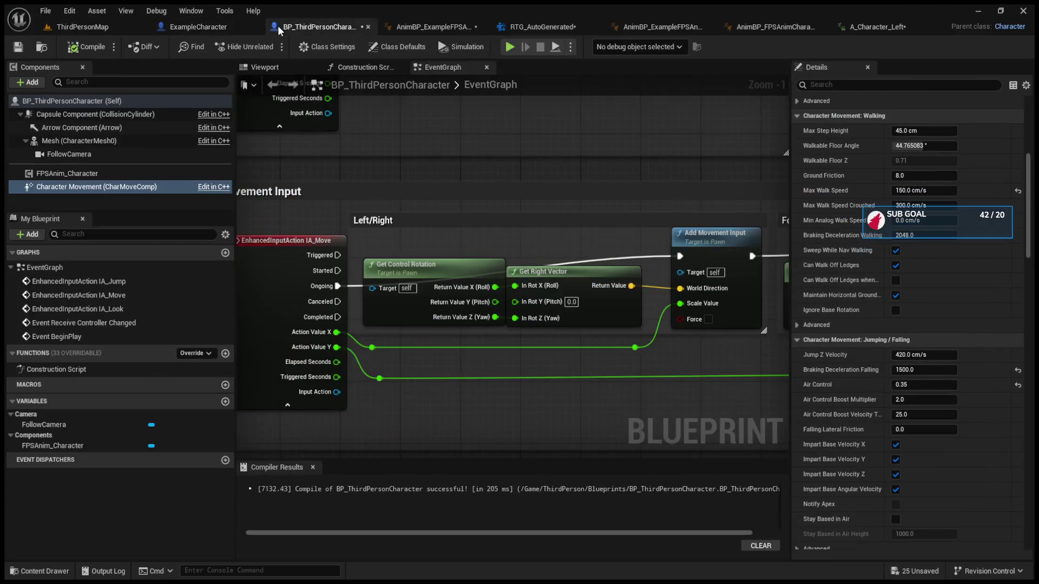
pyautogui.moveTo(338, 286); pyautogui.dragTo(338, 255)
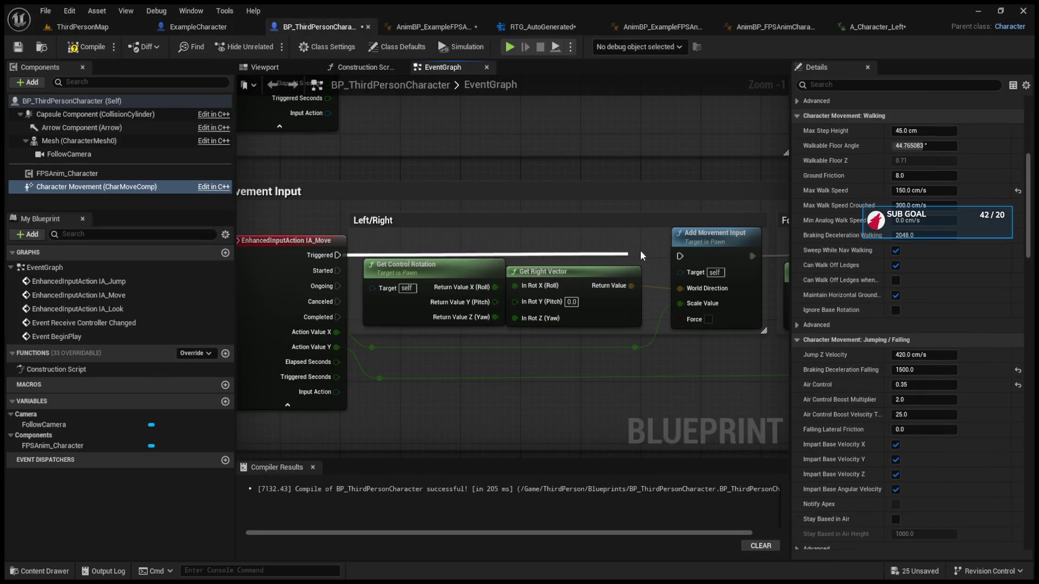
pyautogui.click(87, 31)
pyautogui.hotkey('alt', 'p')
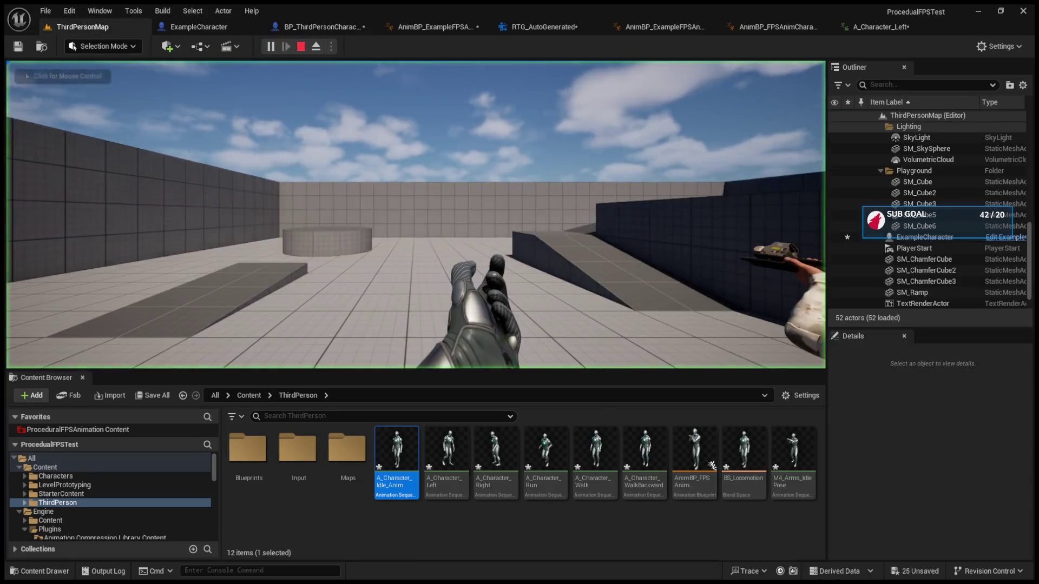
pyautogui.click(416, 216)
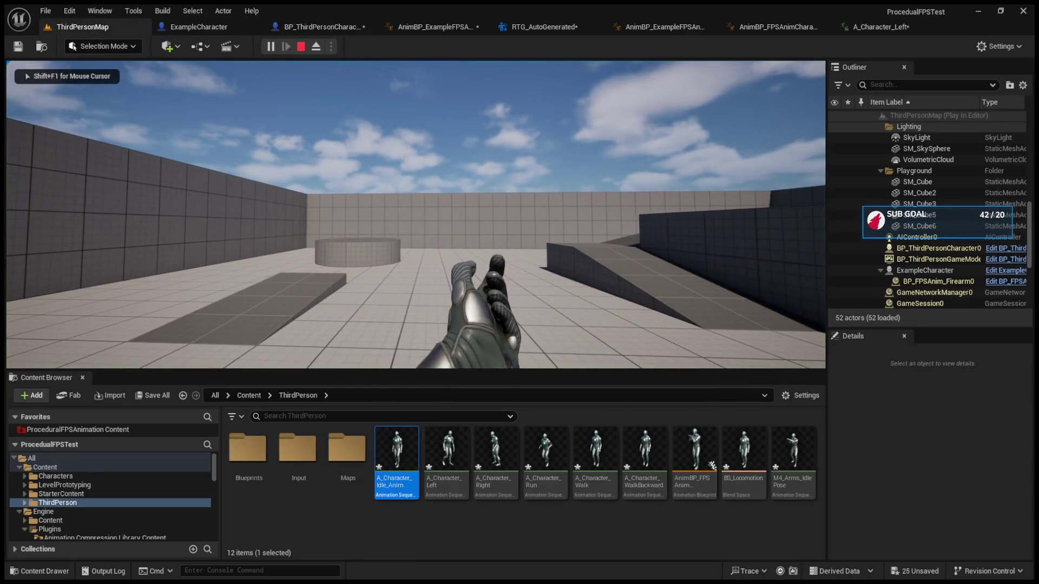
pyautogui.press('Escape')
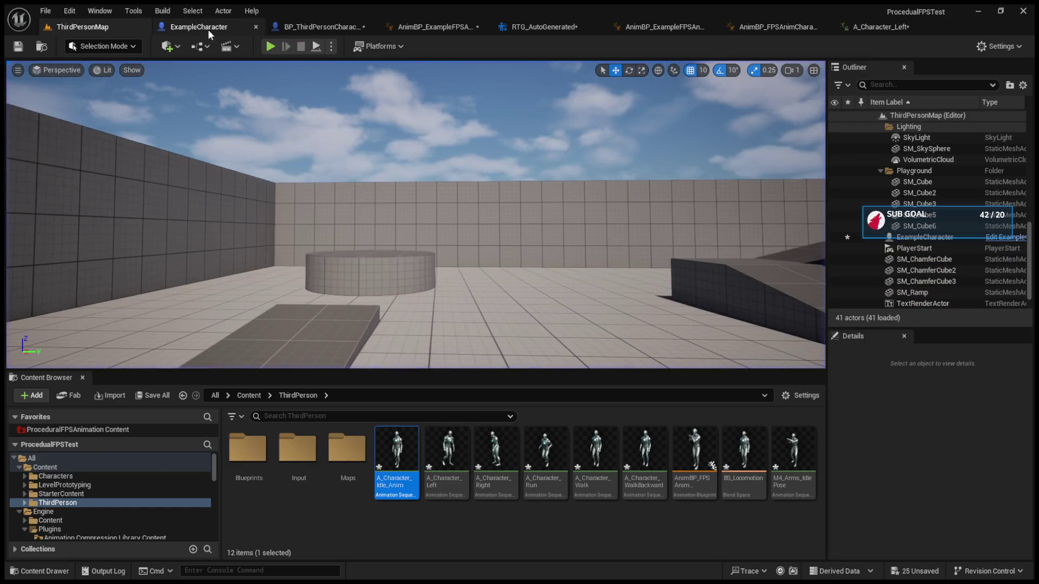
pyautogui.click(295, 27)
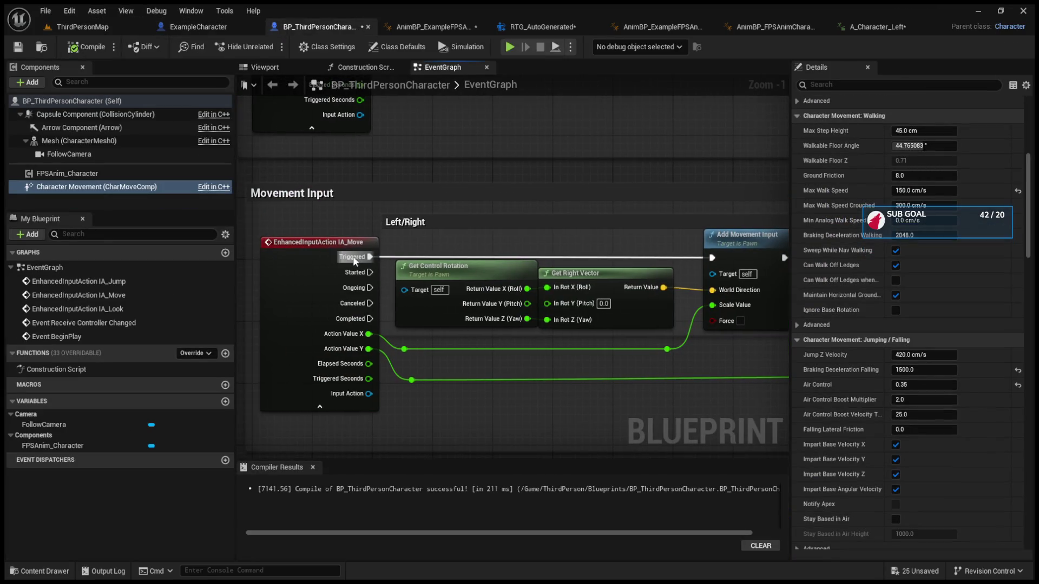
# Select the IA_Move node and look over ExampleCharacter's procedural features graph
pyautogui.click(333, 245)
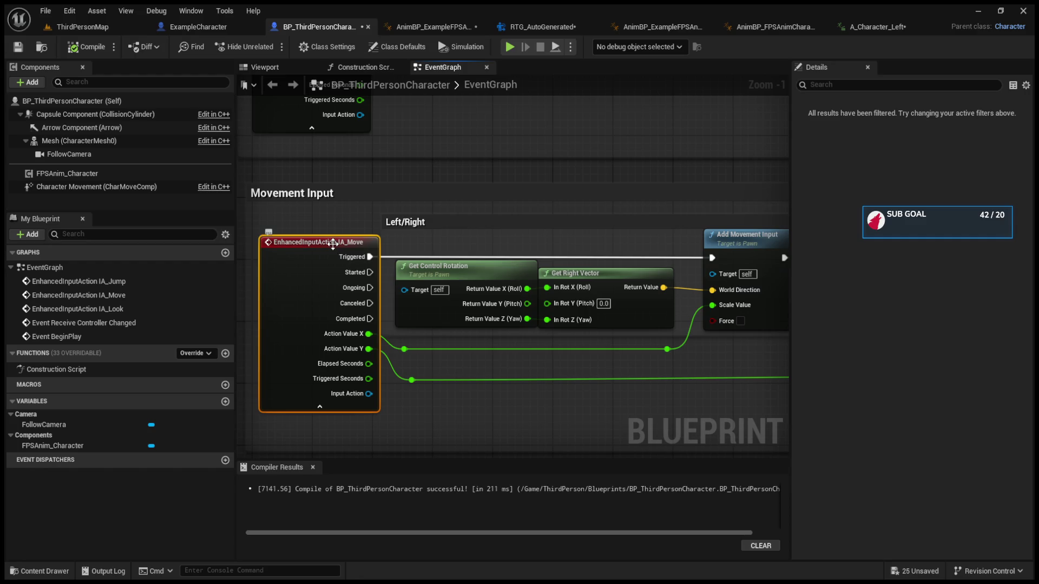
pyautogui.click(166, 29)
pyautogui.moveTo(448, 444)
pyautogui.mouseDown()
pyautogui.moveTo(235, 433)
pyautogui.moveTo(296, 304)
pyautogui.mouseUp()
pyautogui.moveTo(457, 436)
pyautogui.mouseDown()
pyautogui.moveTo(455, 319)
pyautogui.moveTo(356, 309)
pyautogui.moveTo(562, 379)
pyautogui.moveTo(467, 360)
pyautogui.moveTo(725, 486)
pyautogui.mouseUp()
pyautogui.scroll(2, 556, 394)
pyautogui.scroll(-1, 466, 360)
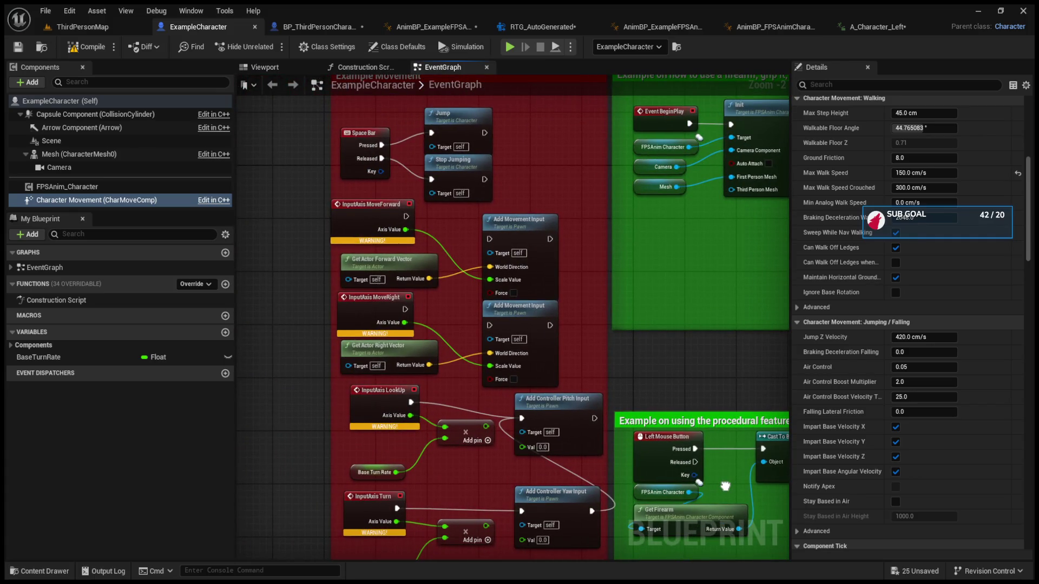
pyautogui.moveTo(725, 486); pyautogui.dragTo(724, 484)
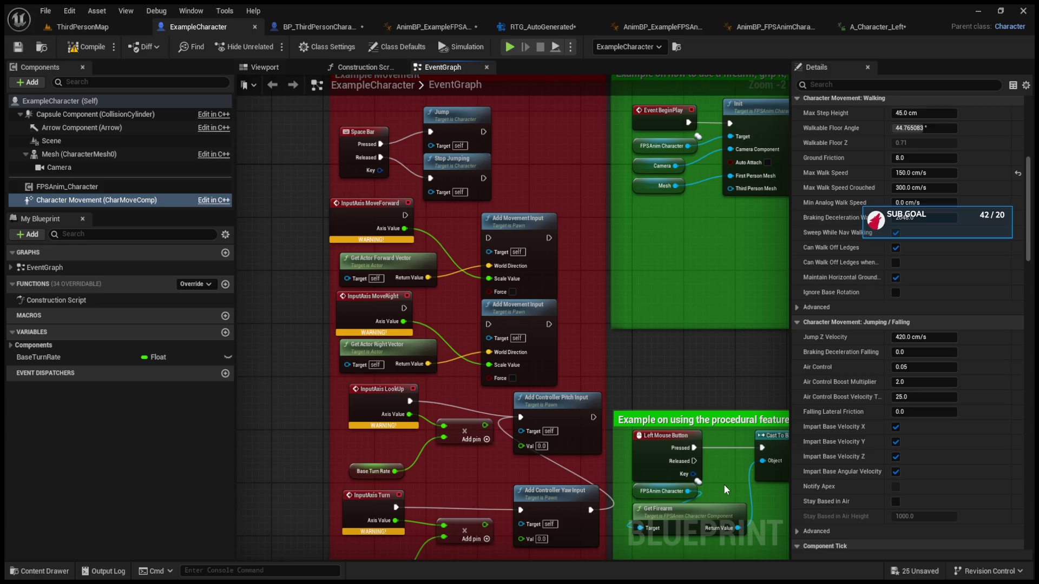
# Delete the Get Control Rotation node, then compare the graph against ExampleCharacter's EventGraph
pyautogui.click(319, 26)
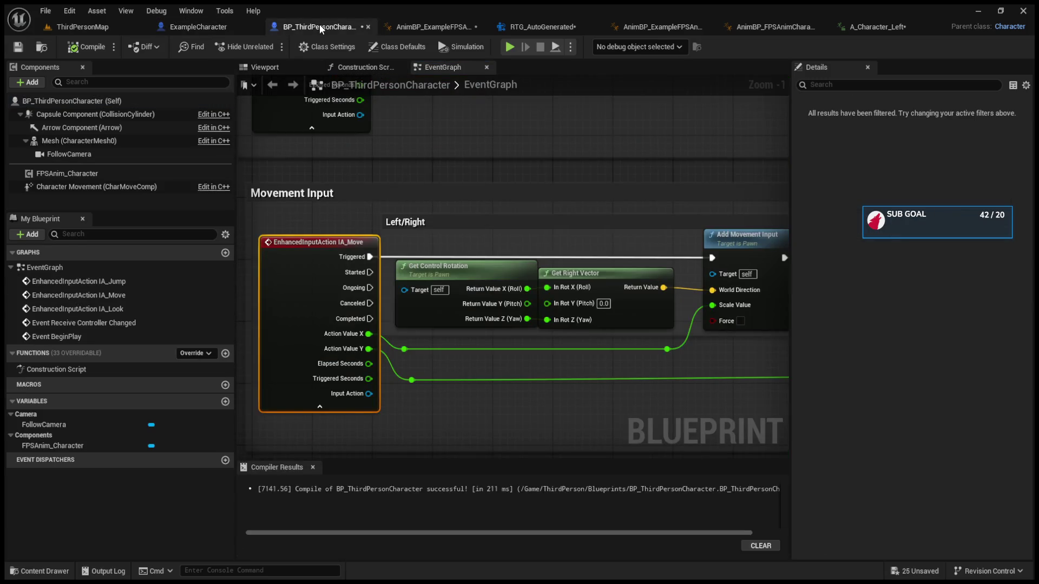
pyautogui.moveTo(533, 241); pyautogui.dragTo(373, 220)
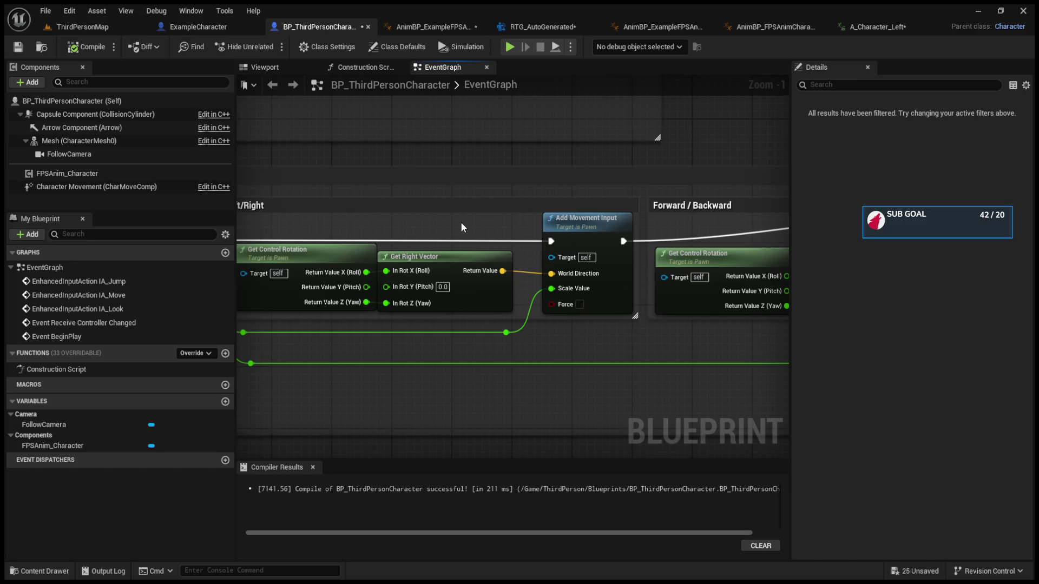
pyautogui.moveTo(462, 226); pyautogui.dragTo(566, 226)
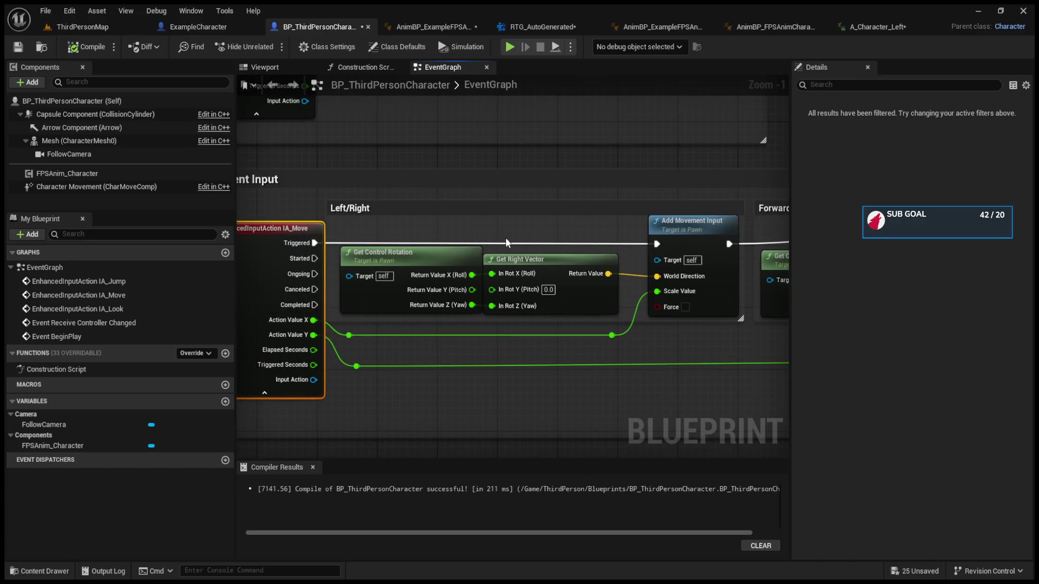
pyautogui.click(465, 259)
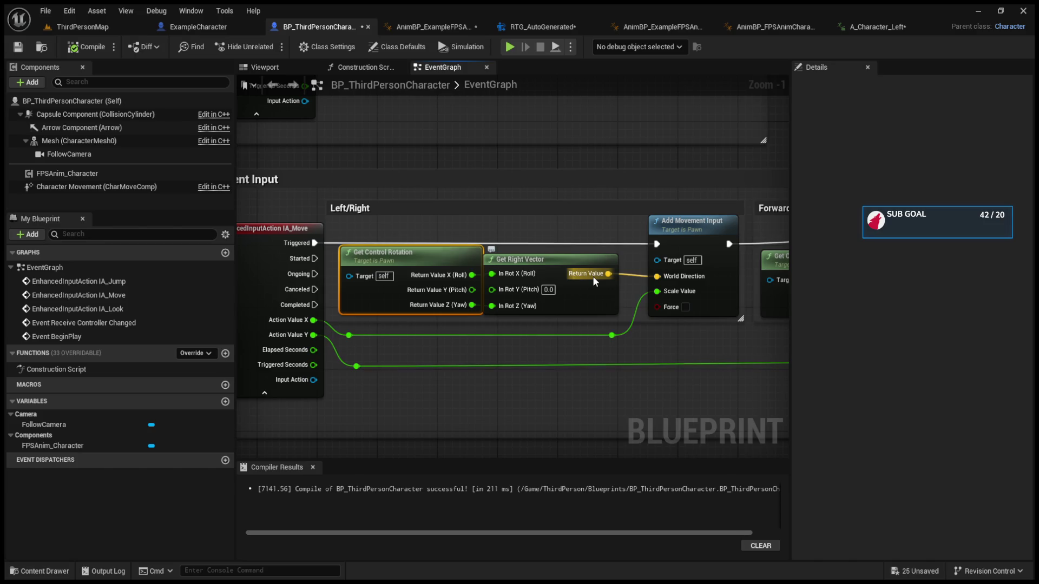
pyautogui.press('Delete')
pyautogui.click(238, 23)
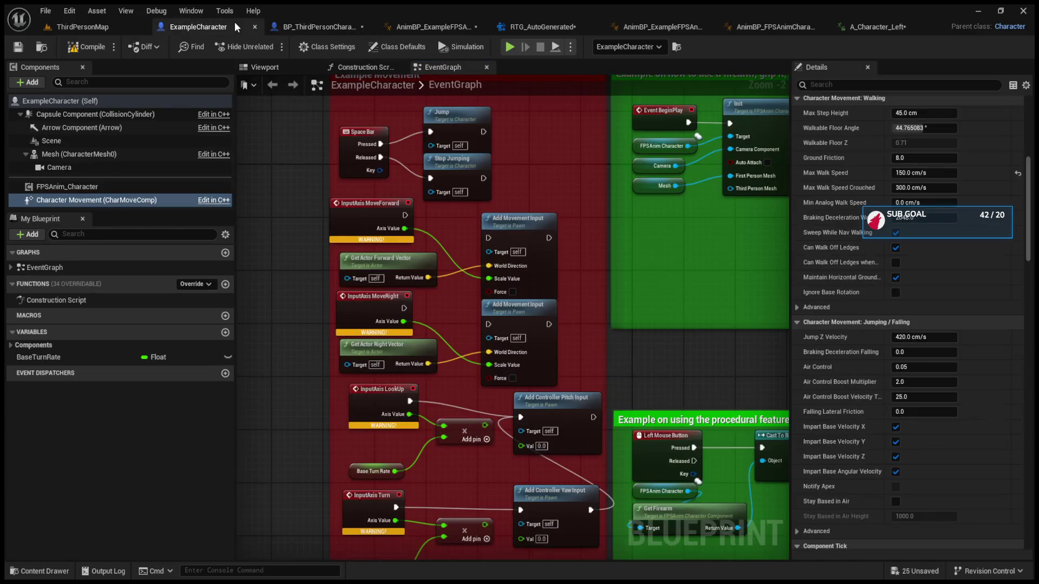
pyautogui.click(319, 27)
pyautogui.click(225, 25)
pyautogui.click(319, 26)
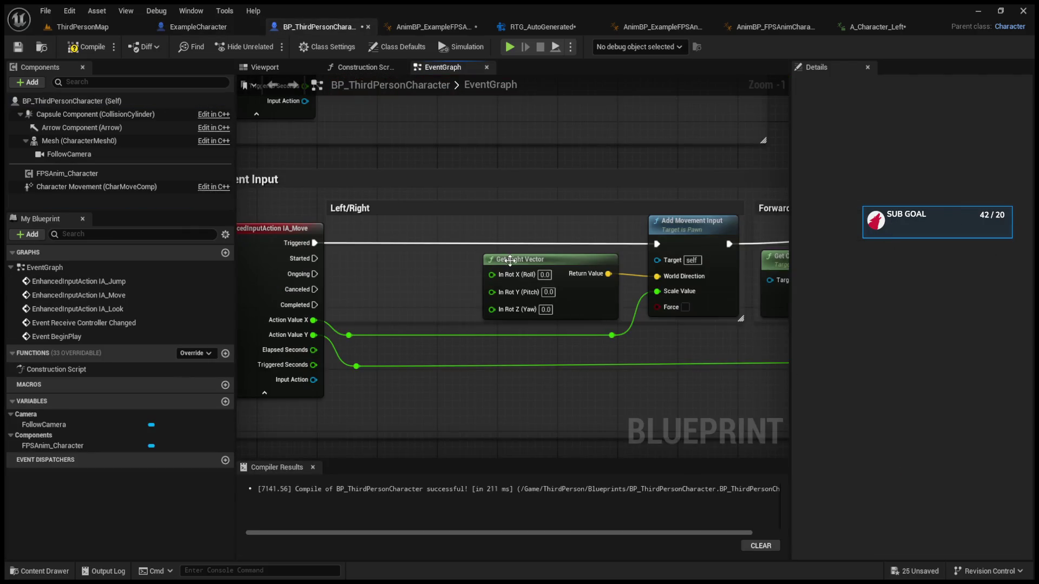
# Copy Get Actor Right Vector from ExampleCharacter into BP_ThirdPersonCharacter, replacing Get Right Vector
pyautogui.moveTo(539, 260); pyautogui.dragTo(514, 265)
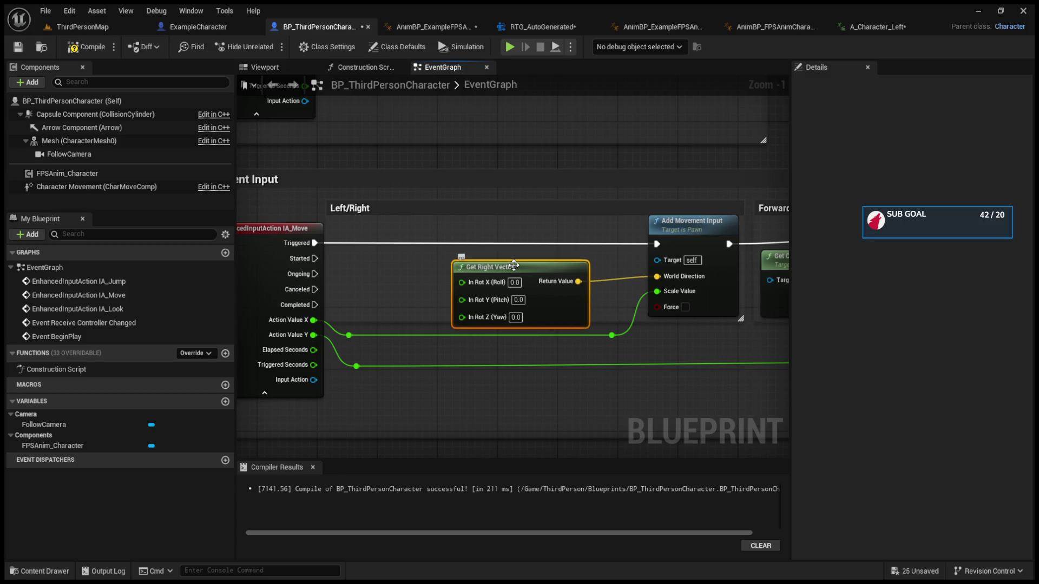
pyautogui.click(194, 27)
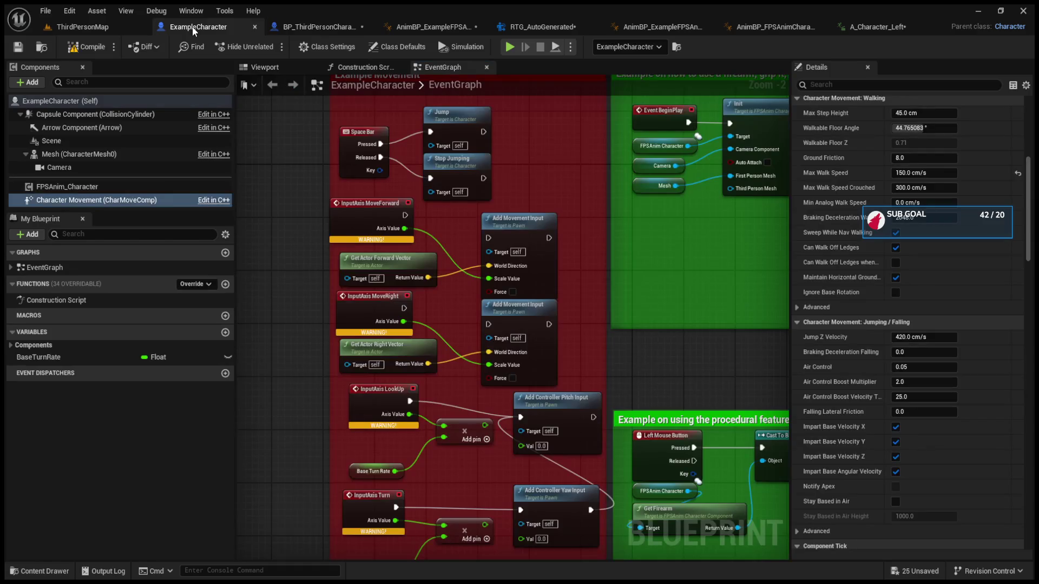
pyautogui.scroll(2, 385, 368)
pyautogui.click(411, 373)
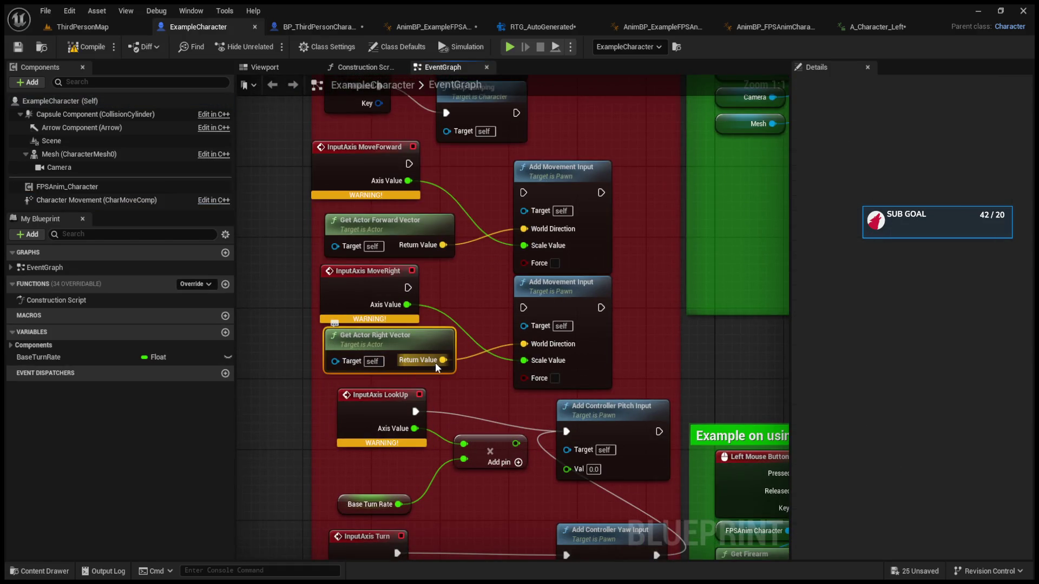
pyautogui.click(285, 26)
pyautogui.moveTo(492, 281); pyautogui.dragTo(461, 246)
pyautogui.hotkey('ctrl', 'v')
pyautogui.moveTo(555, 401)
pyautogui.mouseDown()
pyautogui.moveTo(544, 382)
pyautogui.moveTo(618, 234)
pyautogui.mouseUp()
pyautogui.click(511, 223)
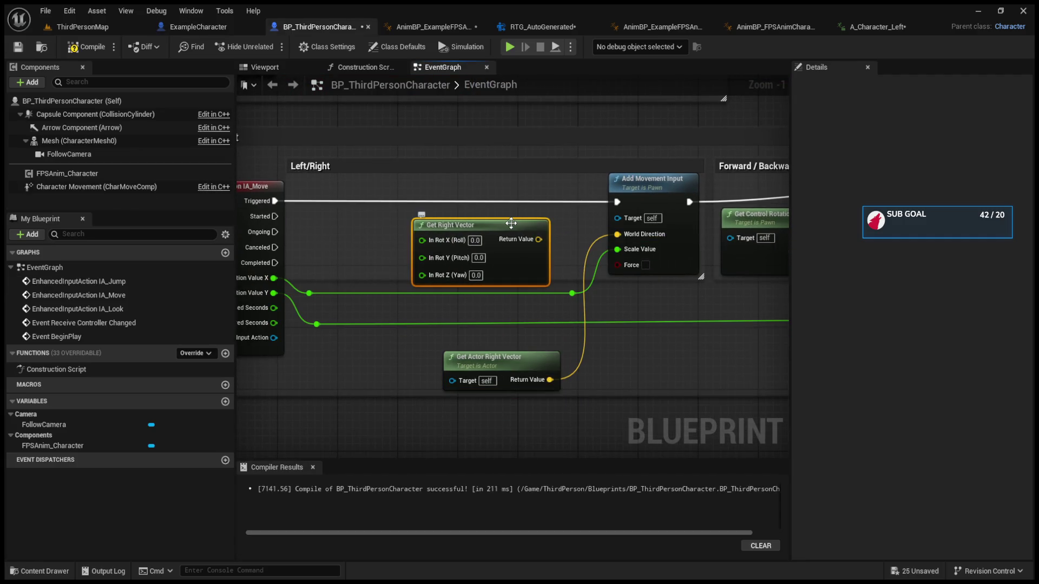
pyautogui.press('Delete')
pyautogui.moveTo(481, 375); pyautogui.dragTo(427, 246)
# Compare the movement nodes with ExampleCharacter, then undo the replacement to restore Get Right Vector
pyautogui.moveTo(562, 308)
pyautogui.mouseDown()
pyautogui.moveTo(195, 332)
pyautogui.moveTo(420, 269)
pyautogui.mouseUp()
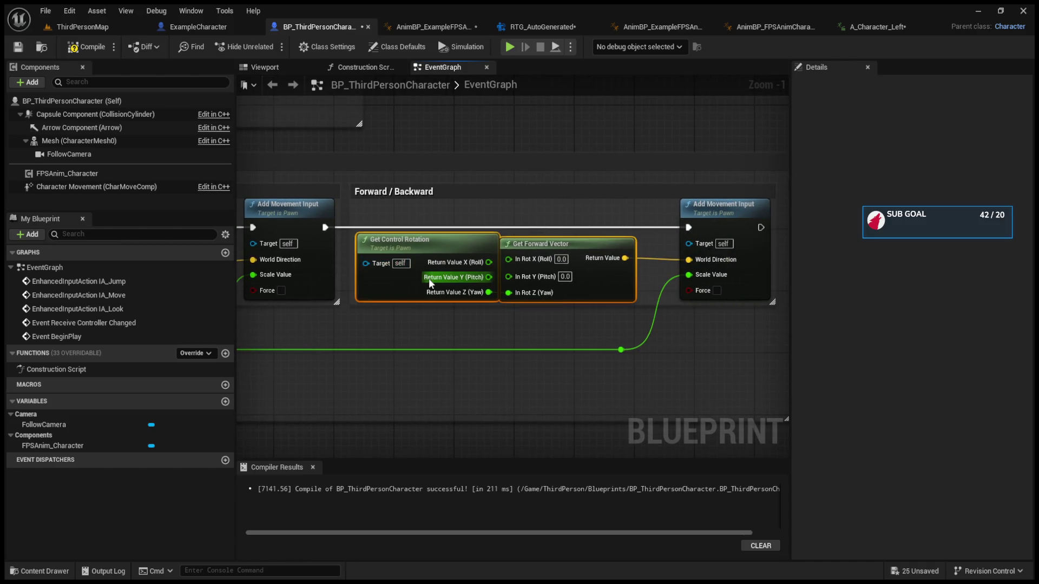
pyautogui.click(200, 27)
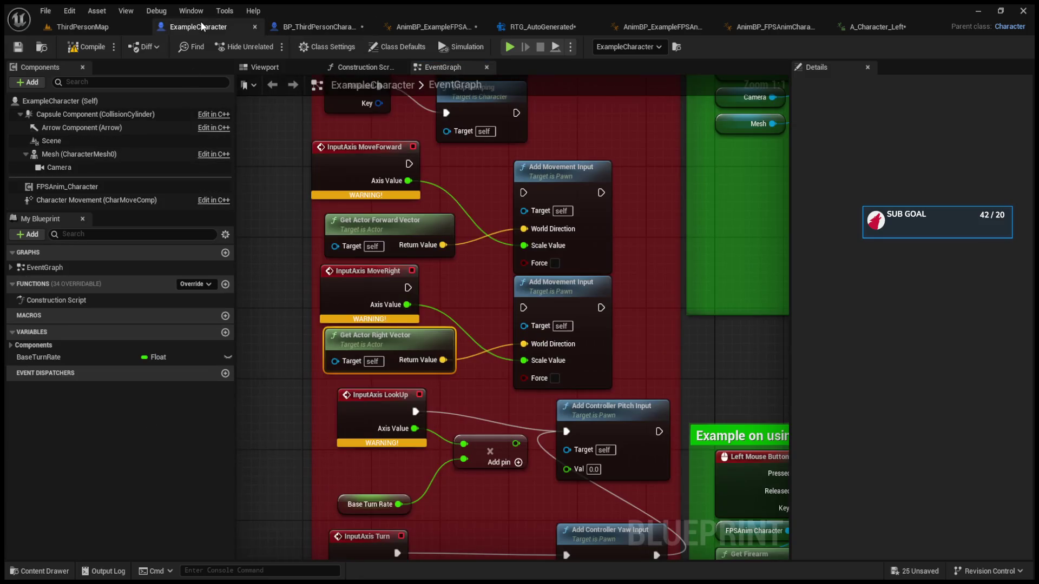
pyautogui.moveTo(431, 312)
pyautogui.mouseDown()
pyautogui.moveTo(414, 294)
pyautogui.moveTo(445, 300)
pyautogui.moveTo(450, 339)
pyautogui.mouseUp()
pyautogui.click(298, 27)
pyautogui.moveTo(351, 189)
pyautogui.mouseDown()
pyautogui.moveTo(403, 201)
pyautogui.moveTo(741, 206)
pyautogui.moveTo(639, 199)
pyautogui.mouseUp()
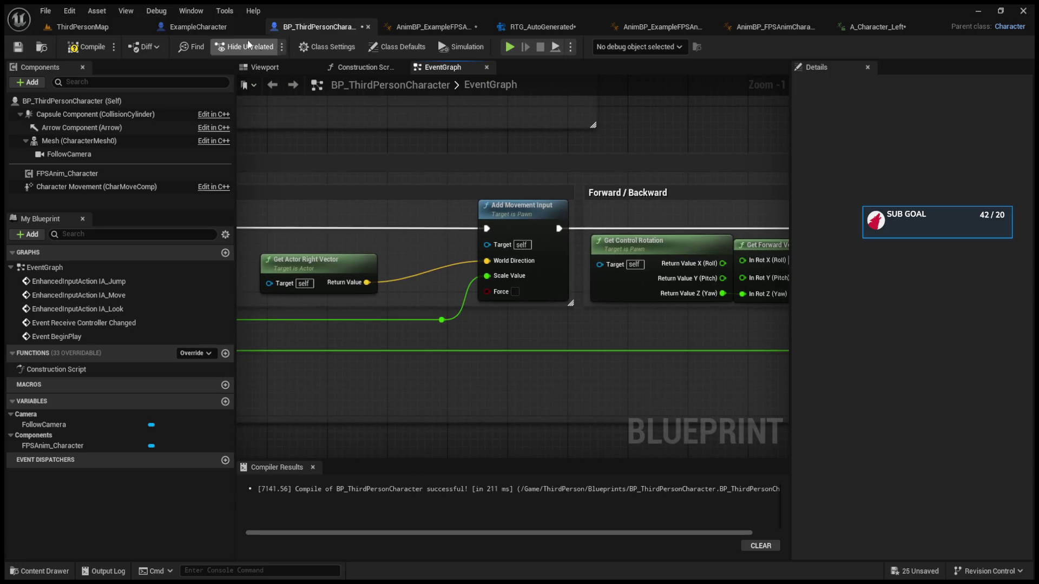
pyautogui.click(198, 27)
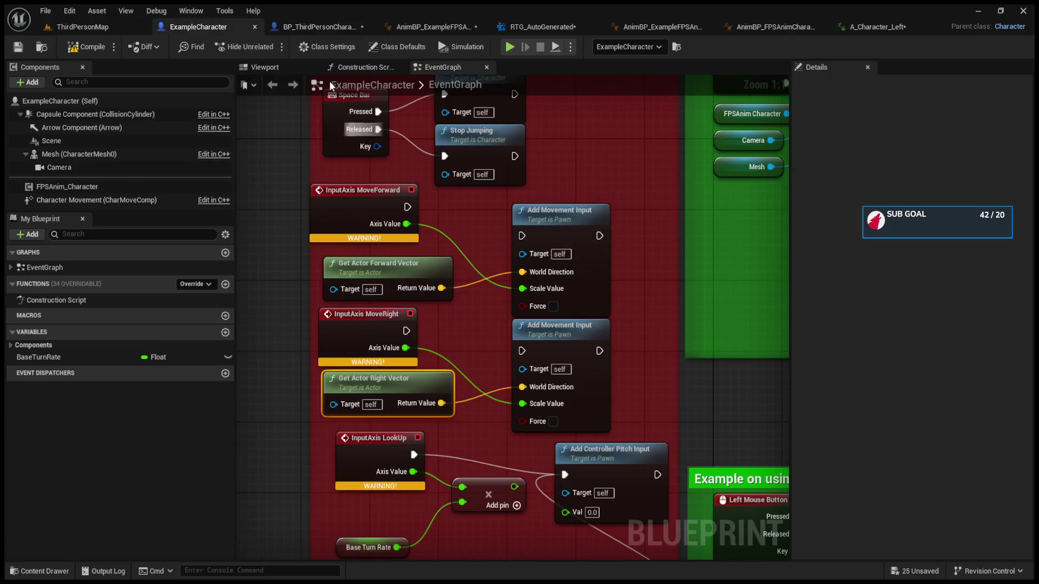
pyautogui.click(295, 27)
pyautogui.moveTo(346, 187); pyautogui.dragTo(462, 180)
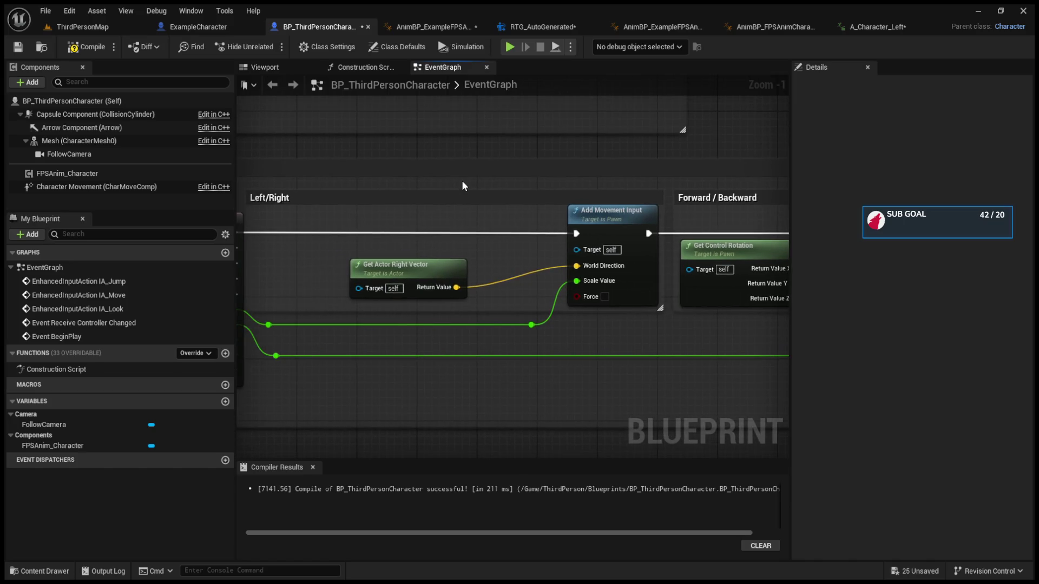
pyautogui.hotkey('ctrl', 'z')
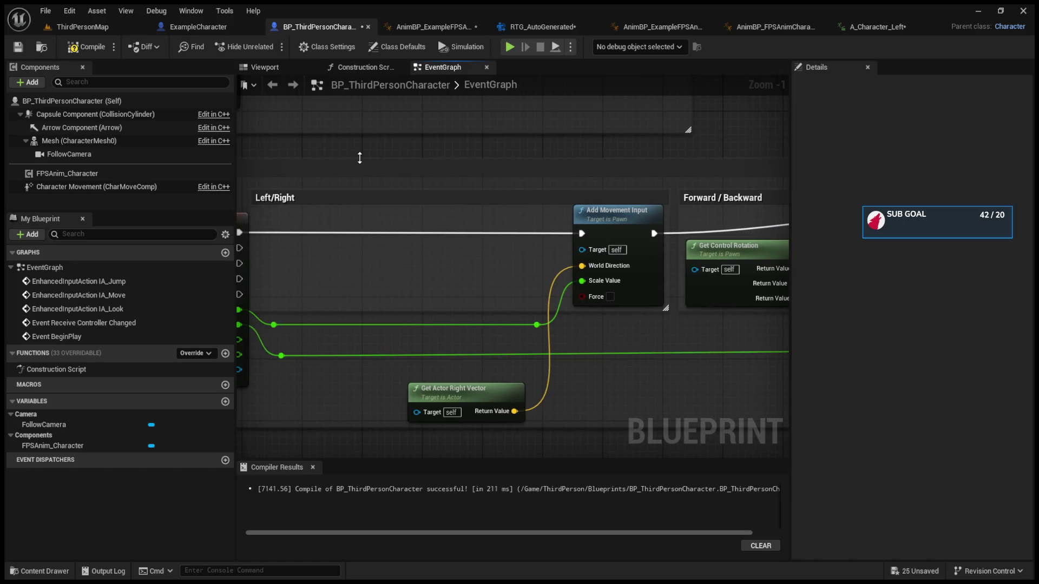
pyautogui.hotkey('ctrl', 'z')
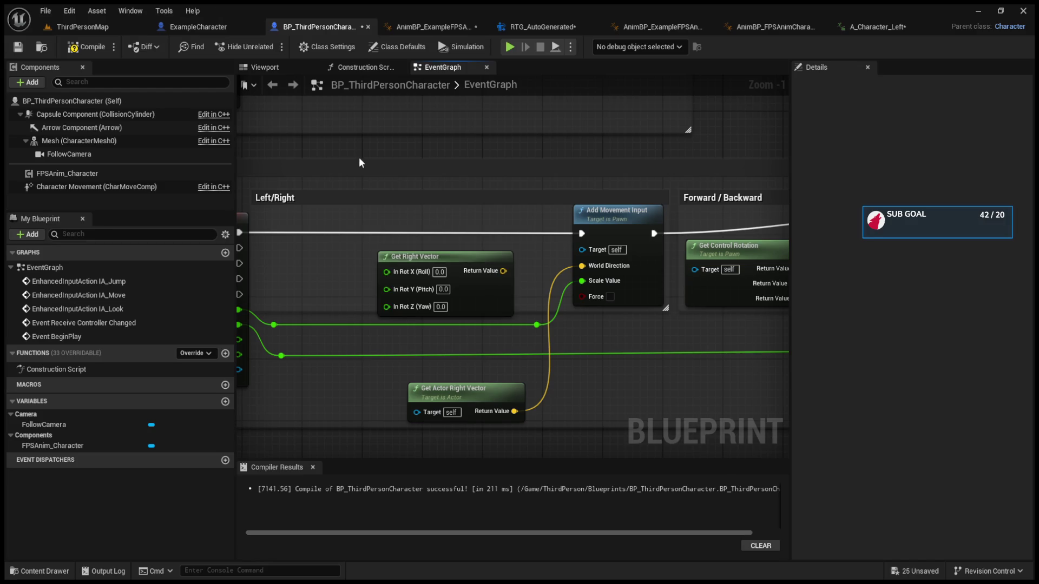
# Restore Get Right Vector's wire into World Direction and tidy the Get Control Rotation node
pyautogui.hotkey('ctrl', 'z')
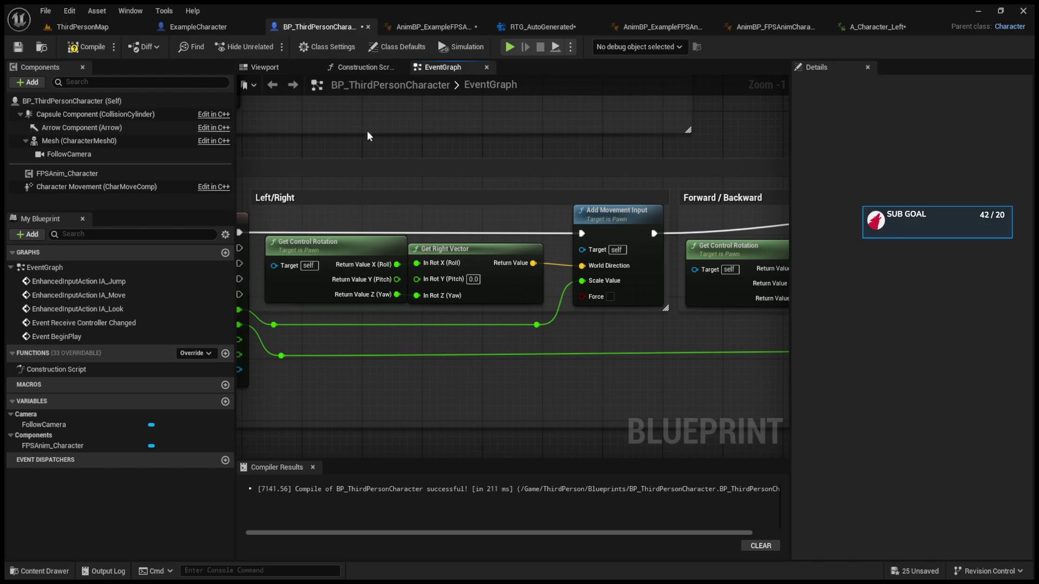
pyautogui.moveTo(366, 252); pyautogui.dragTo(358, 251)
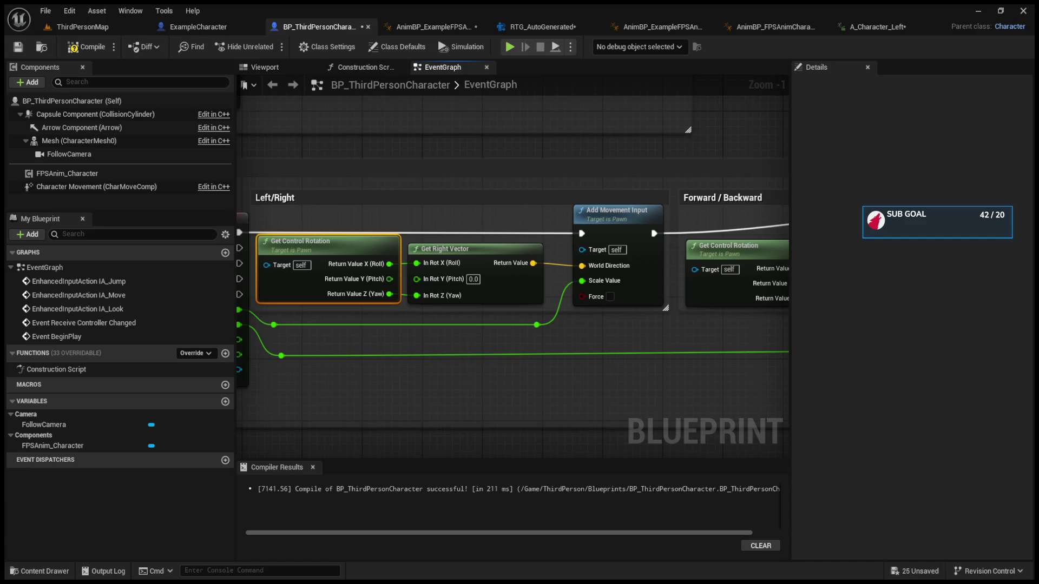
pyautogui.moveTo(534, 209)
pyautogui.mouseDown()
pyautogui.moveTo(693, 215)
pyautogui.moveTo(651, 215)
pyautogui.mouseUp()
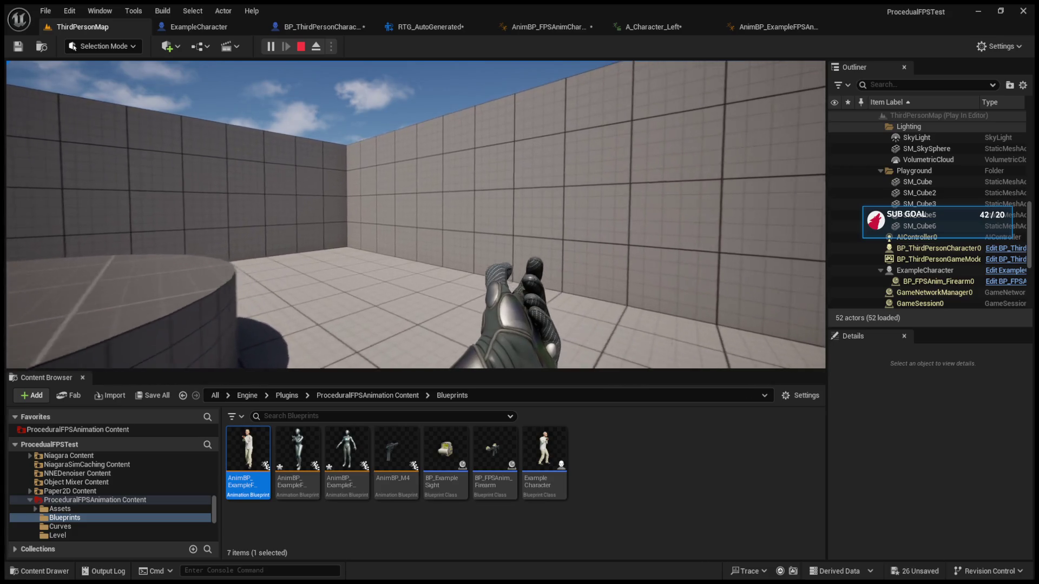
# Stop the play session and bring up the AnimBP_FPSAnimCharacter anim blueprint
pyautogui.press('Escape')
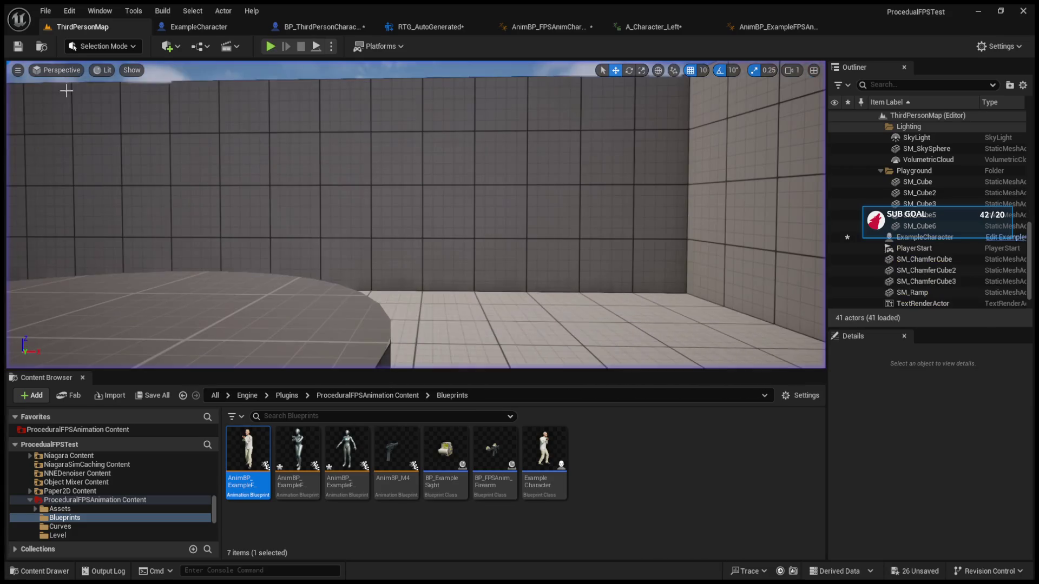
pyautogui.click(174, 28)
pyautogui.click(325, 25)
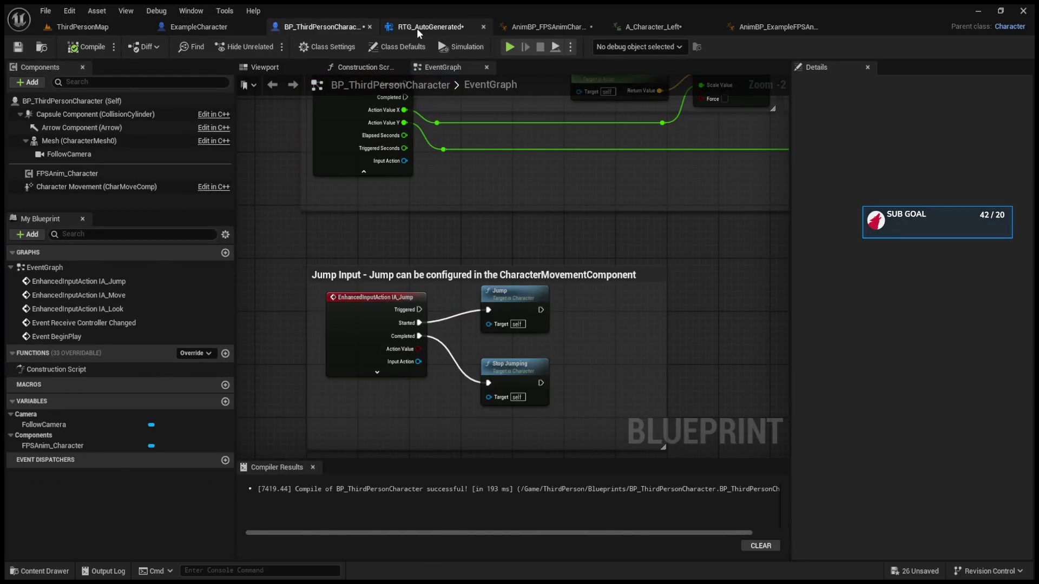
pyautogui.click(427, 27)
pyautogui.click(566, 25)
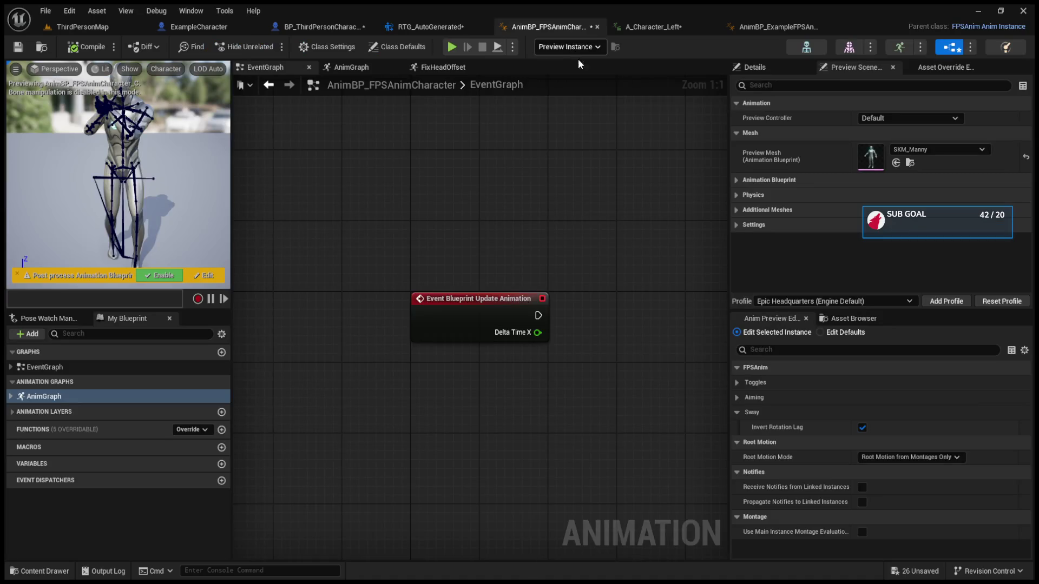
# Turn off Invert Rotation Lag, set Root Motion Mode to Ignore Root Motion, and resume playing
pyautogui.click(733, 225)
pyautogui.click(736, 226)
pyautogui.click(863, 428)
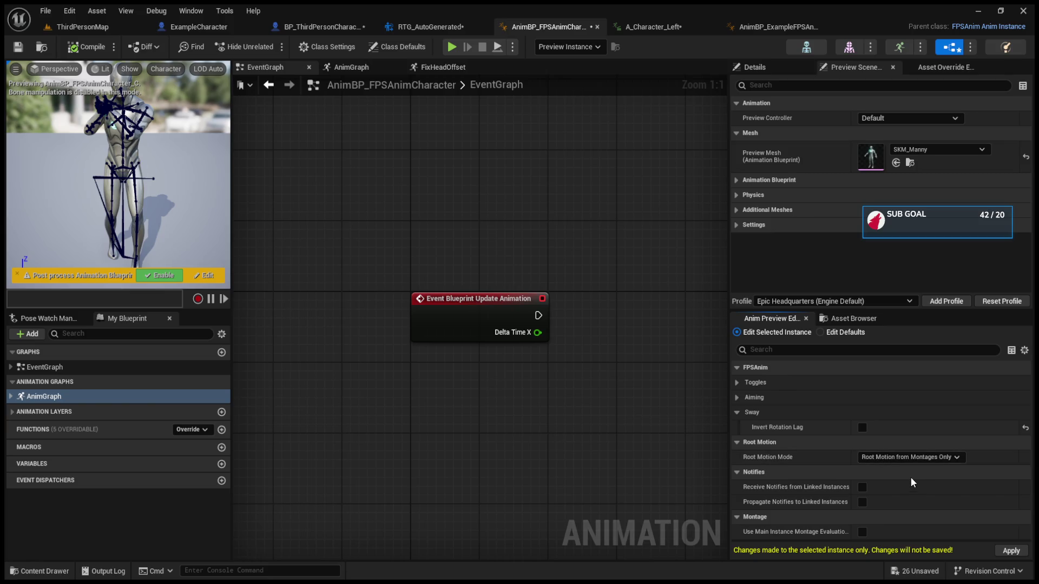
pyautogui.click(909, 457)
pyautogui.click(893, 479)
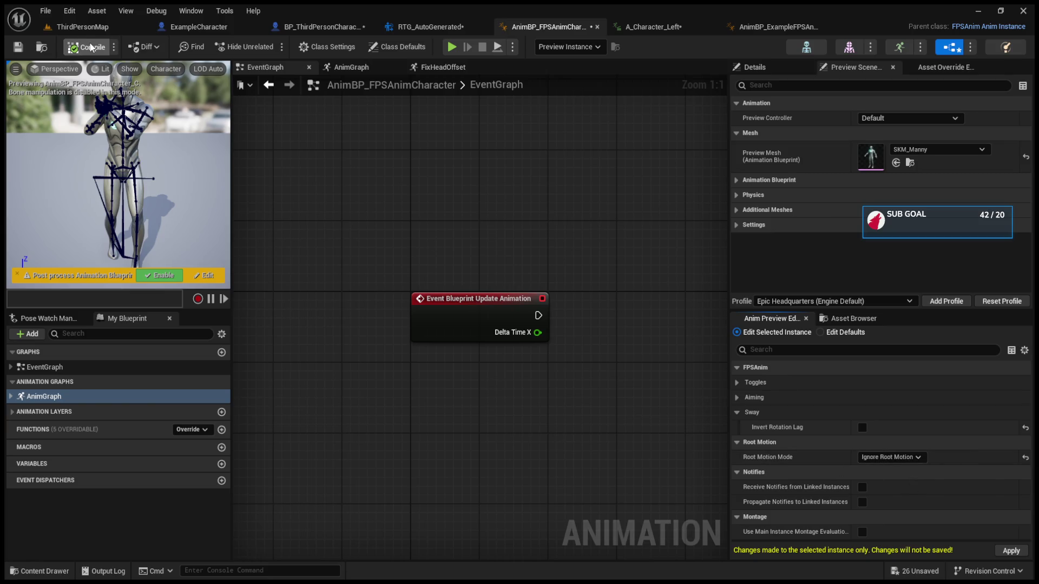
pyautogui.click(105, 28)
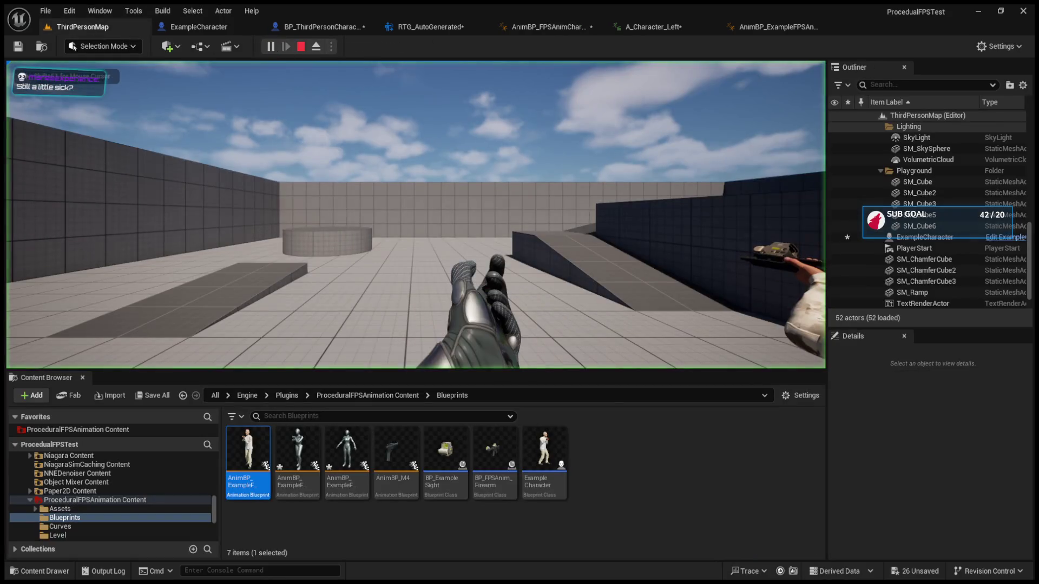
pyautogui.click(415, 217)
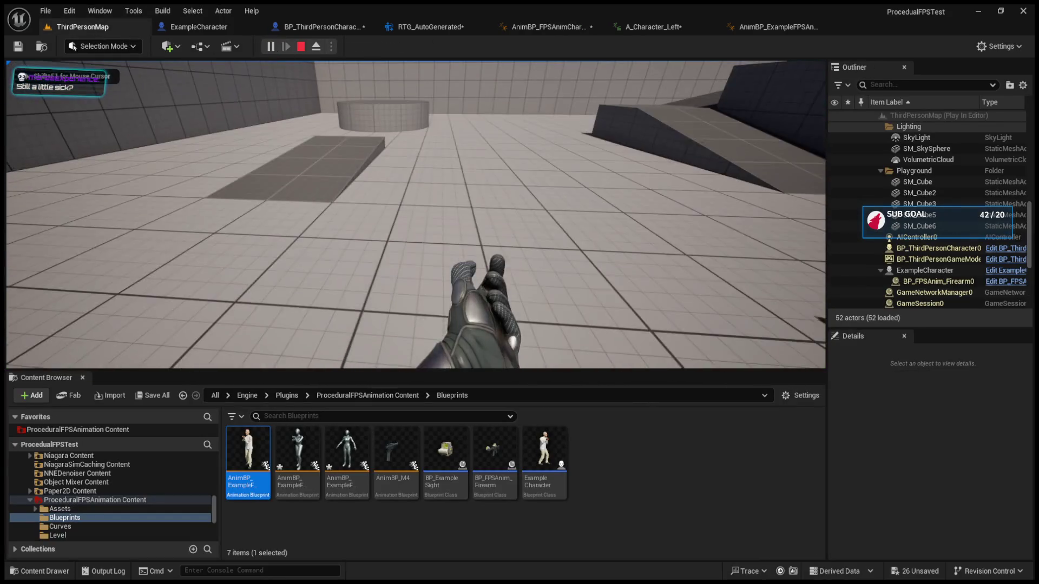
# Eject, stop play, and set the placed ExampleCharacter's Auto Possess Player to Player 0
pyautogui.press('F8')
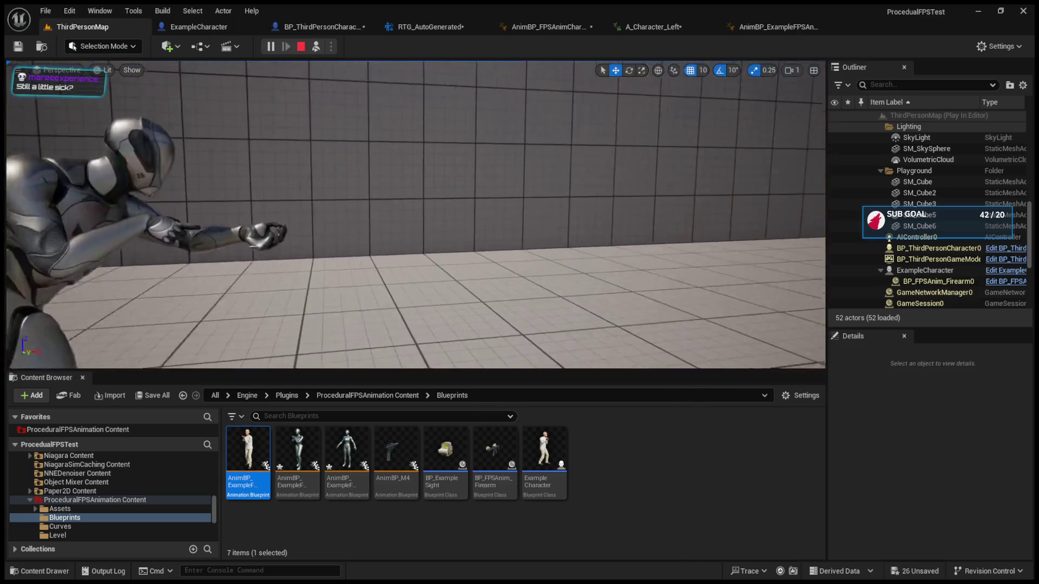
pyautogui.scroll(-3, 320, 210)
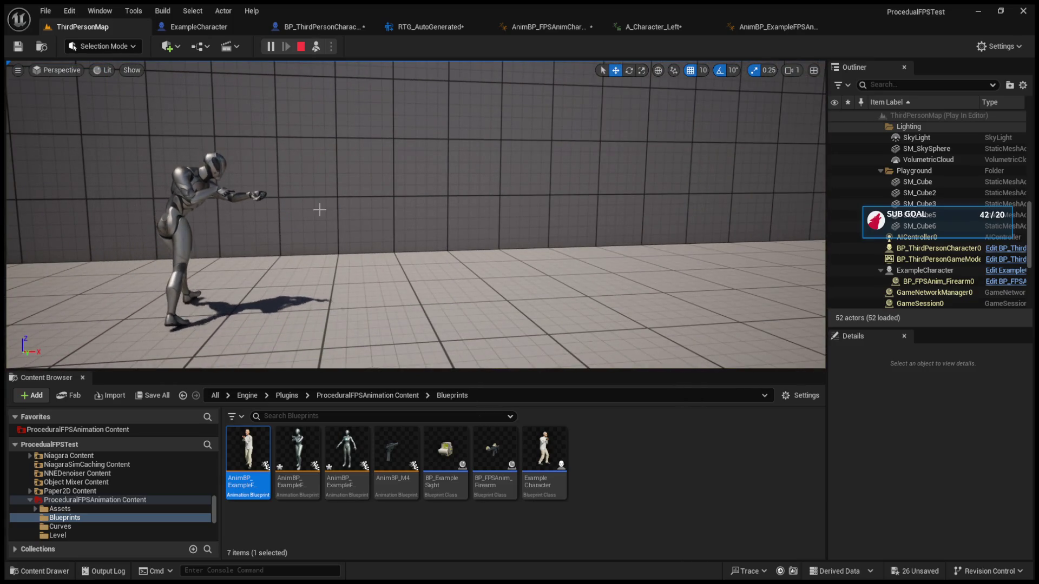
pyautogui.press('Escape')
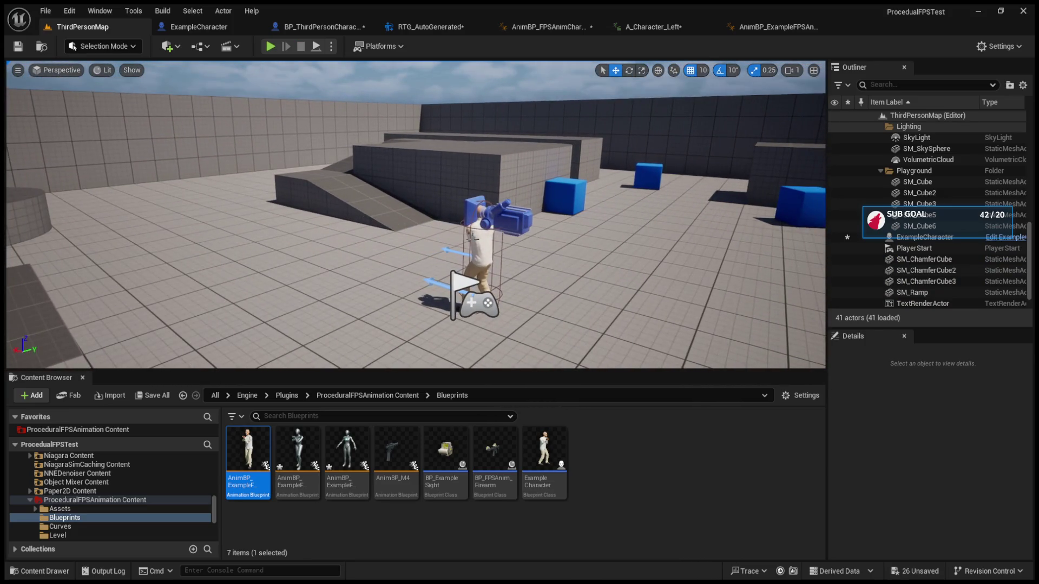
pyautogui.click(920, 237)
pyautogui.click(948, 479)
pyautogui.click(944, 497)
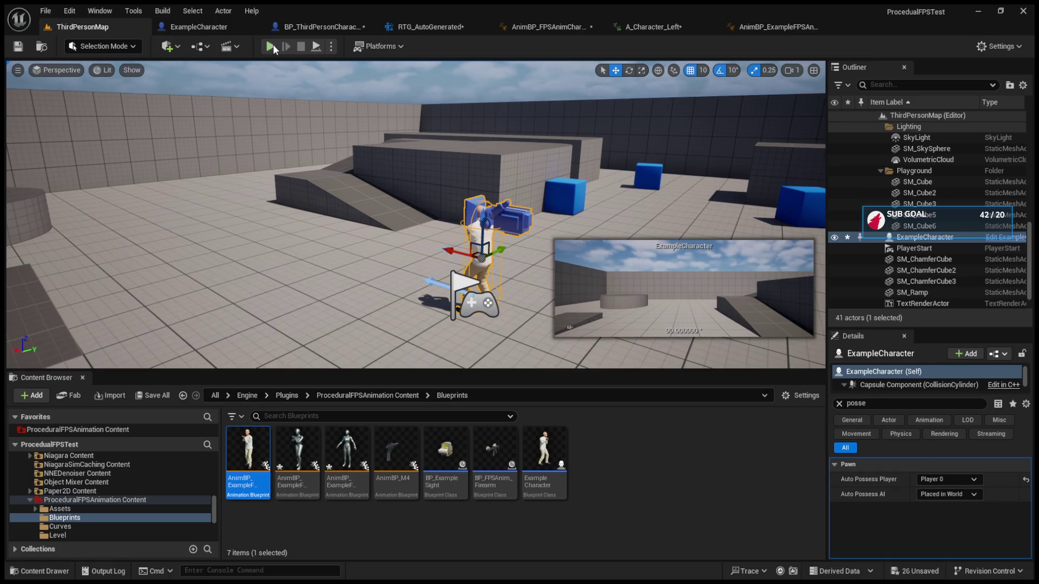
# Play-test the possession, then stop and bring up the ExampleCharacter event graph
pyautogui.click(271, 46)
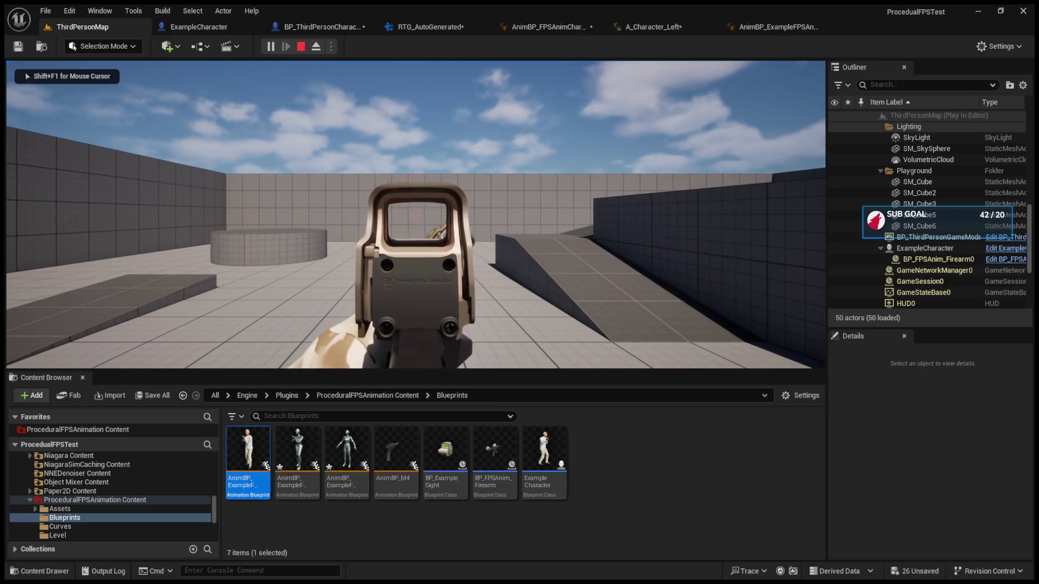
pyautogui.press('Escape')
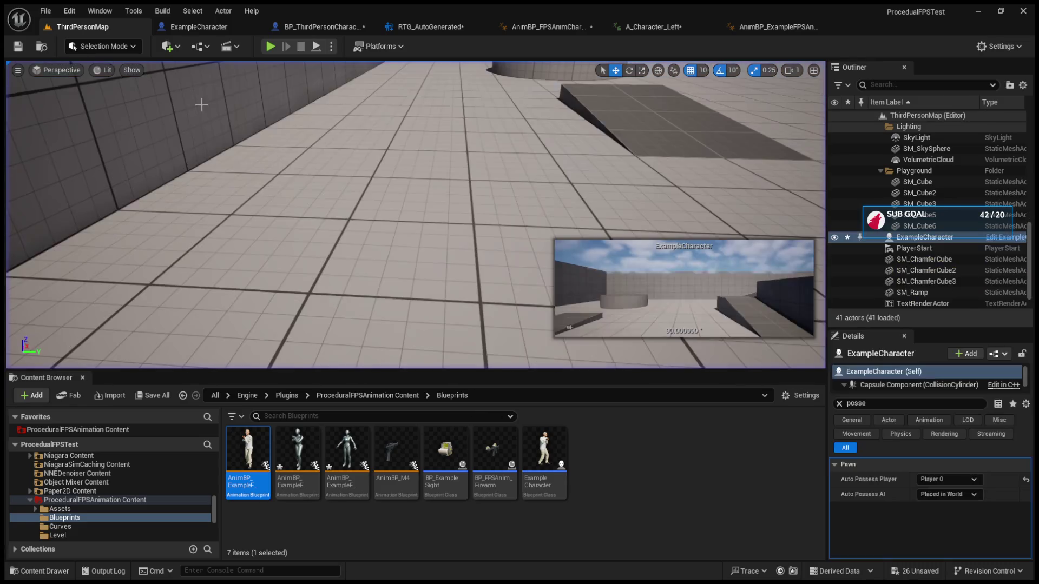
pyautogui.click(196, 27)
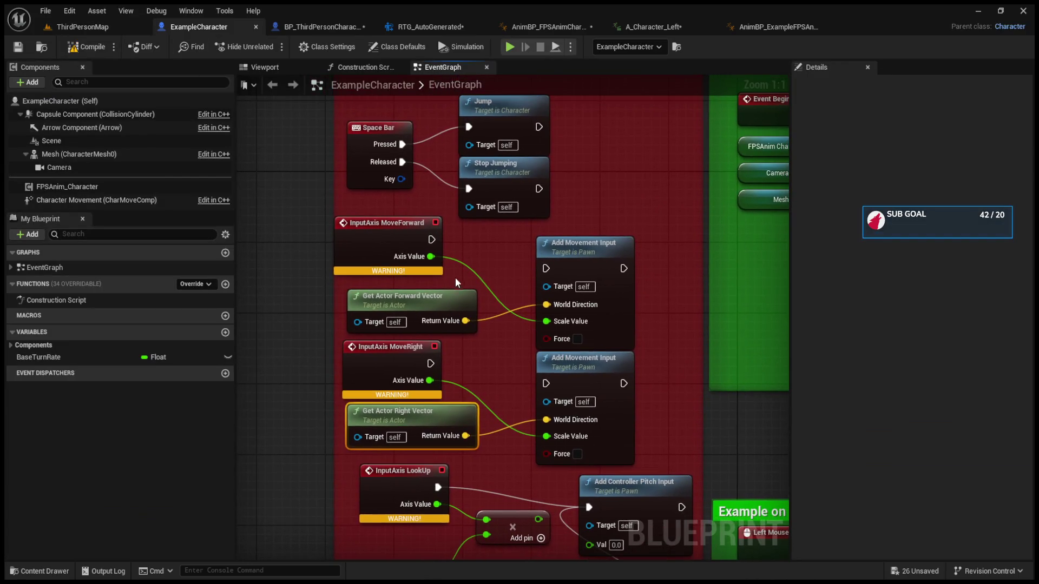
# Wire InputAxis MoveForward and MoveRight execution into their Add Movement Input nodes in ExampleCharacter
pyautogui.moveTo(432, 239)
pyautogui.mouseDown()
pyautogui.moveTo(566, 262)
pyautogui.moveTo(545, 268)
pyautogui.mouseUp()
pyautogui.click(378, 242)
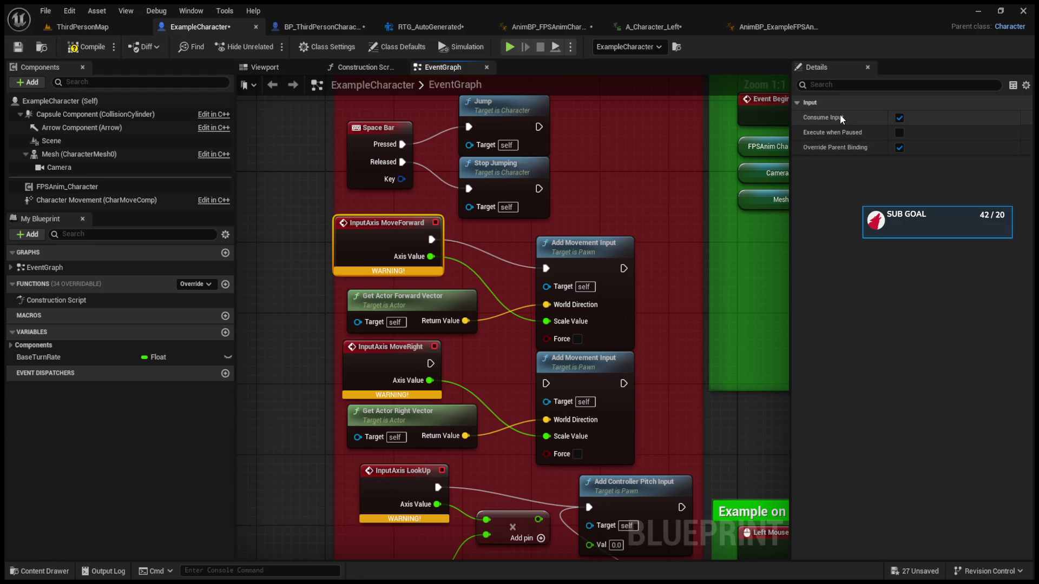
pyautogui.moveTo(381, 233); pyautogui.dragTo(390, 233)
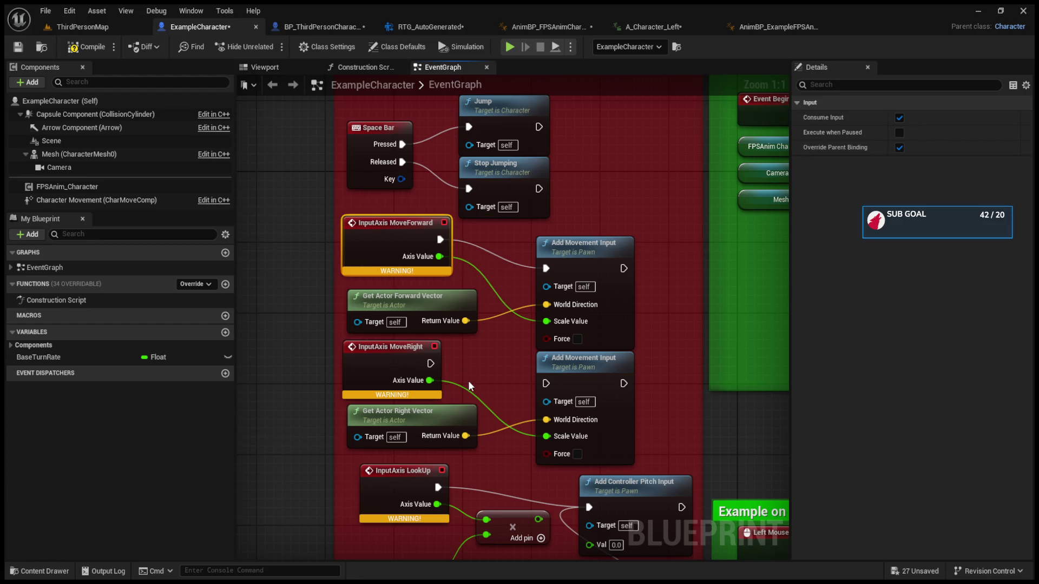
pyautogui.moveTo(431, 364); pyautogui.dragTo(546, 383)
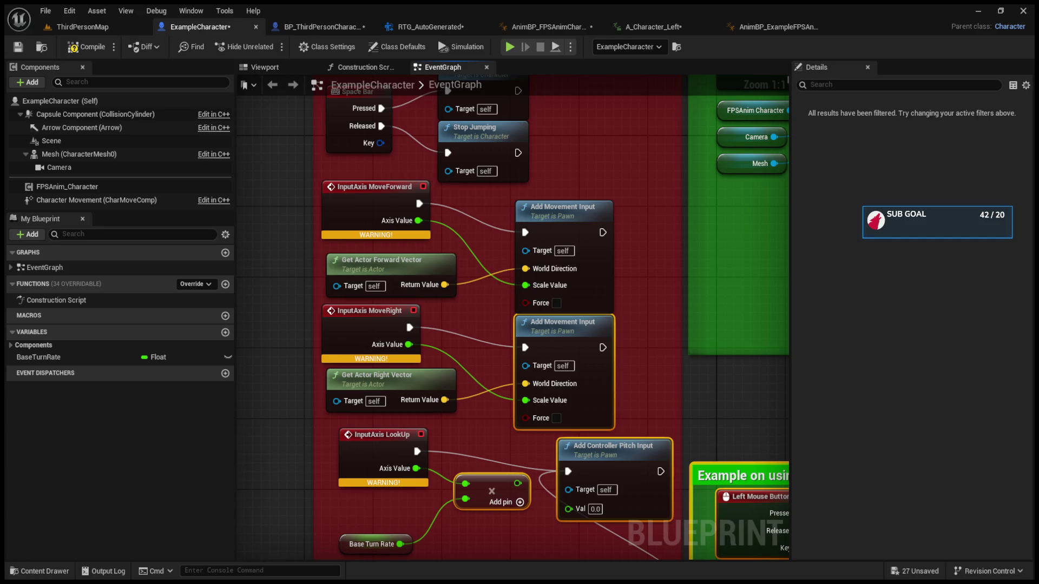
pyautogui.click(320, 27)
# Select BP_ThirdPersonCharacter's Character Movement component and collapse its property sections except Rotation Settings
pyautogui.click(279, 67)
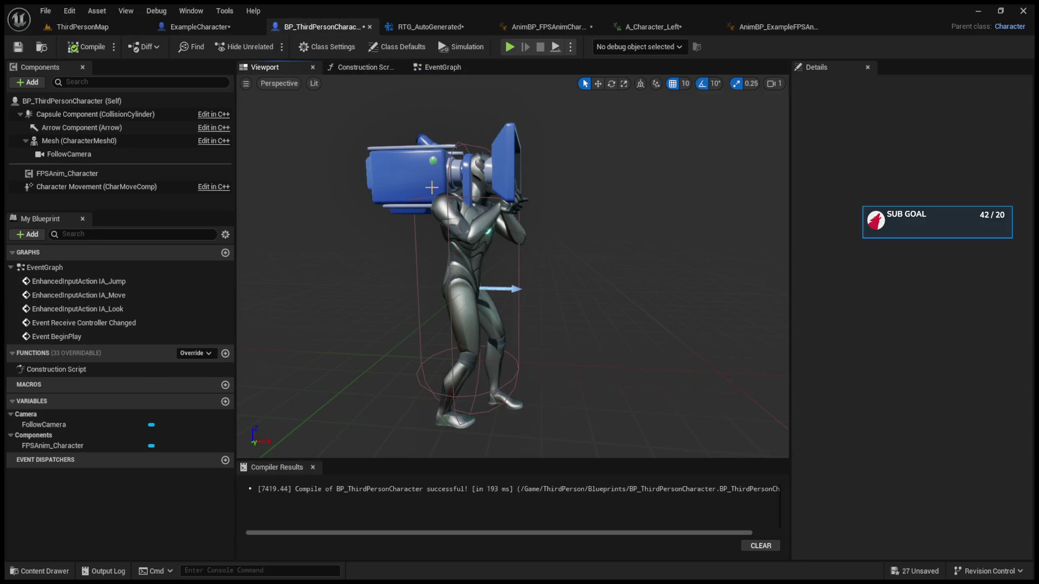
pyautogui.click(64, 172)
pyautogui.click(73, 189)
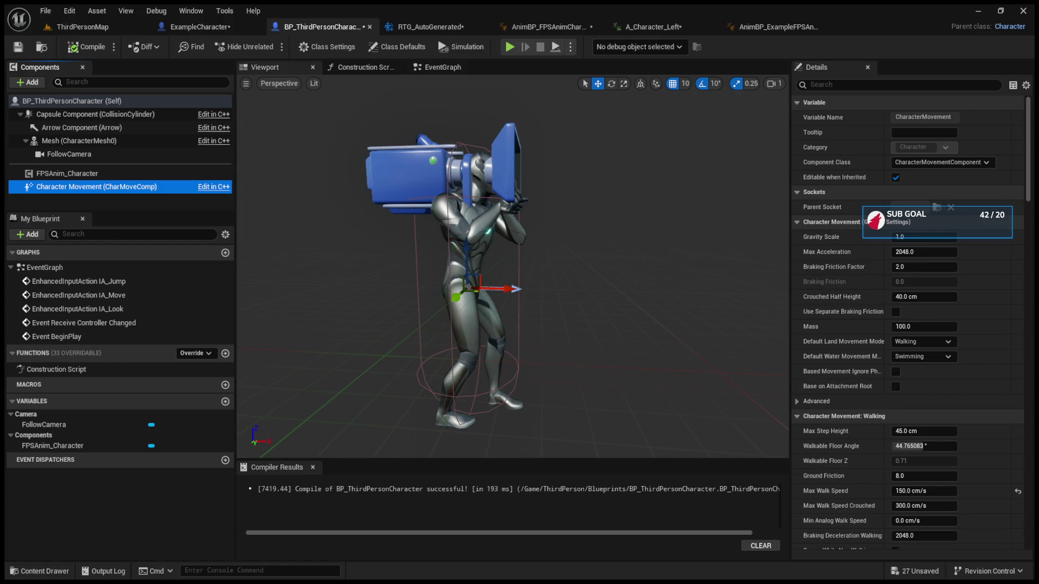
pyautogui.click(885, 85)
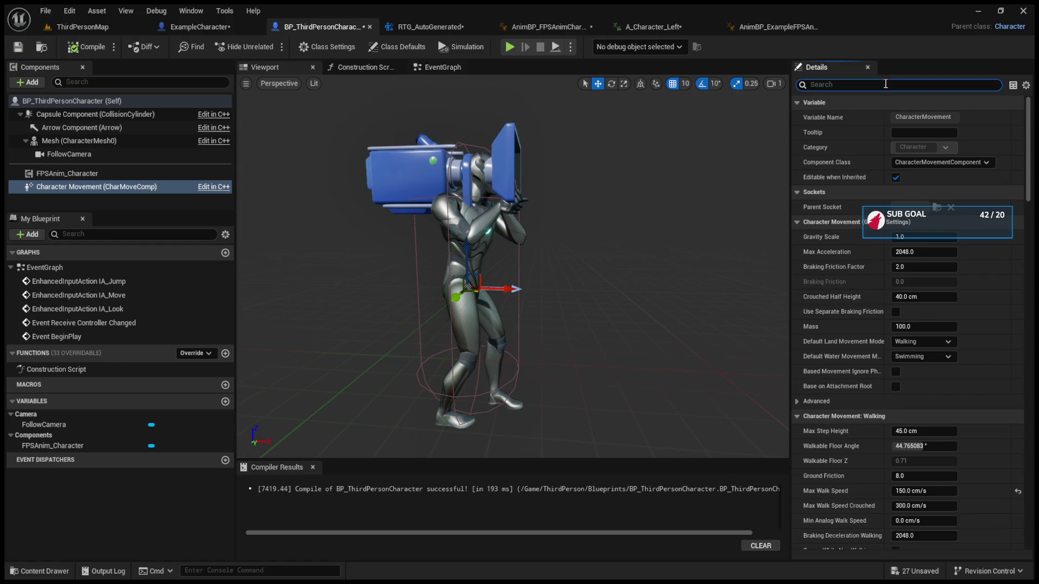
pyautogui.click(796, 221)
pyautogui.click(796, 236)
pyautogui.click(798, 250)
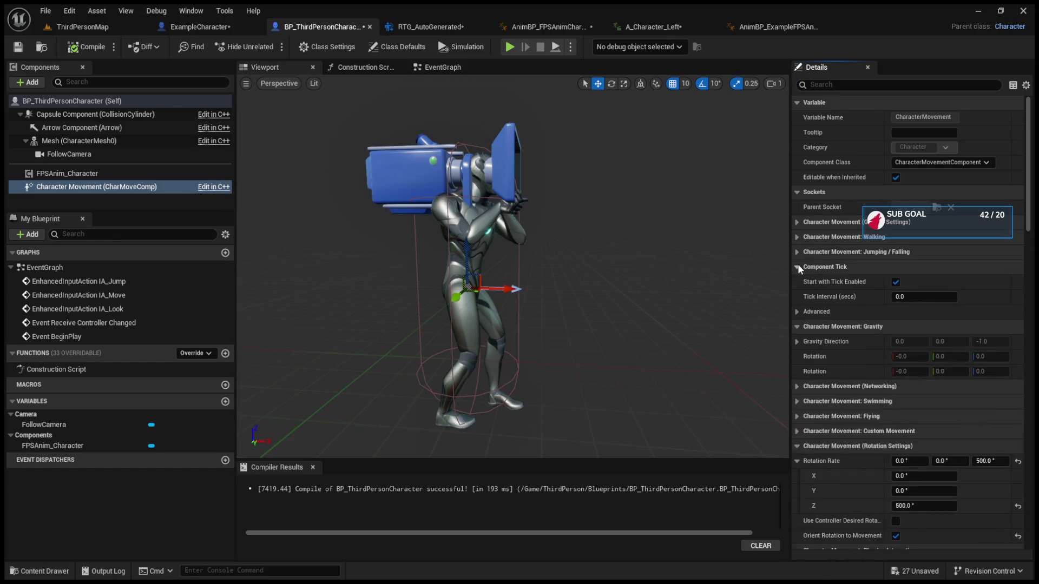
pyautogui.click(798, 267)
pyautogui.click(796, 281)
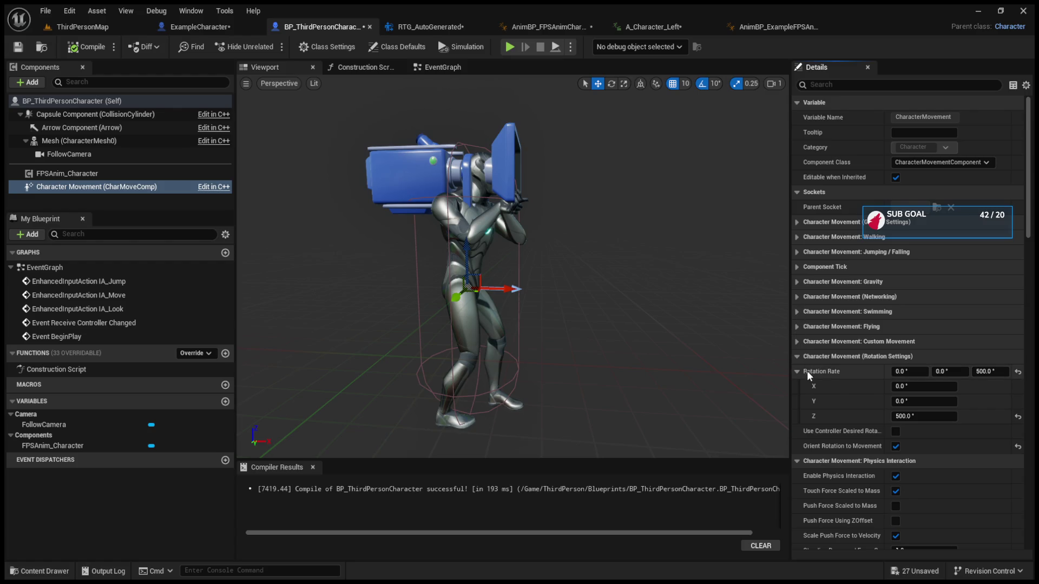
pyautogui.click(796, 357)
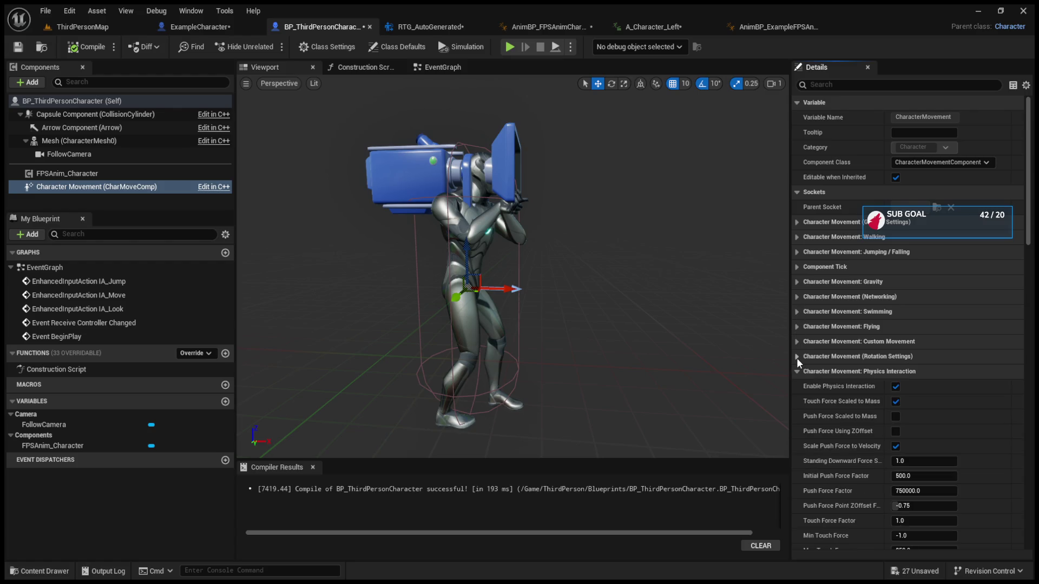
pyautogui.click(796, 357)
# Filter the Details properties by 'YAW', then by 'pawn'
pyautogui.click(851, 87)
pyautogui.write('YAW')
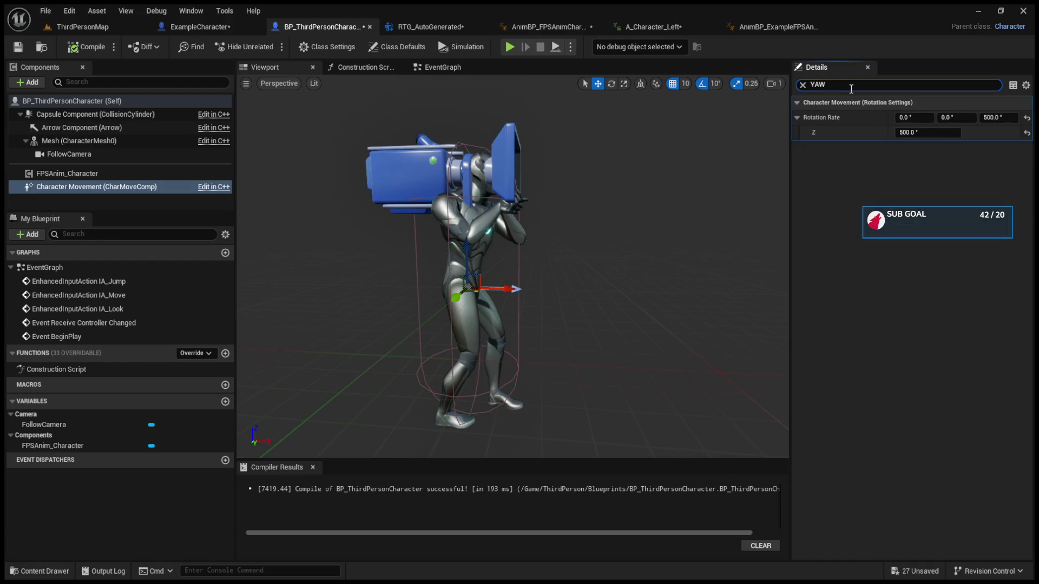
pyautogui.press('BackSpace')
pyautogui.press('BackSpace')
pyautogui.press('BackSpace')
pyautogui.write('pi')
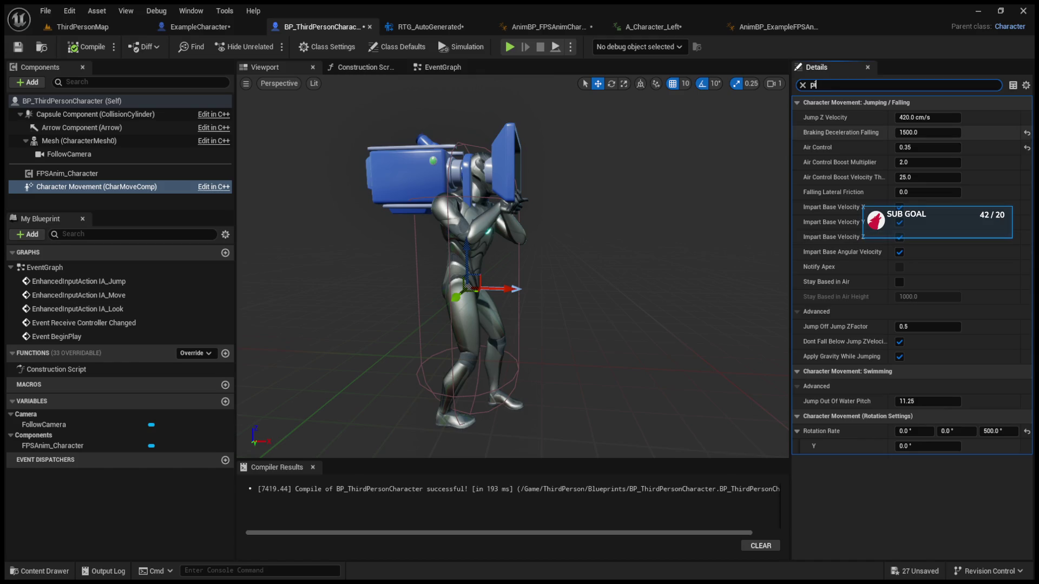
pyautogui.write('awn')
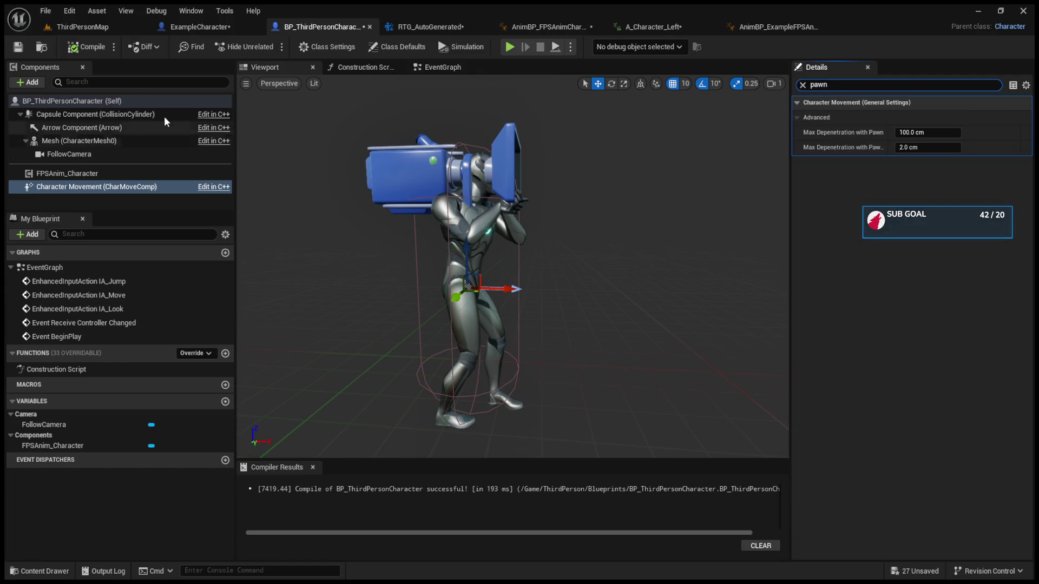
# In BP_ThirdPersonCharacter's Class Defaults, enable Use Controller Rotation Roll
pyautogui.click(189, 102)
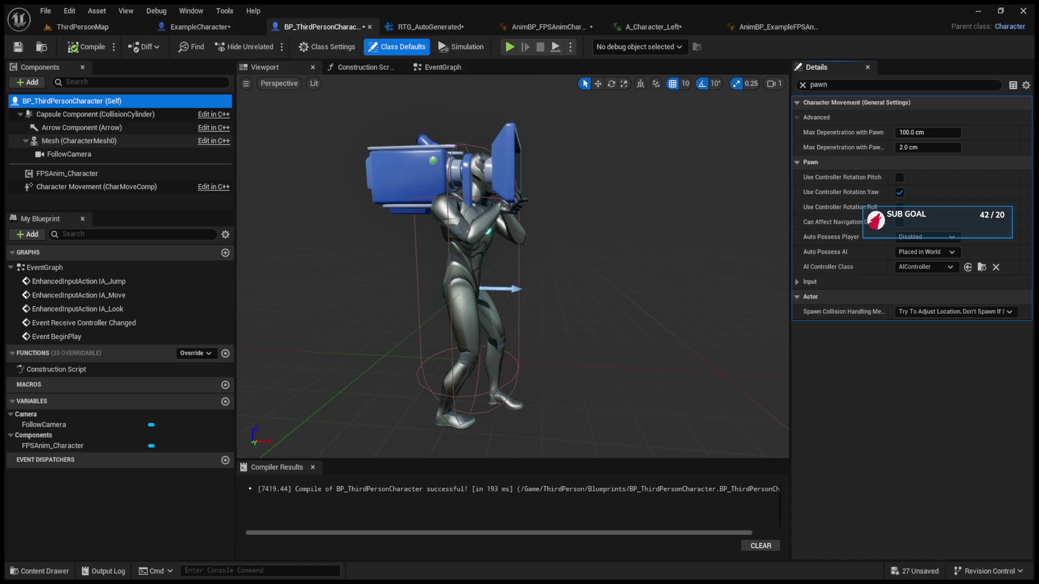
pyautogui.click(123, 154)
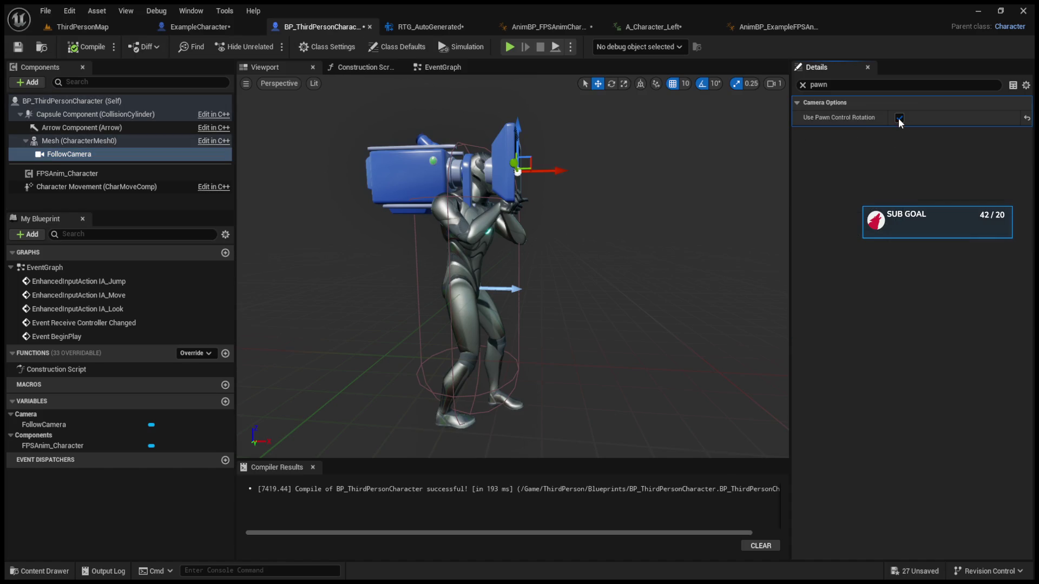
pyautogui.click(71, 101)
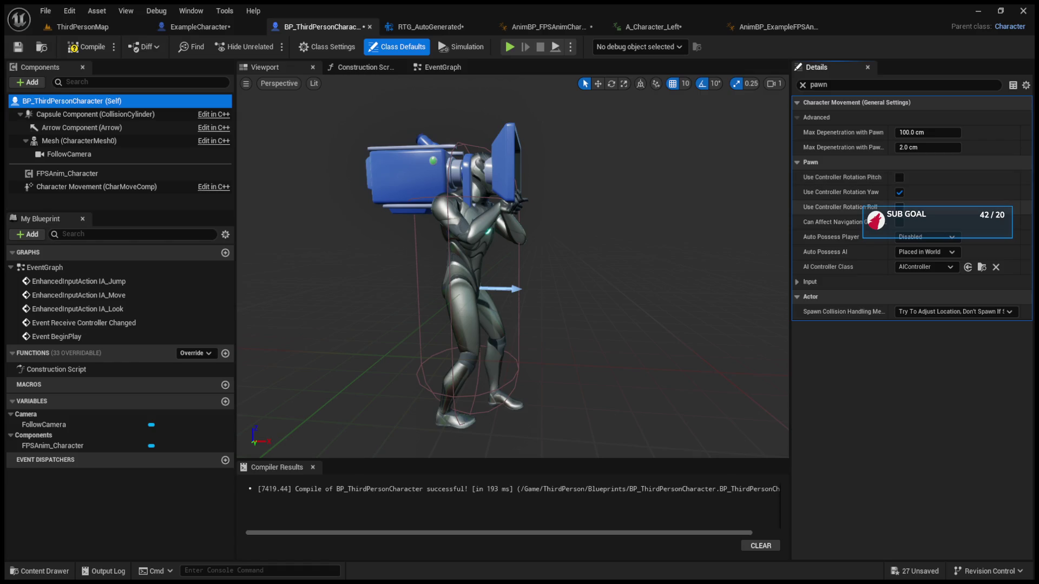
pyautogui.click(899, 207)
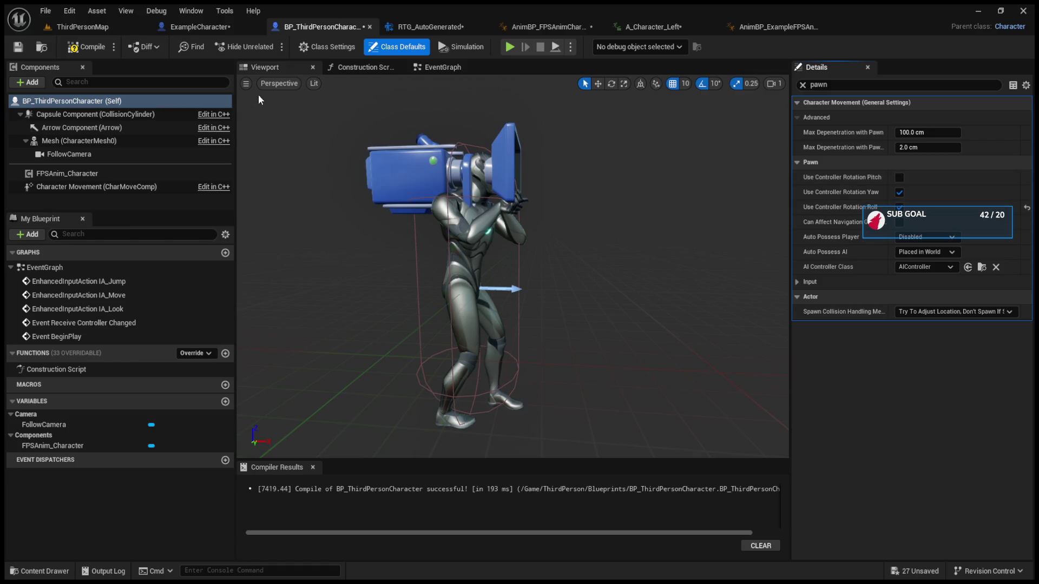
pyautogui.click(93, 28)
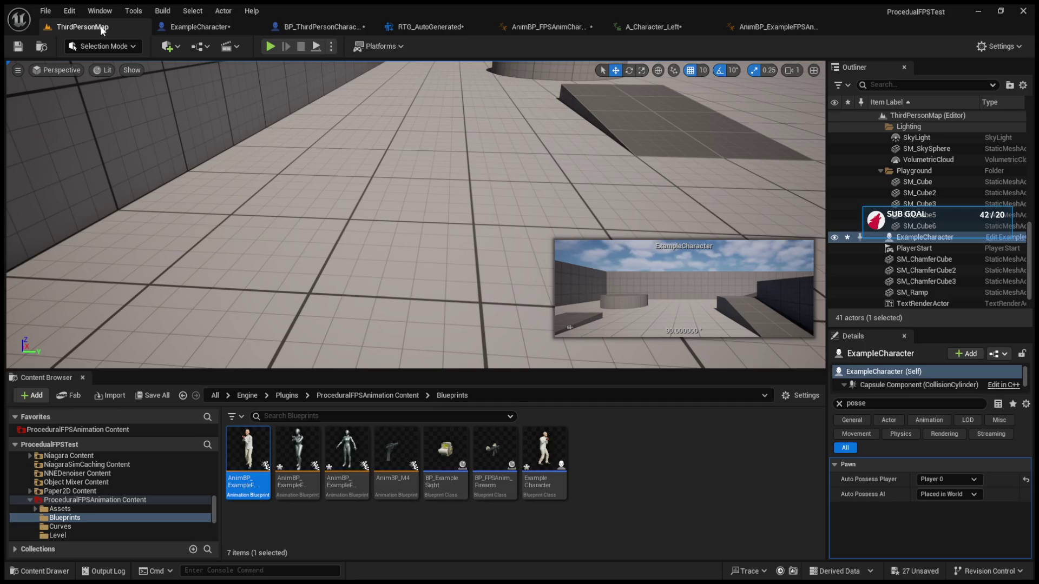
pyautogui.click(275, 50)
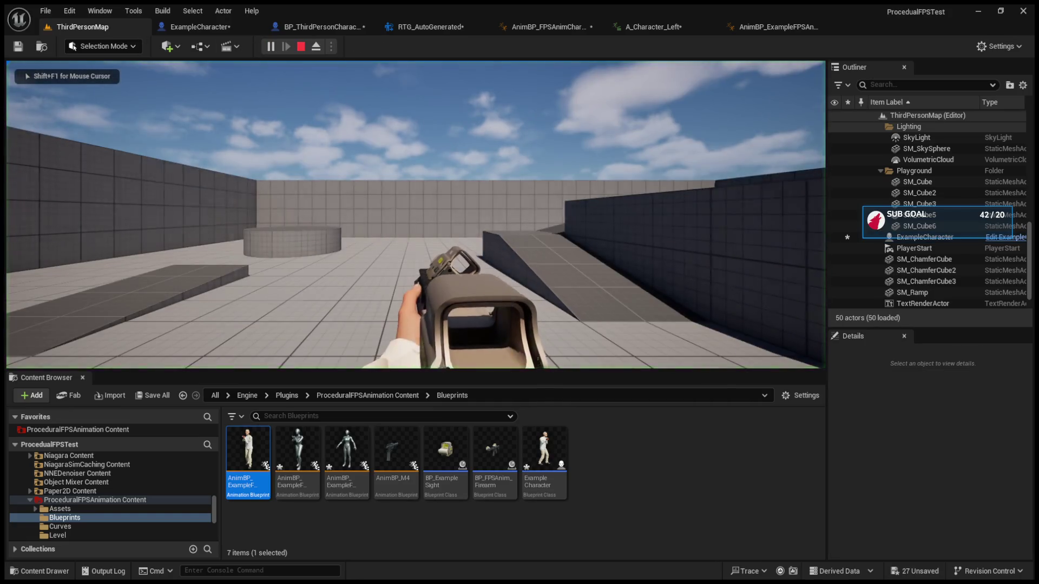
pyautogui.press('Escape')
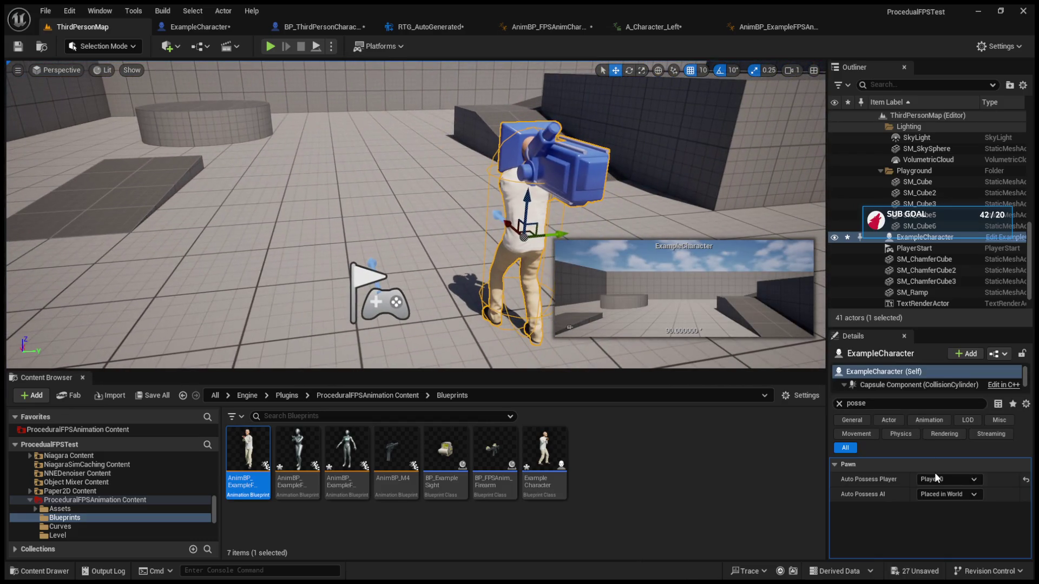
pyautogui.click(269, 46)
pyautogui.click(416, 216)
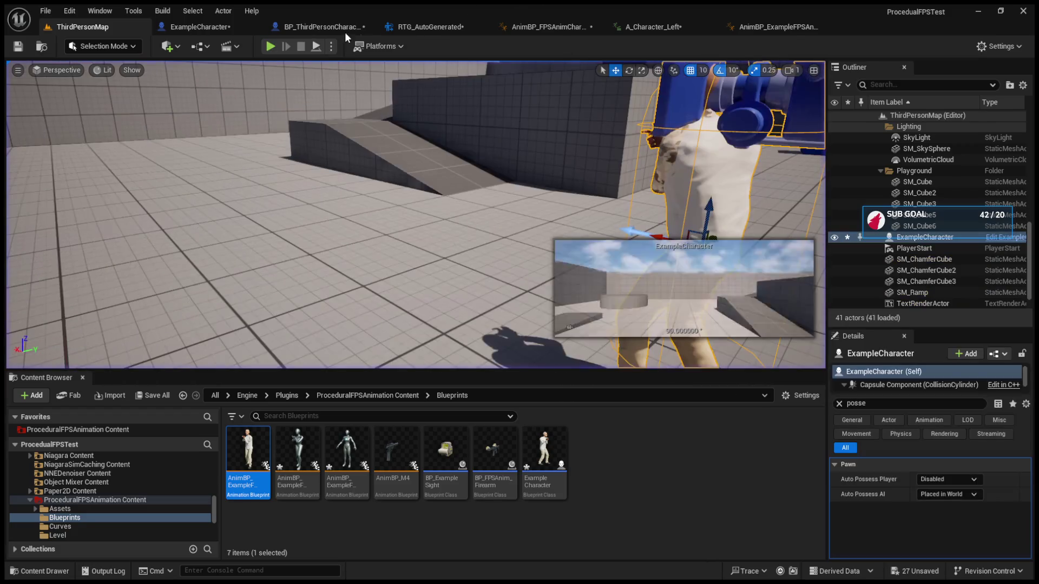
pyautogui.click(330, 28)
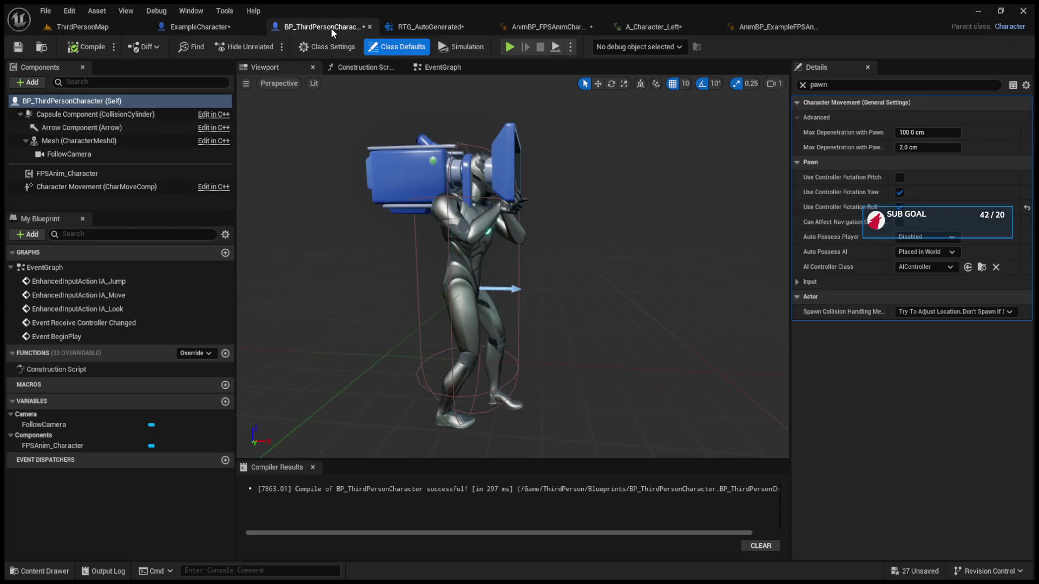
# Enable Use Controller Rotation Pitch and play-test ThirdPersonMap with it
pyautogui.click(899, 177)
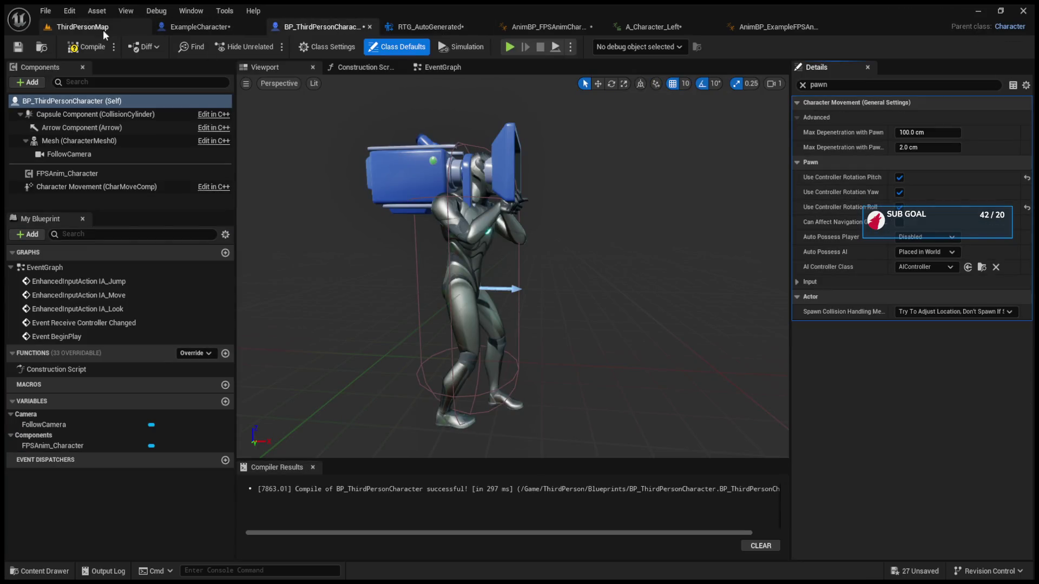
pyautogui.click(149, 29)
pyautogui.click(270, 46)
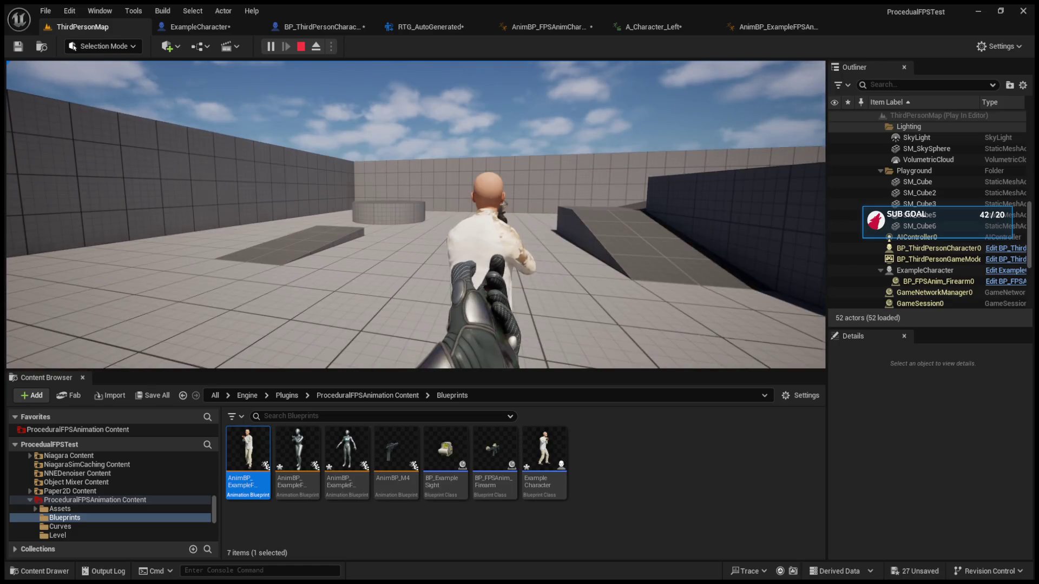
pyautogui.press('Escape')
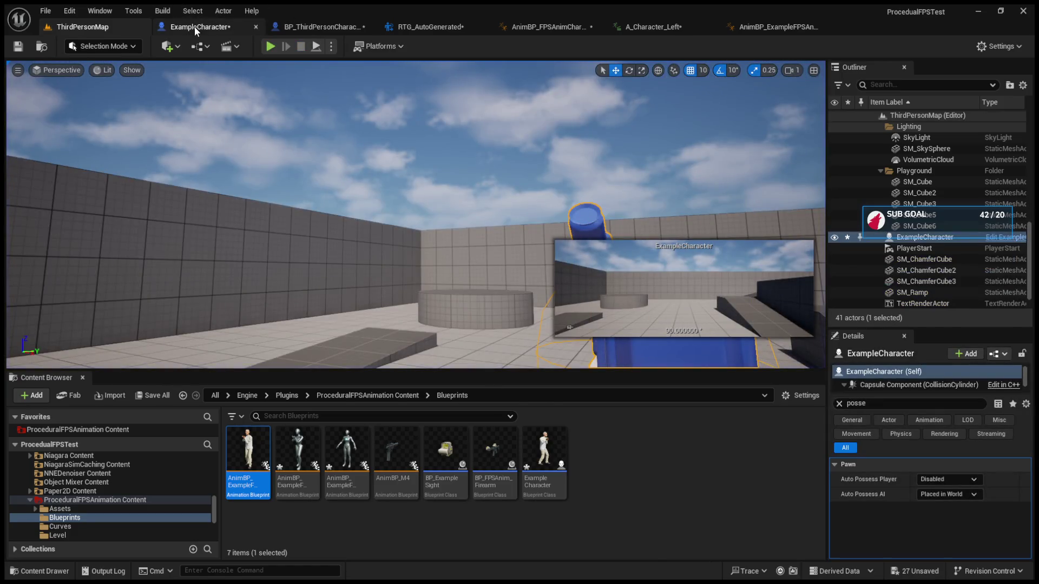
# Turn on Use Pawn Control Rotation for FollowCamera and filter Details by 'camera'
pyautogui.click(194, 27)
pyautogui.click(282, 25)
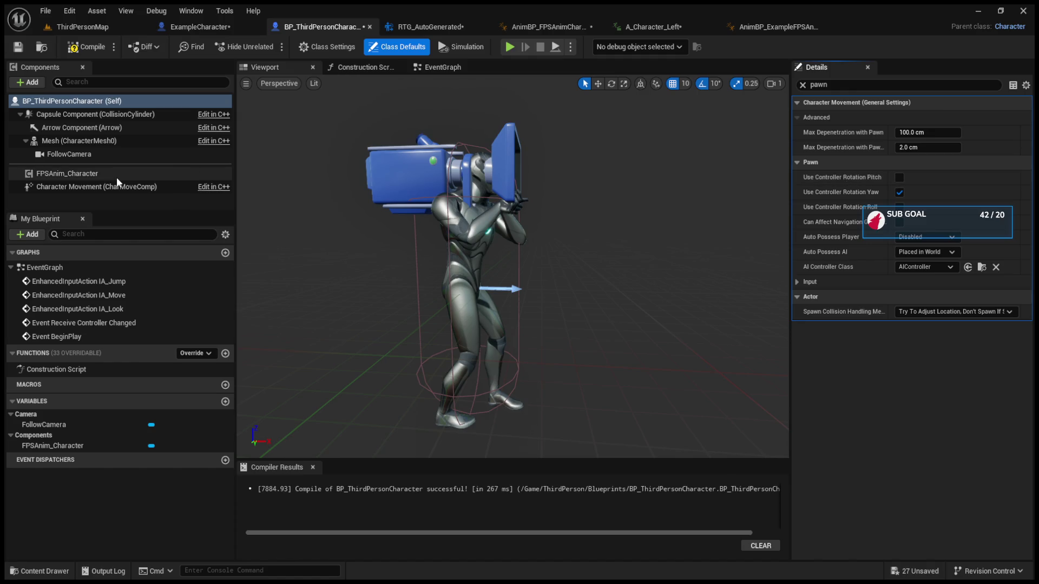
pyautogui.click(102, 155)
pyautogui.click(898, 118)
pyautogui.click(802, 86)
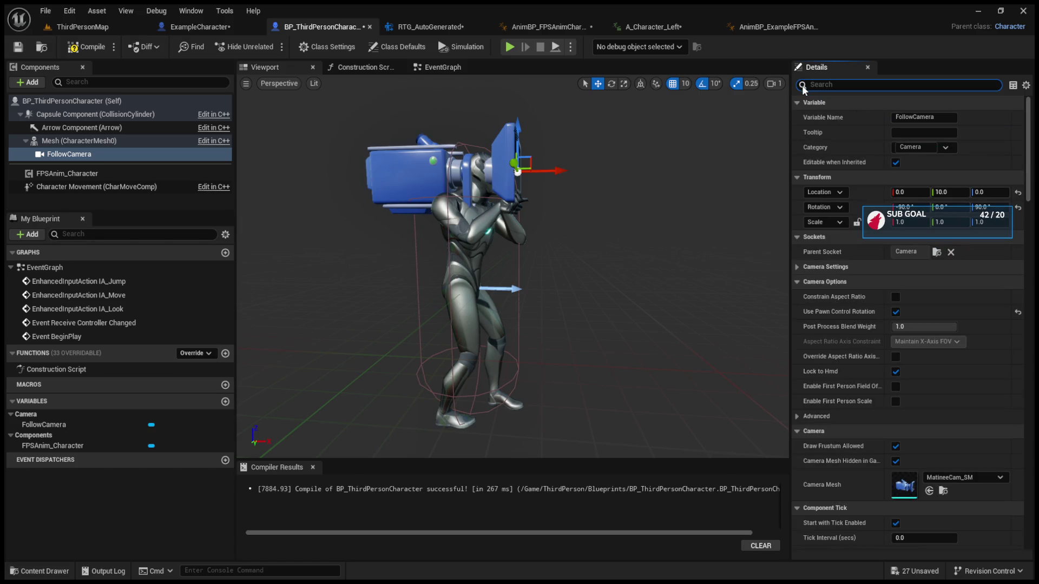
pyautogui.write('camera')
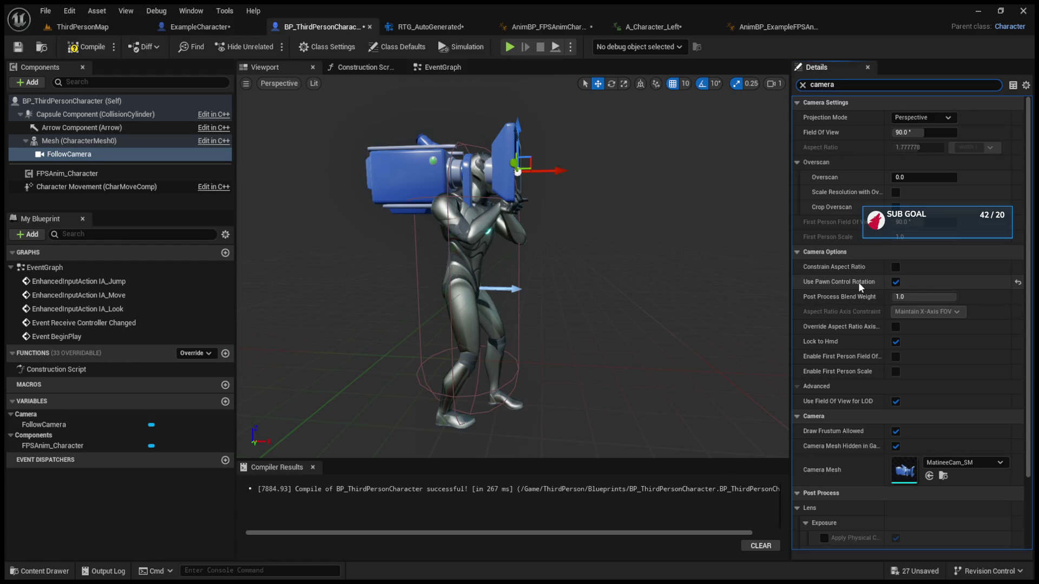
# Play-test the camera change, then bring up the AnimBP_FPSAnimCharacter anim blueprint
pyautogui.click(509, 47)
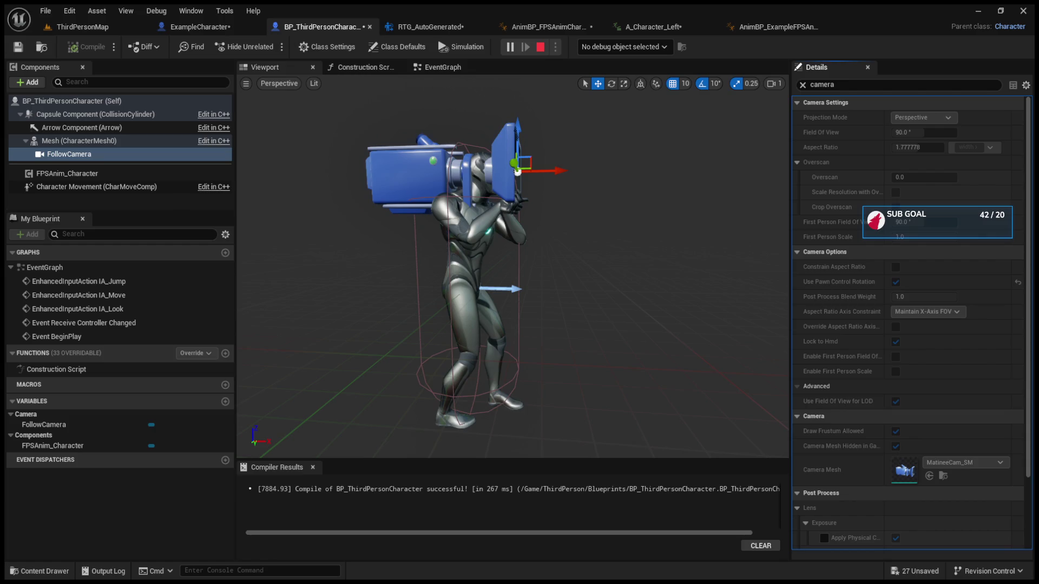
pyautogui.press('Escape')
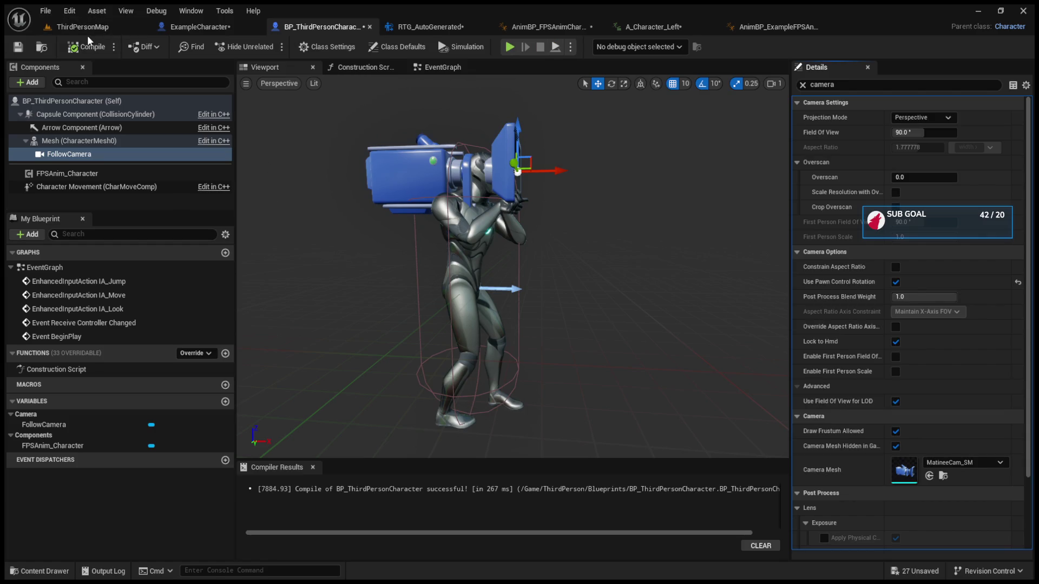
pyautogui.click(87, 30)
pyautogui.click(557, 26)
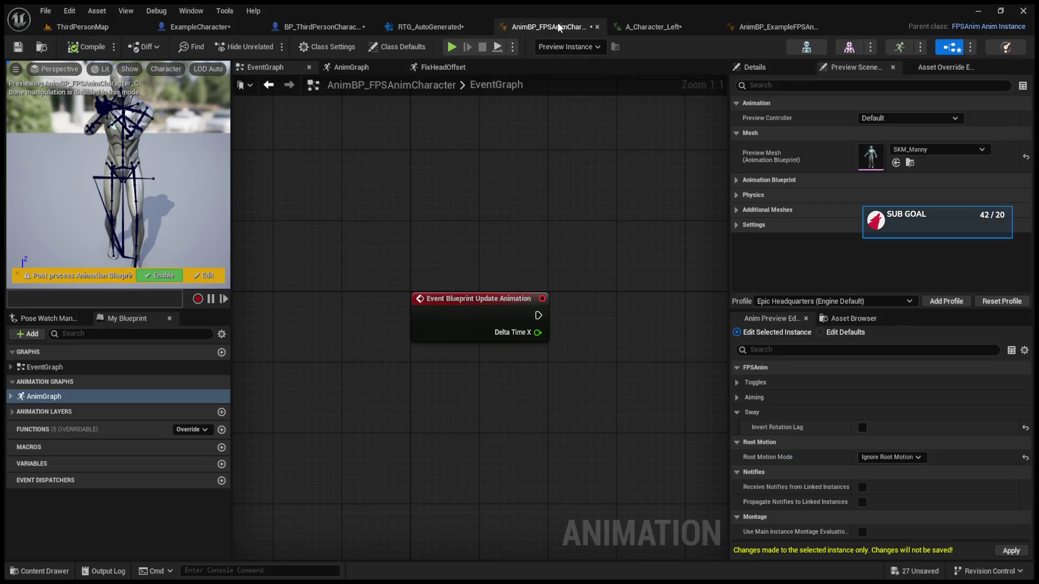
# Compare the preview scene settings of AnimBP_ExampleFPSAnimCharacter and AnimBP_FPSAnimCharacter
pyautogui.click(745, 24)
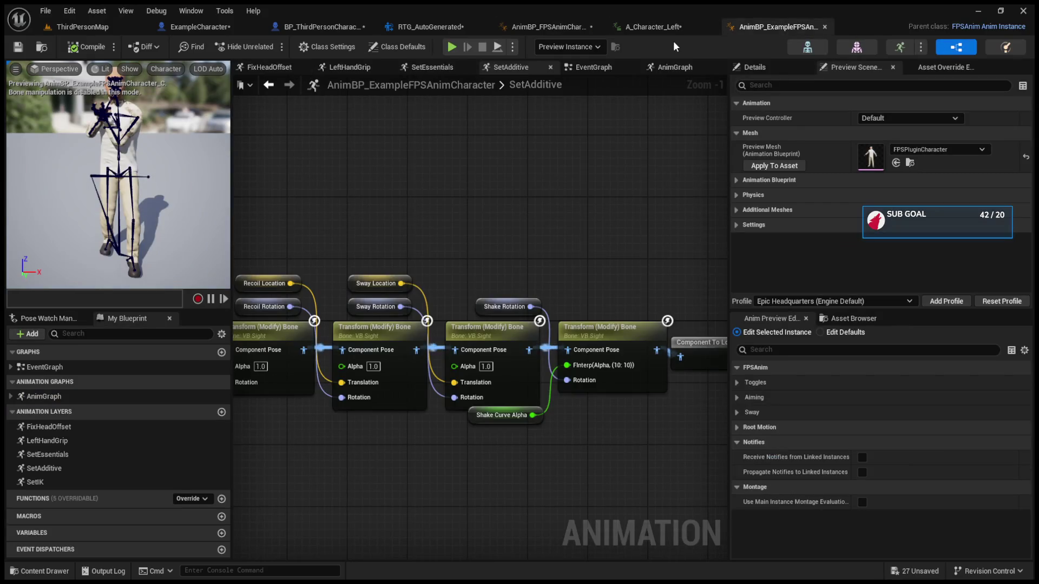
pyautogui.click(738, 193)
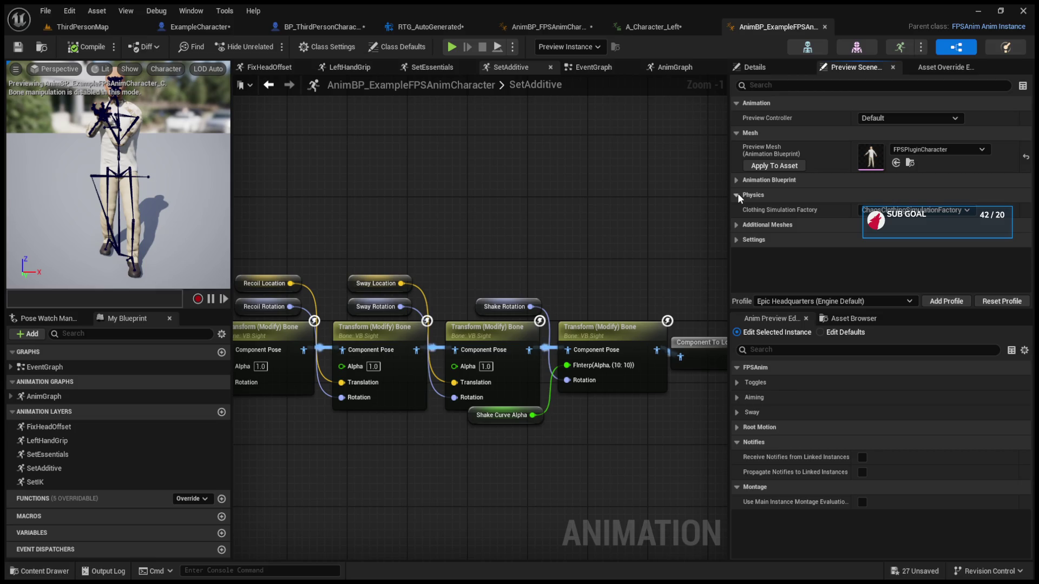
pyautogui.click(531, 30)
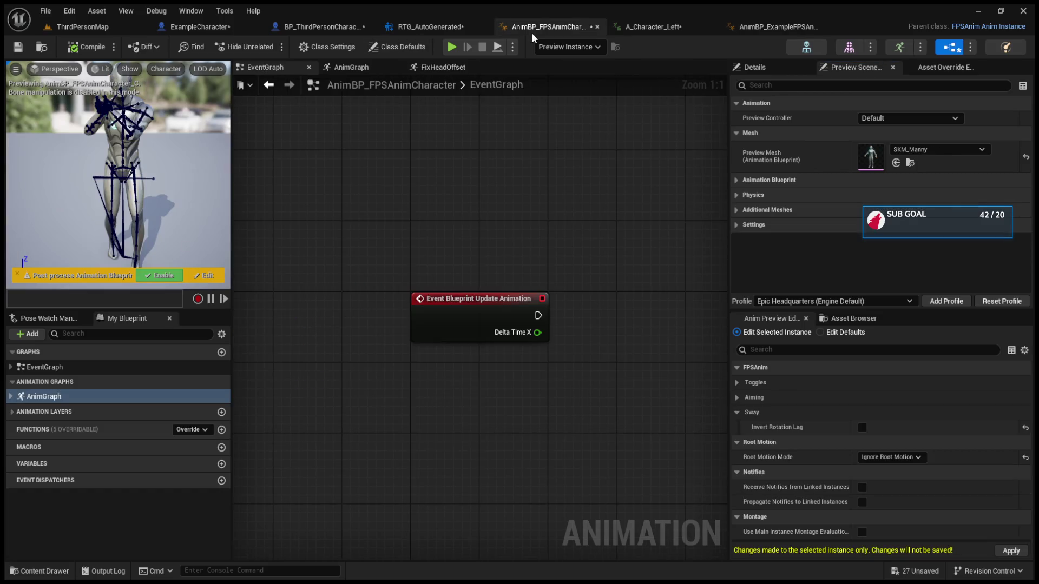
pyautogui.click(735, 181)
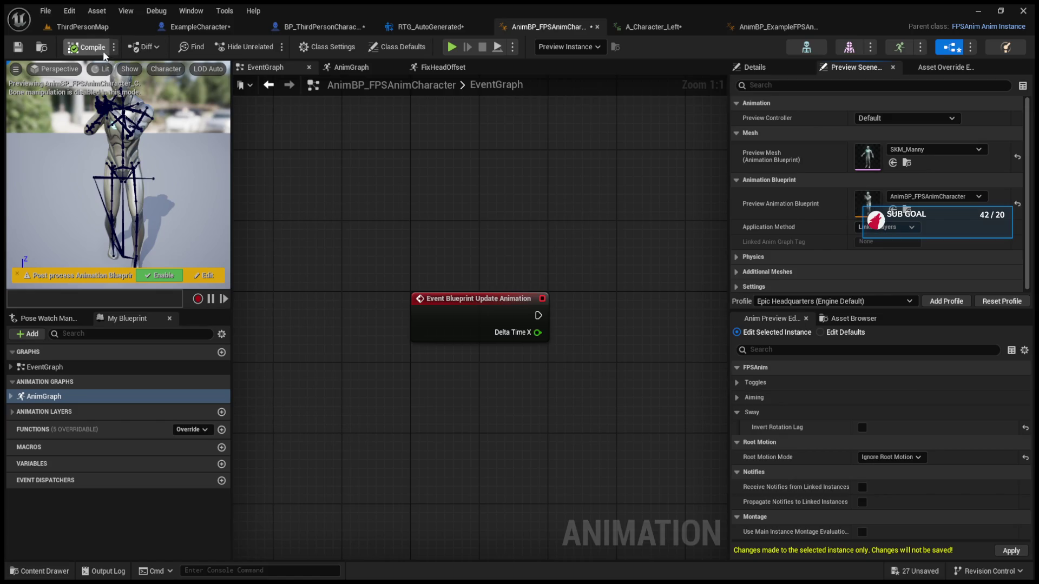
# Close the AnimBP_FPSAnimCharacter editor and return to the ThirdPersonMap level
pyautogui.click(598, 26)
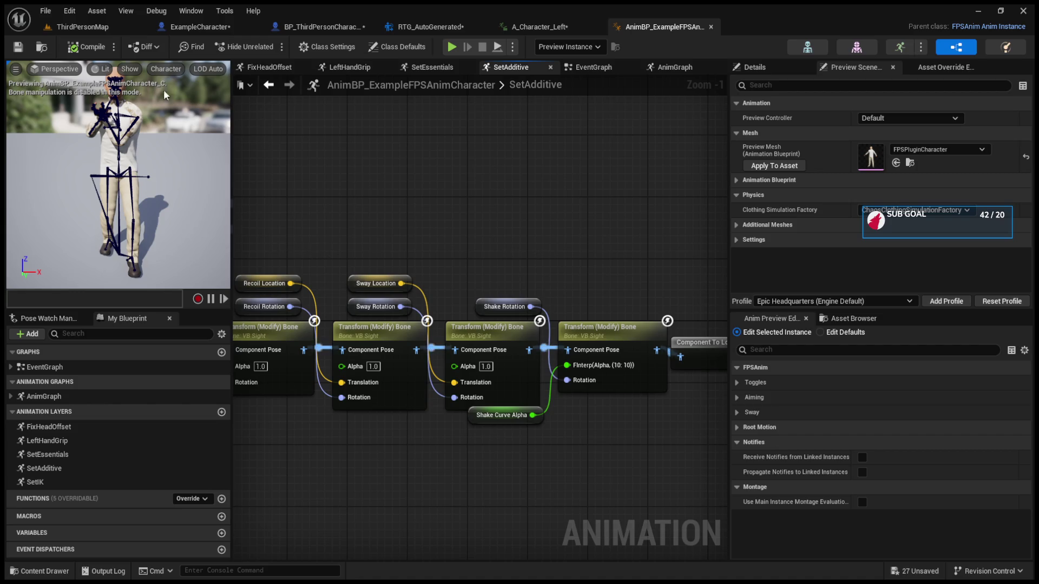
pyautogui.click(84, 27)
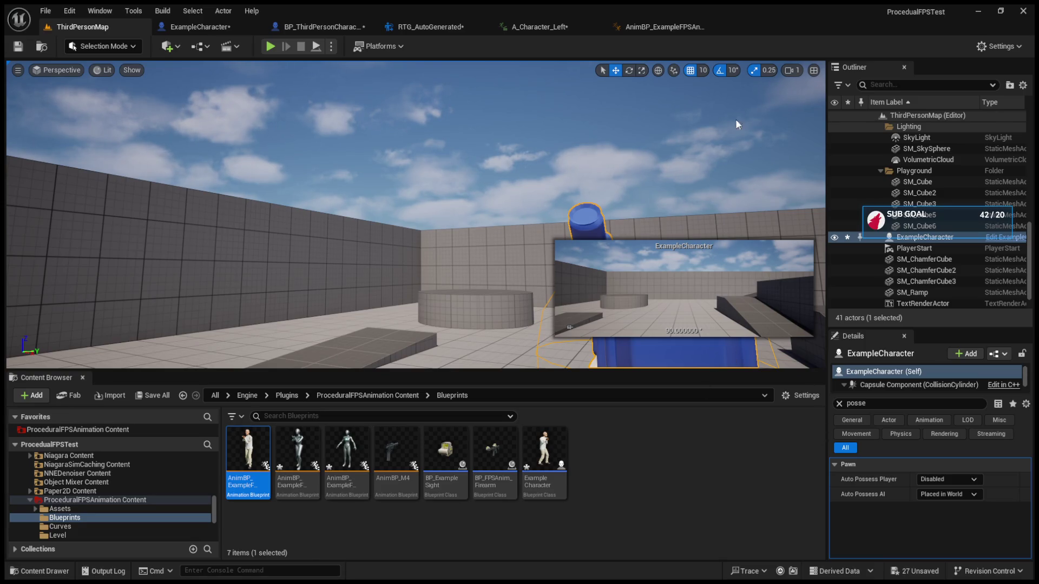
pyautogui.click(693, 26)
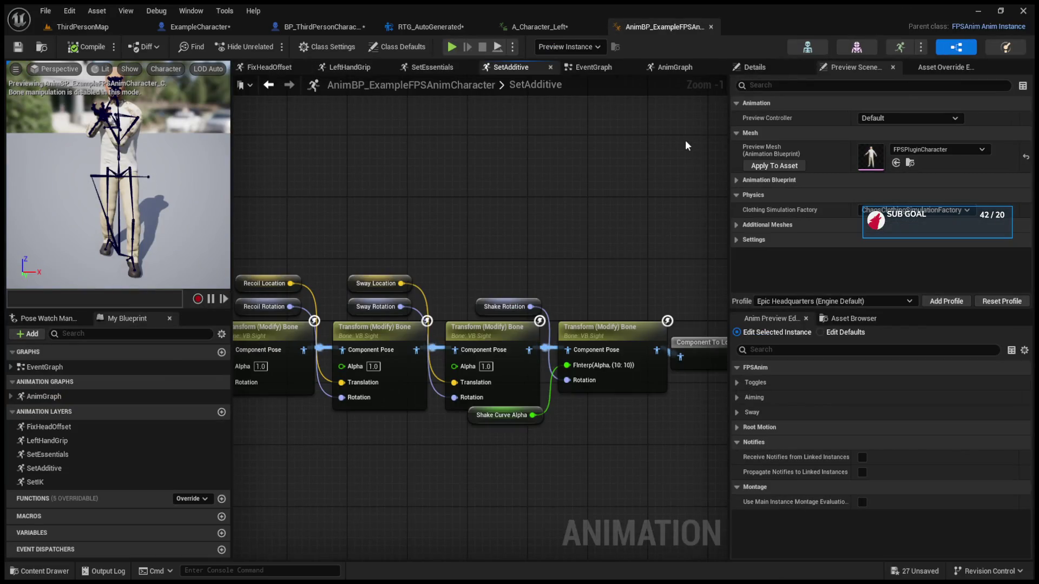
pyautogui.click(83, 26)
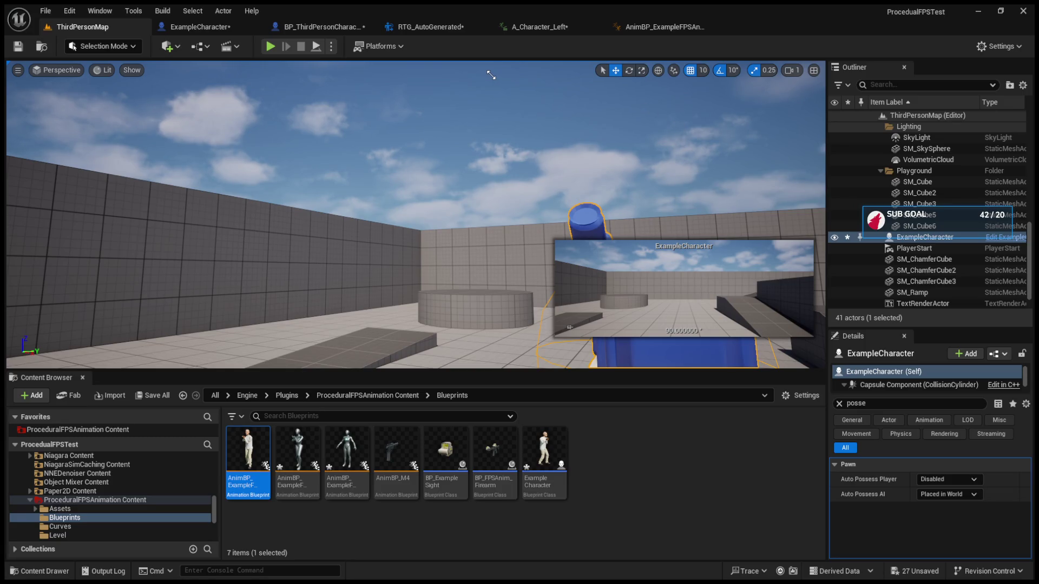
# Play-test the first-person view, free the mouse, eject with F8, and stop the session
pyautogui.click(270, 47)
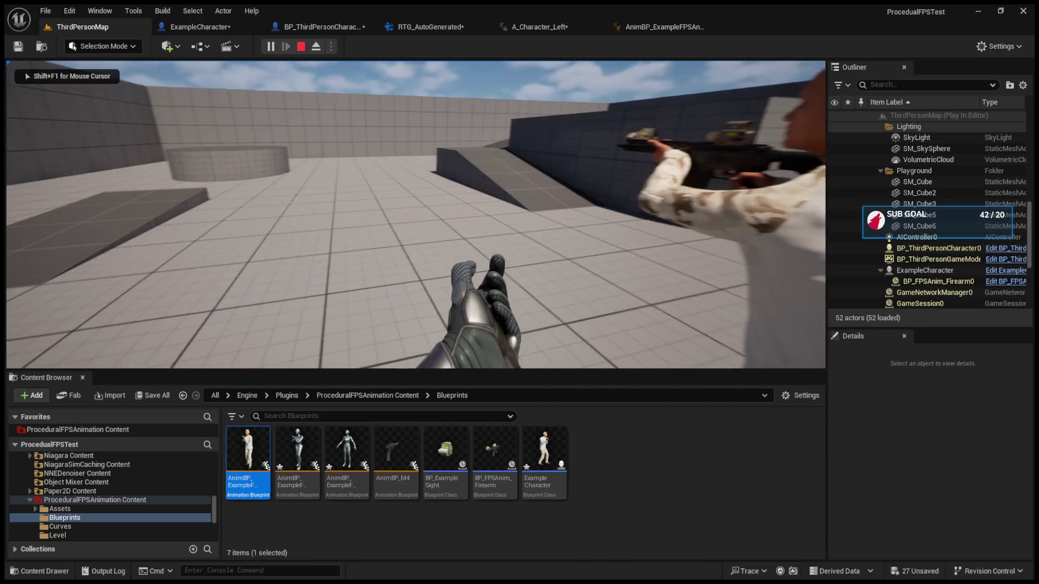
pyautogui.hotkey('shift', 'F1')
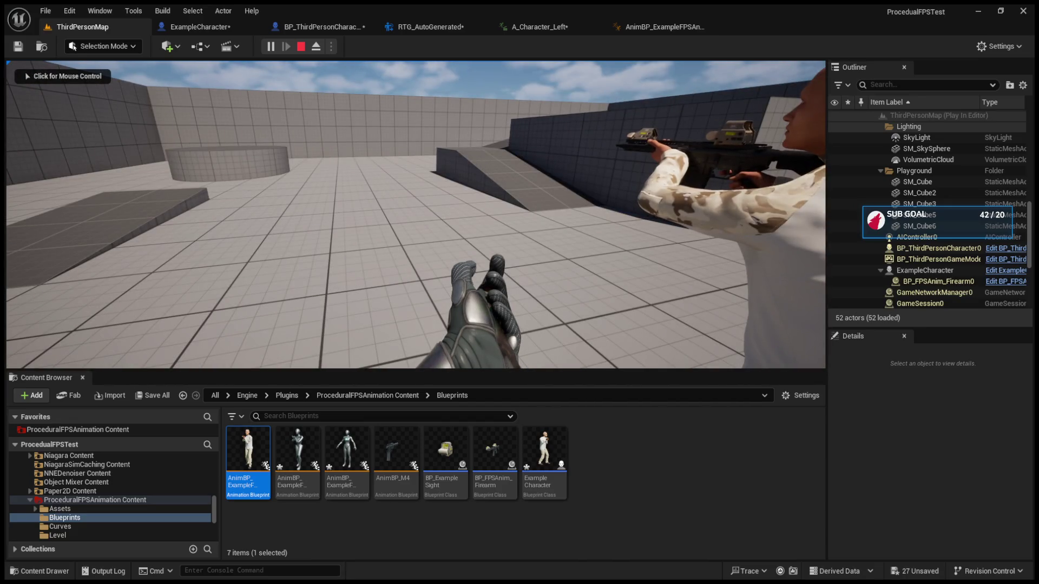
pyautogui.click(567, 289)
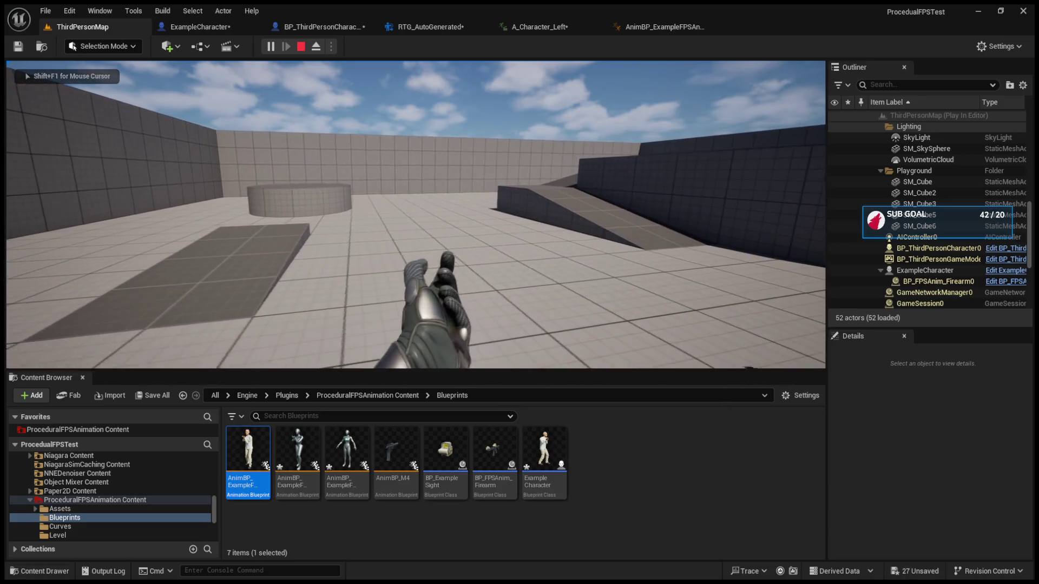
pyautogui.press('F8')
pyautogui.press('Escape')
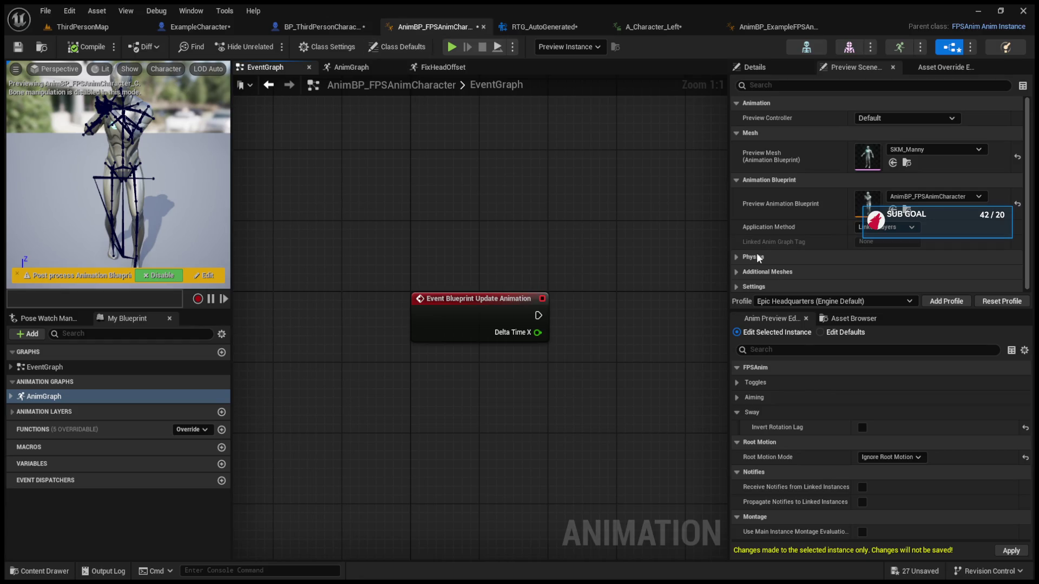
# Toggle Application Method to Linked Anim Graph and back to Linked Layers, reset the Preview Animation Blueprint to None, and return to ThirdPersonMap
pyautogui.click(885, 227)
pyautogui.click(895, 249)
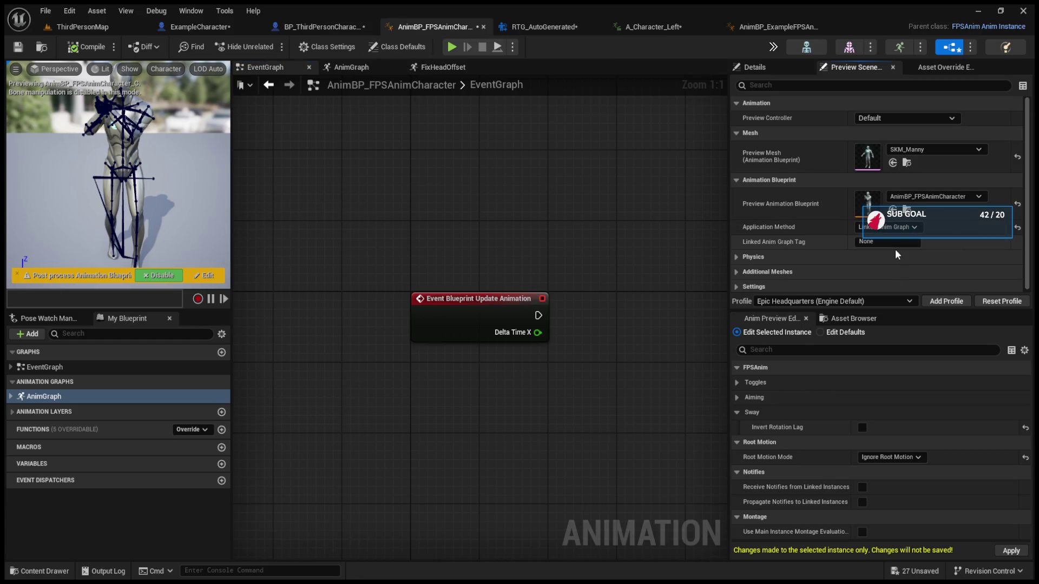
pyautogui.click(901, 227)
pyautogui.click(888, 238)
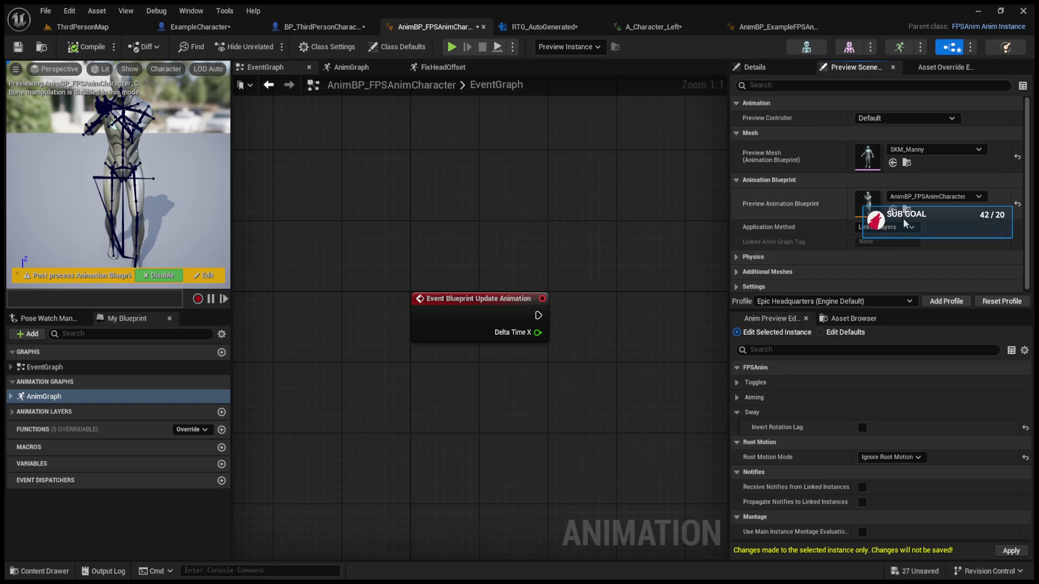
pyautogui.click(1017, 204)
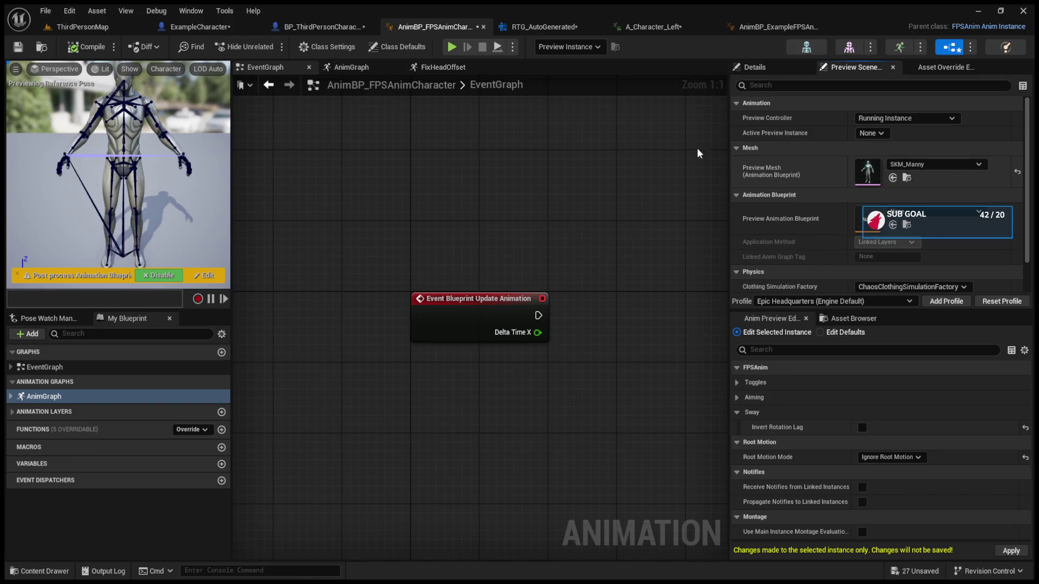
pyautogui.click(90, 30)
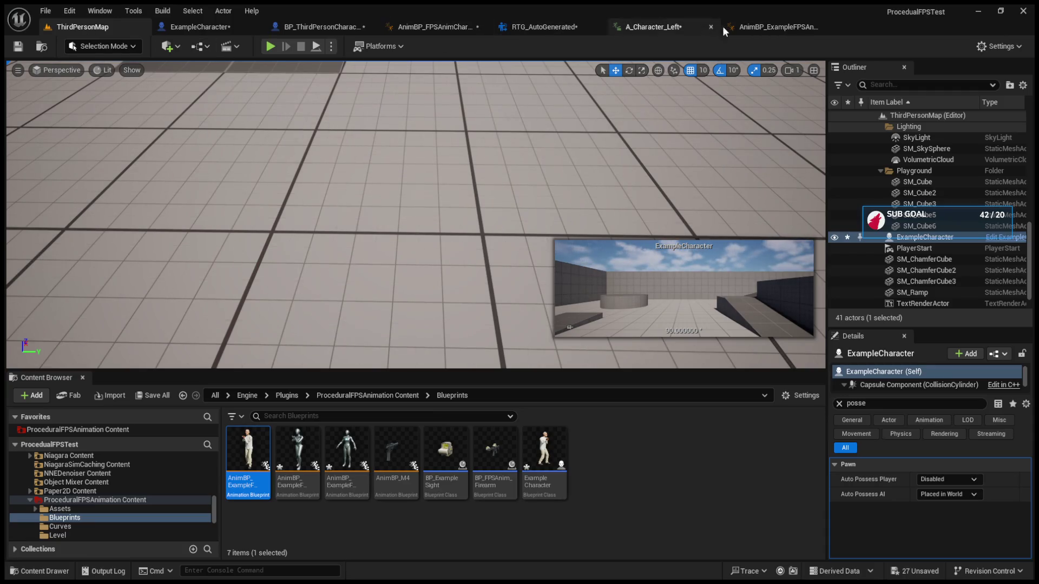
pyautogui.click(744, 28)
pyautogui.click(404, 29)
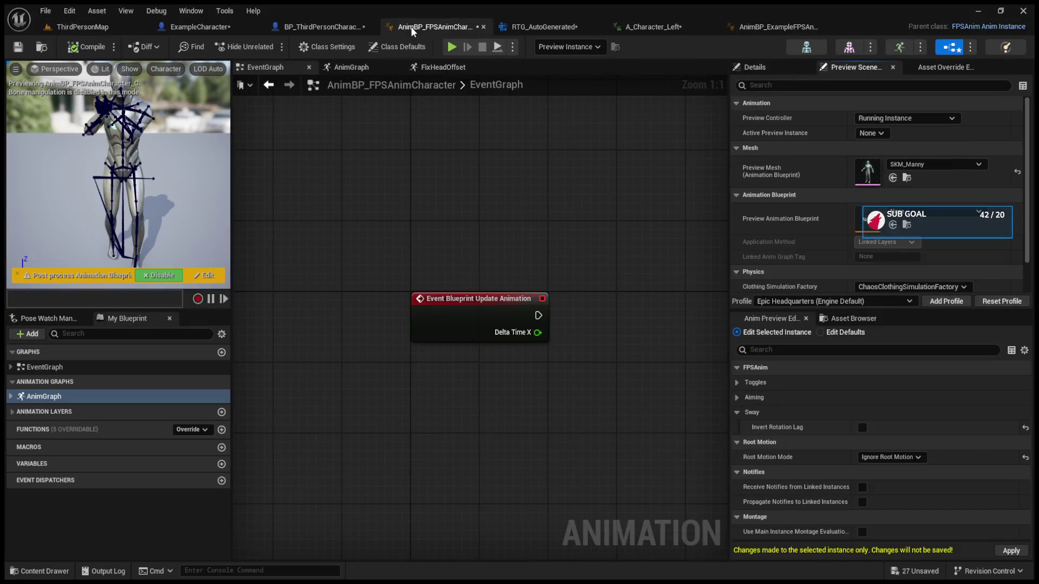
pyautogui.click(113, 28)
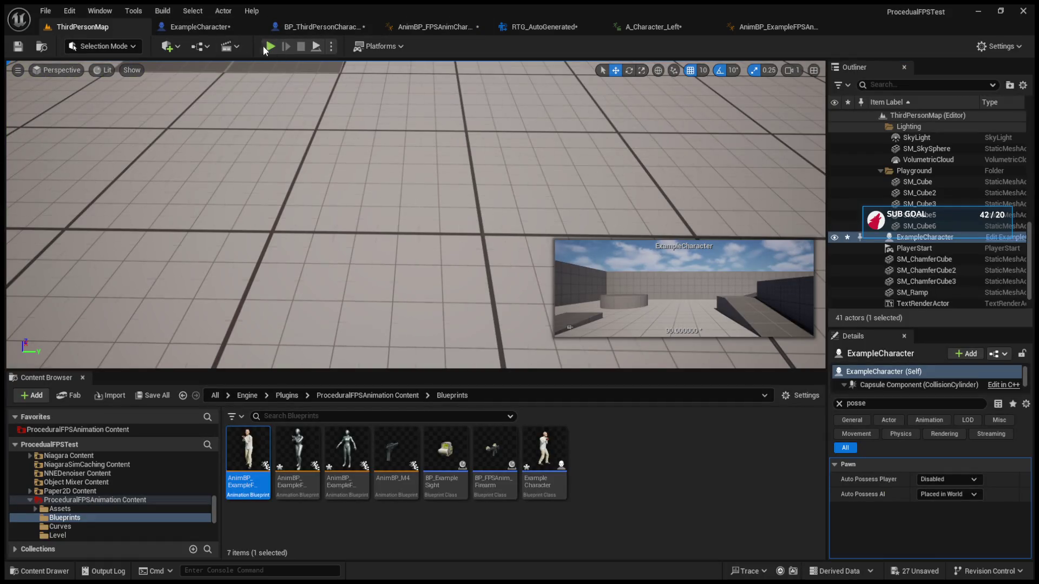
pyautogui.click(269, 46)
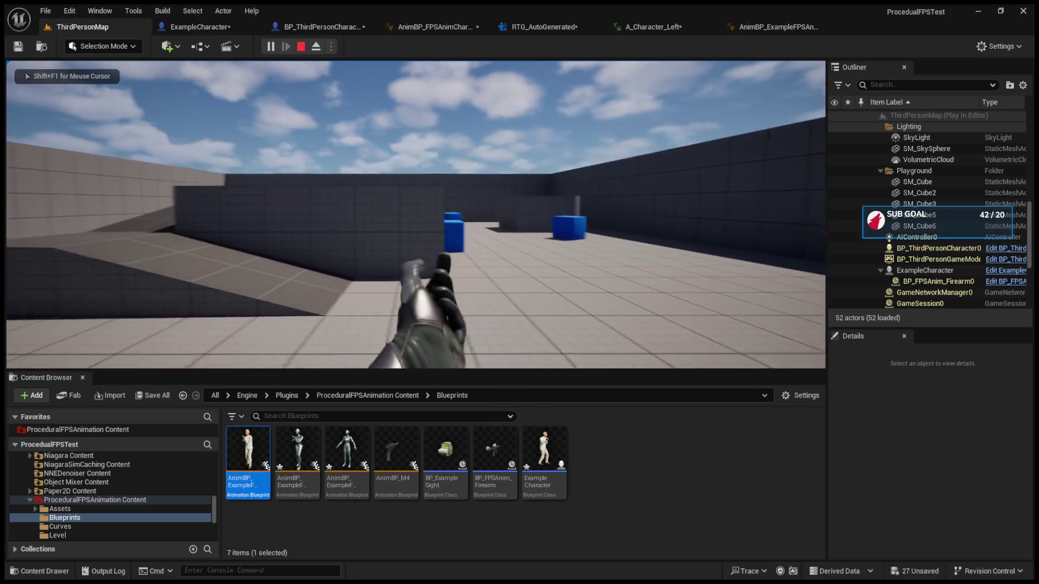
pyautogui.press('F8')
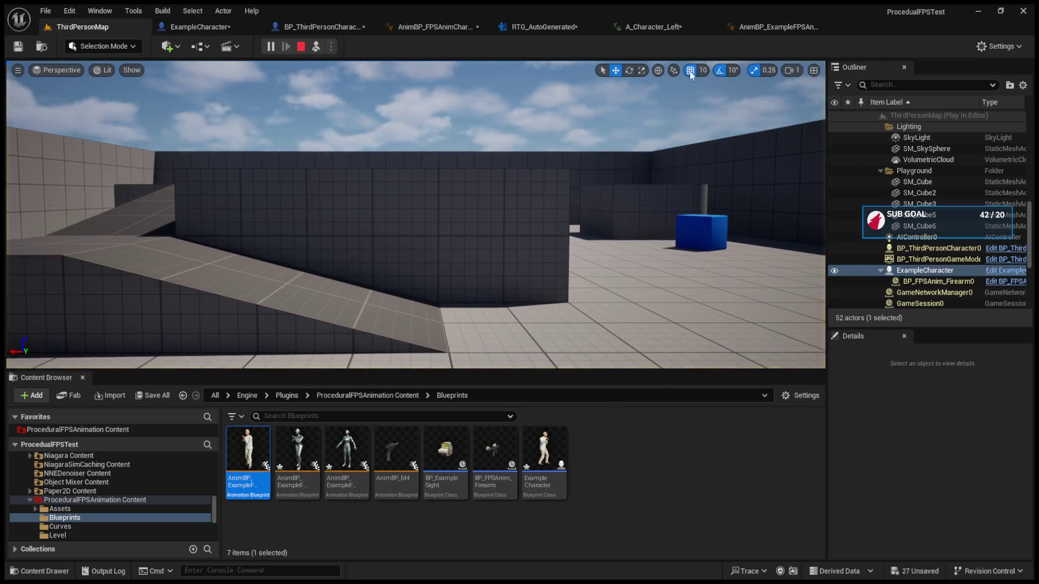
pyautogui.click(763, 27)
pyautogui.click(420, 31)
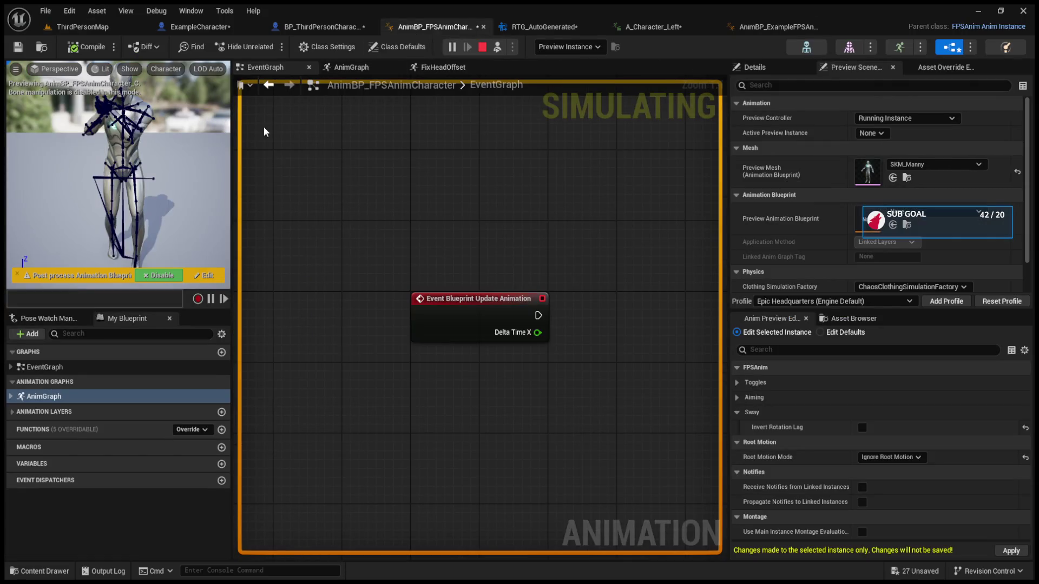
pyautogui.click(109, 24)
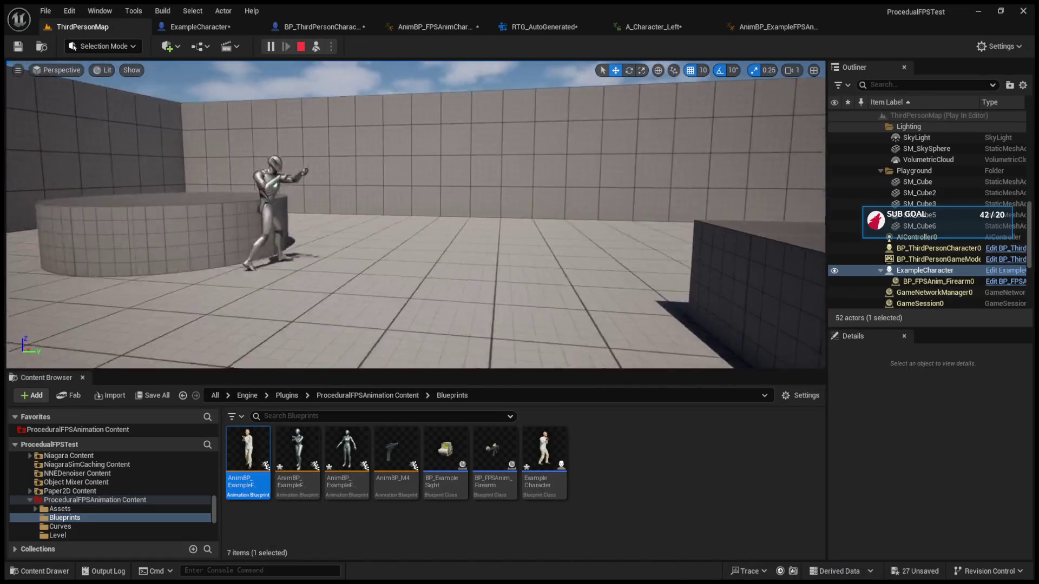
pyautogui.click(449, 25)
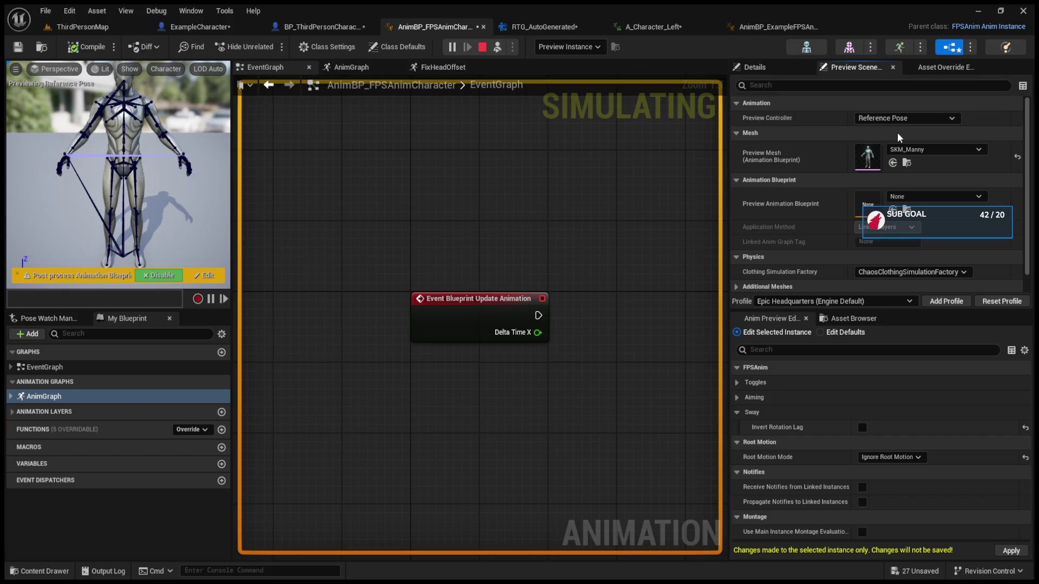
pyautogui.click(78, 27)
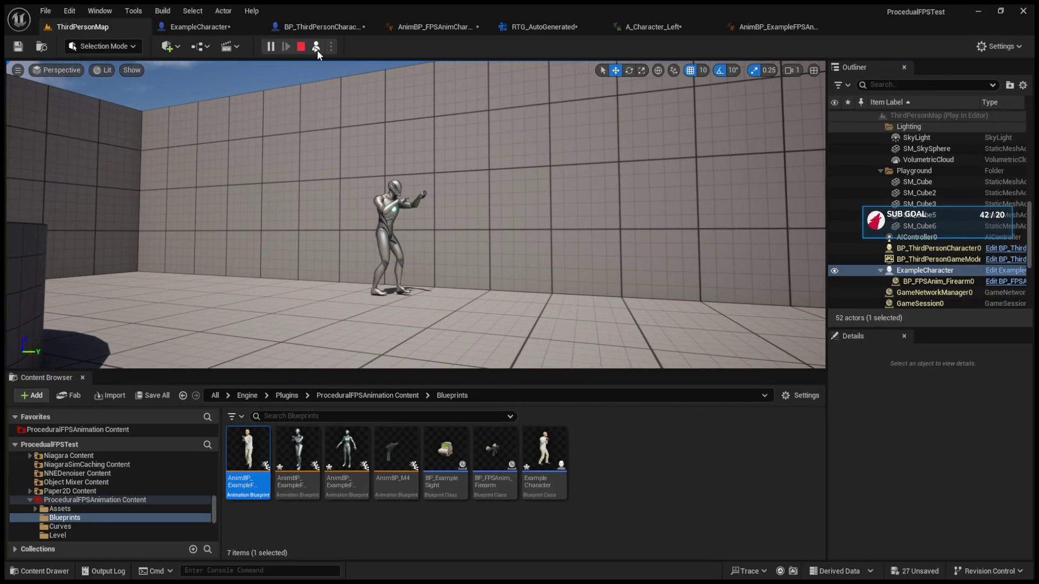
pyautogui.click(317, 50)
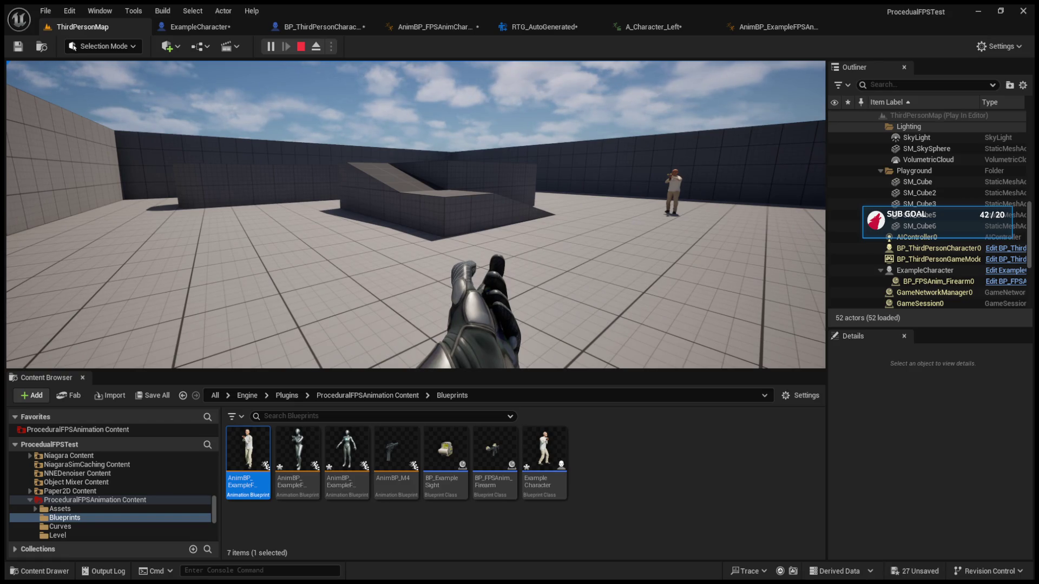
pyautogui.press('Escape')
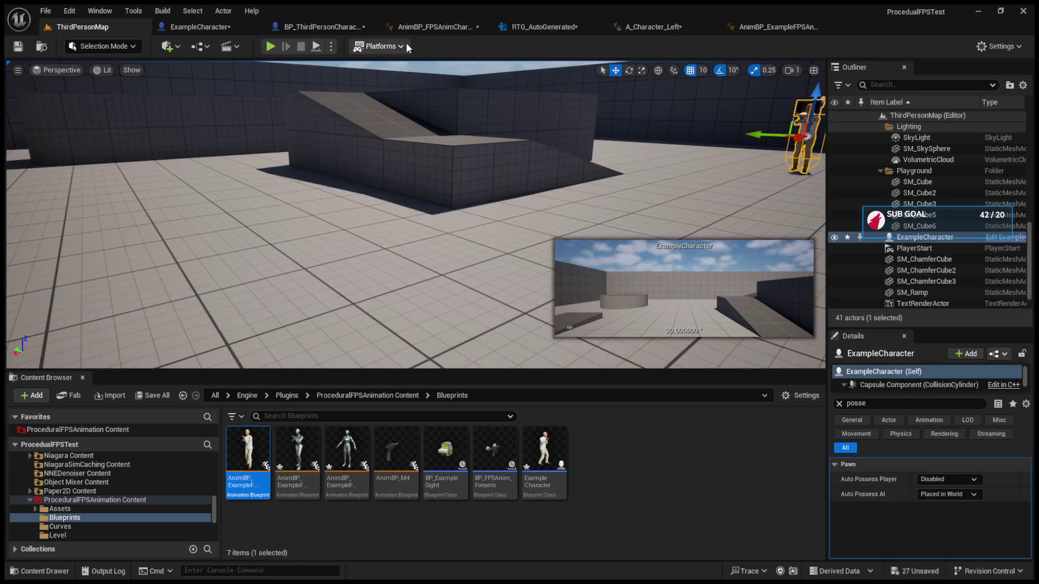
# From the ThirdPersonMap Content Browser, select the unused AnimBP_Example blueprints in the Blueprints folder and delete them, confirming the prompt
pyautogui.click(424, 25)
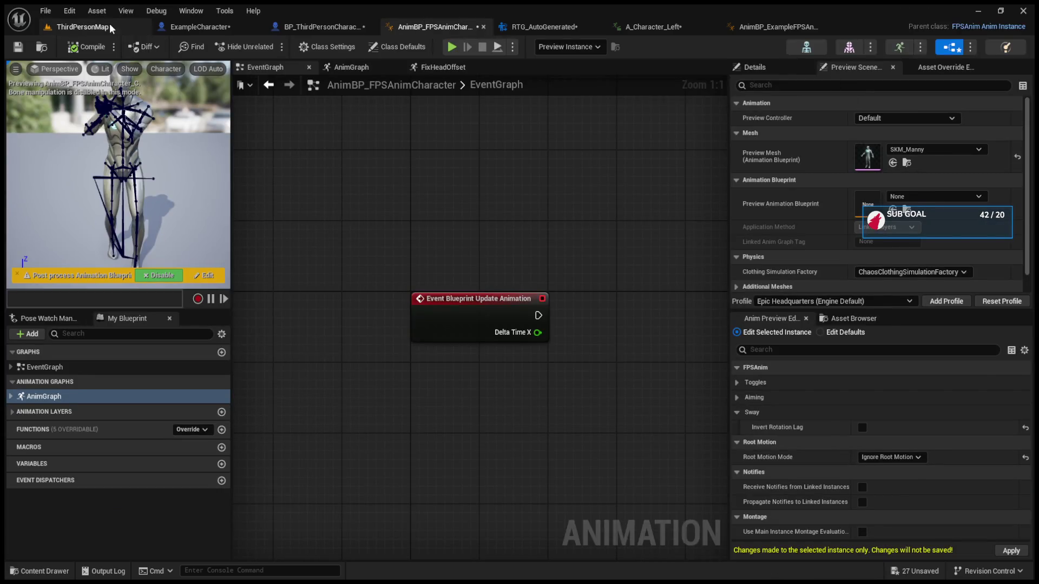
pyautogui.click(109, 26)
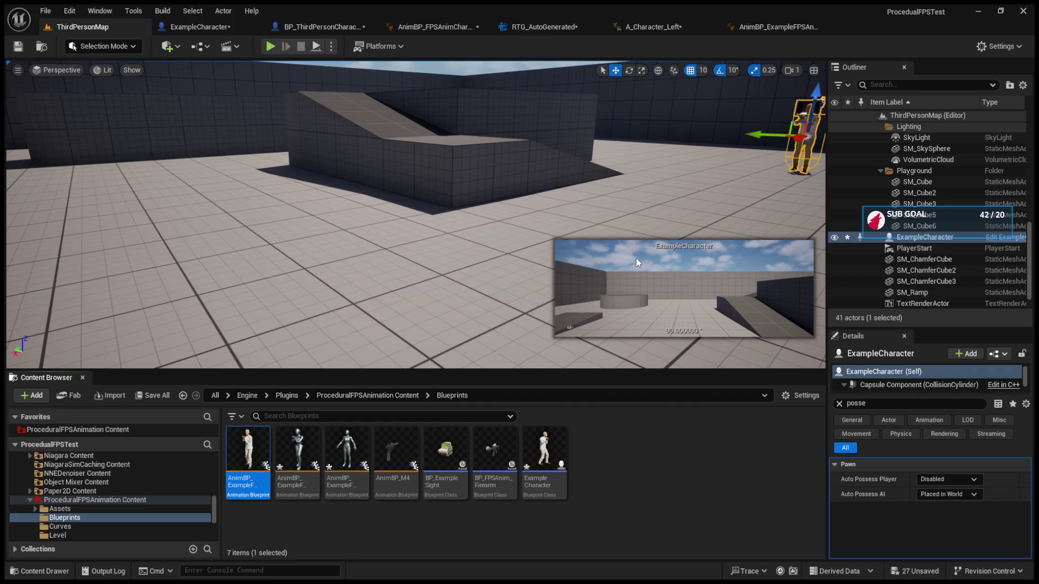
pyautogui.click(529, 529)
pyautogui.click(317, 470)
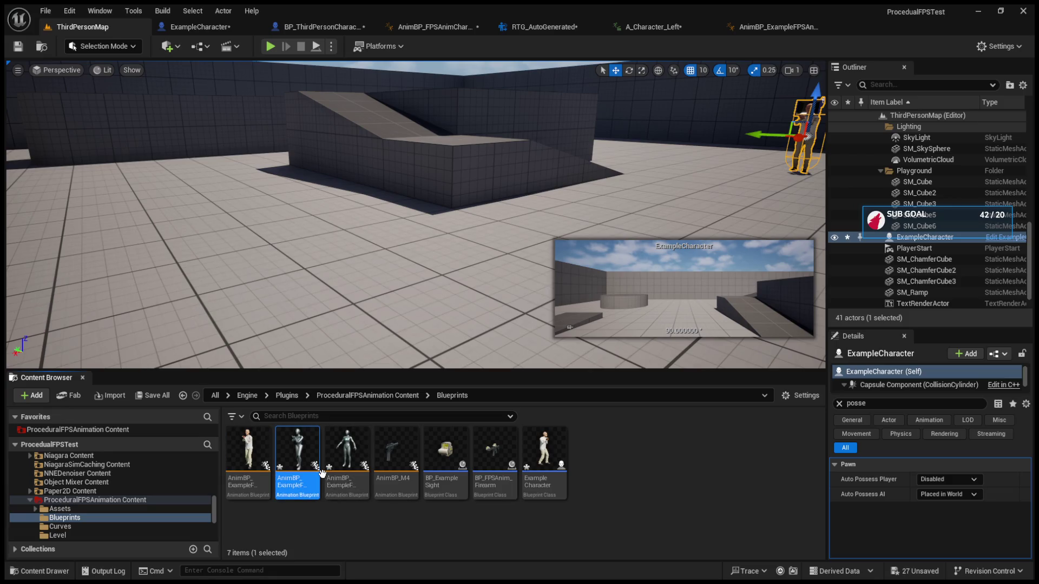
pyautogui.click(350, 471)
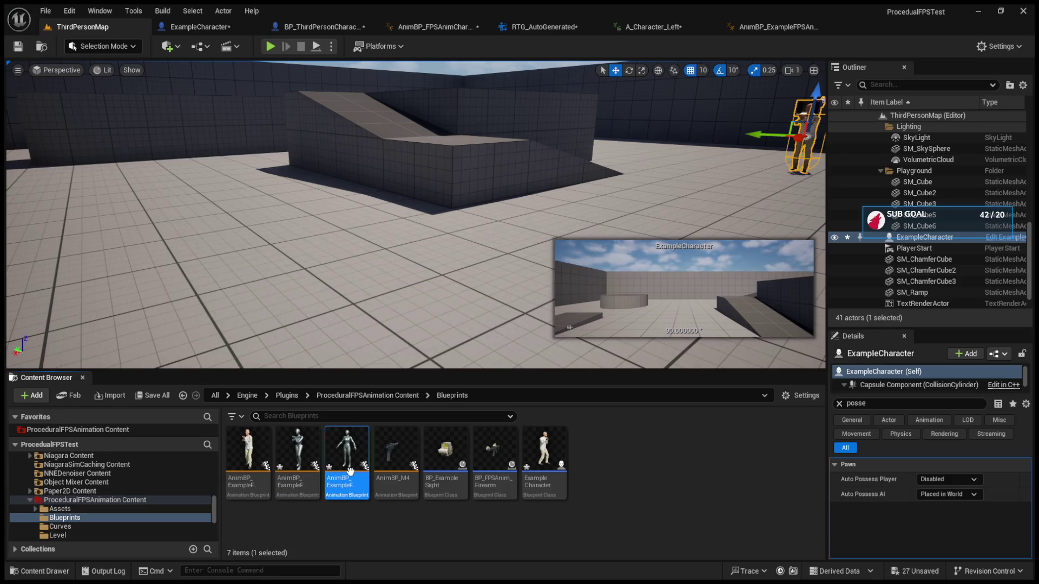
pyautogui.click(297, 490)
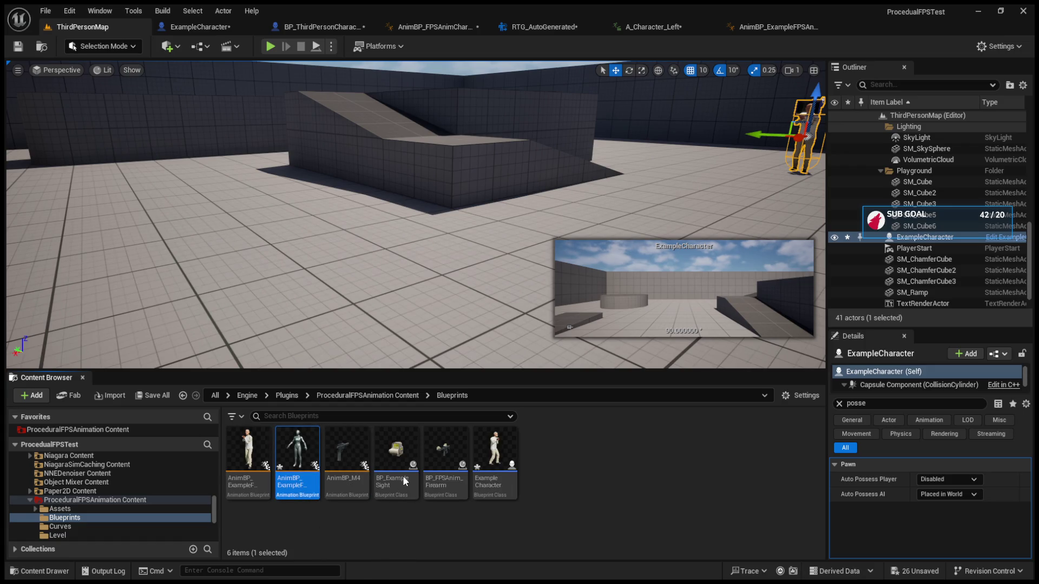
pyautogui.press('Delete')
pyautogui.click(258, 458)
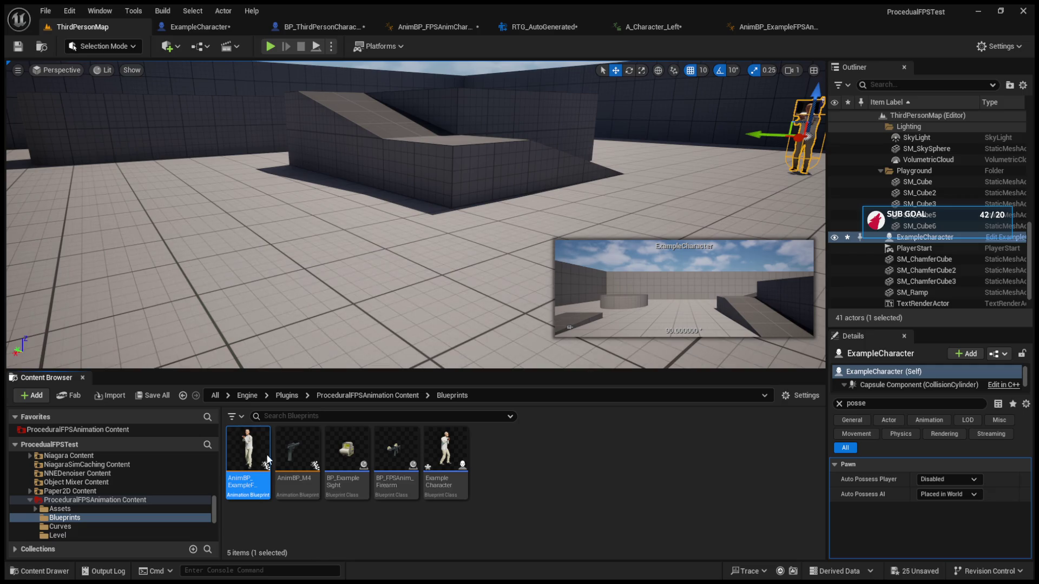
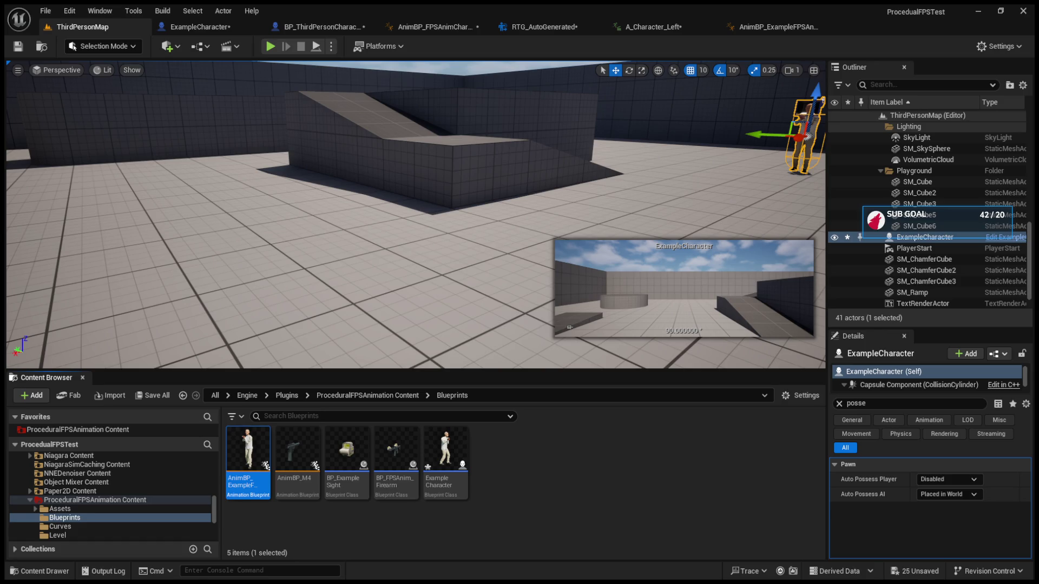
# Open AnimBP_FPSAnimCharacter from the Content Browser, previewing the SKM_Manny mesh
pyautogui.click(550, 436)
pyautogui.click(256, 461)
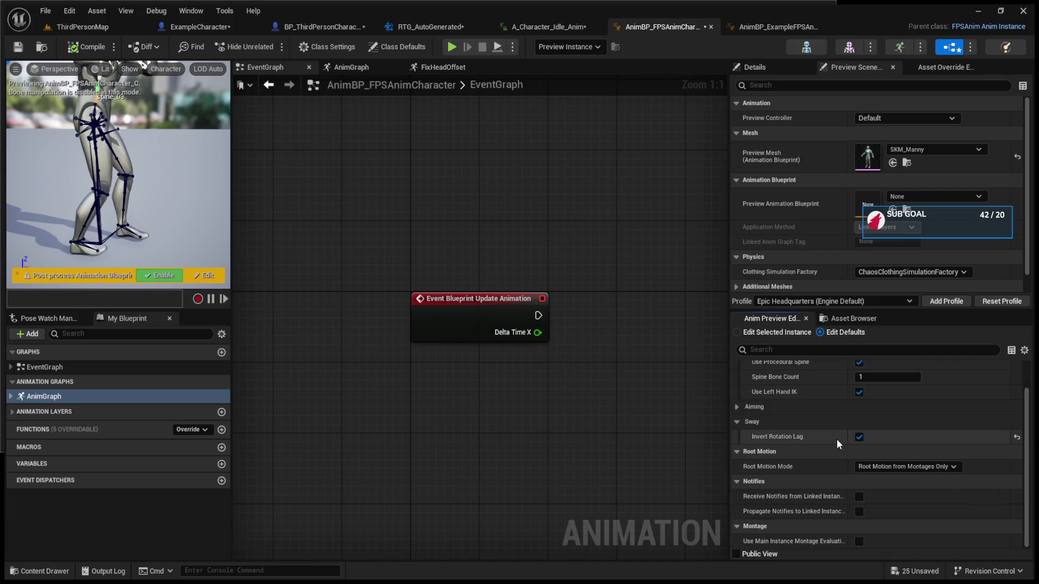
# Set the preview instance's Root Motion Mode to Root Motion from Montages Only
pyautogui.click(757, 332)
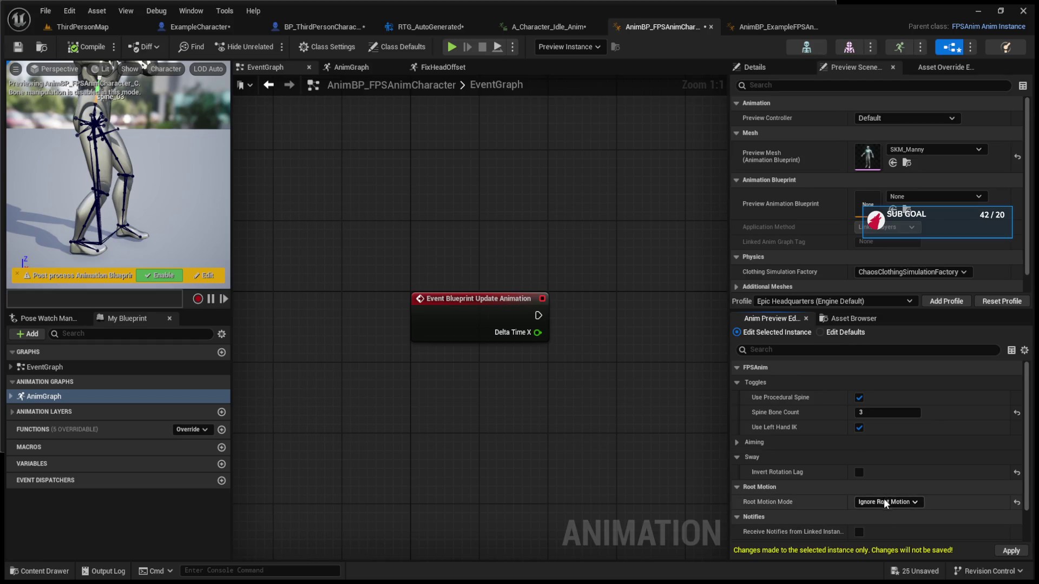
pyautogui.click(836, 333)
pyautogui.click(776, 328)
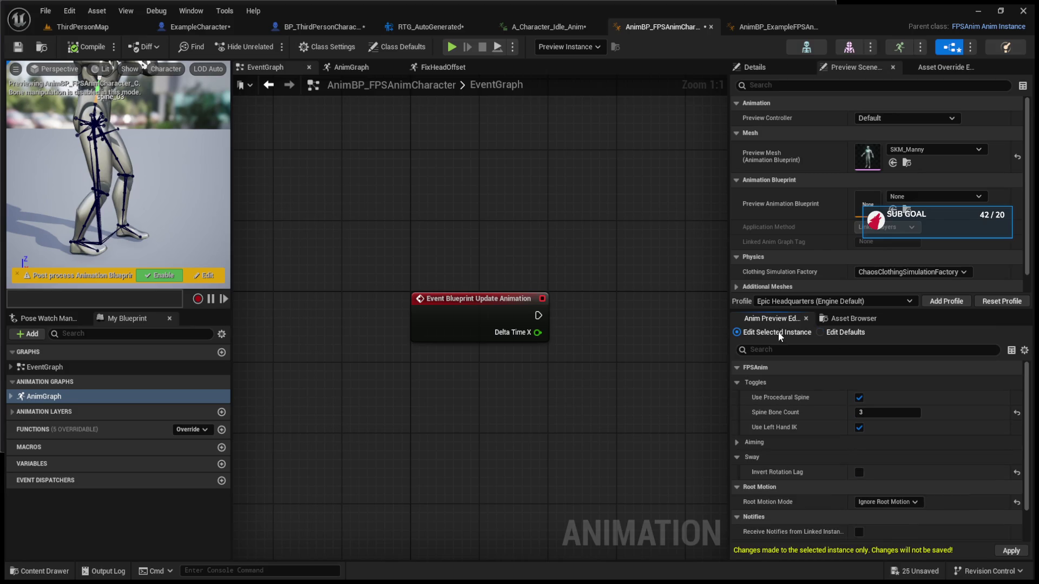
pyautogui.click(912, 543)
pyautogui.click(835, 333)
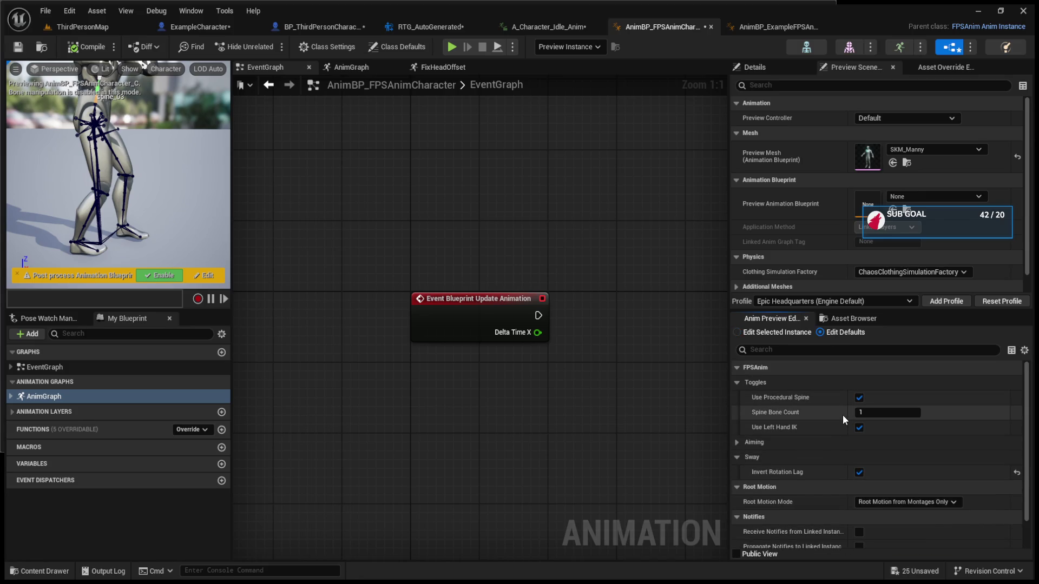
pyautogui.scroll(-2, 838, 427)
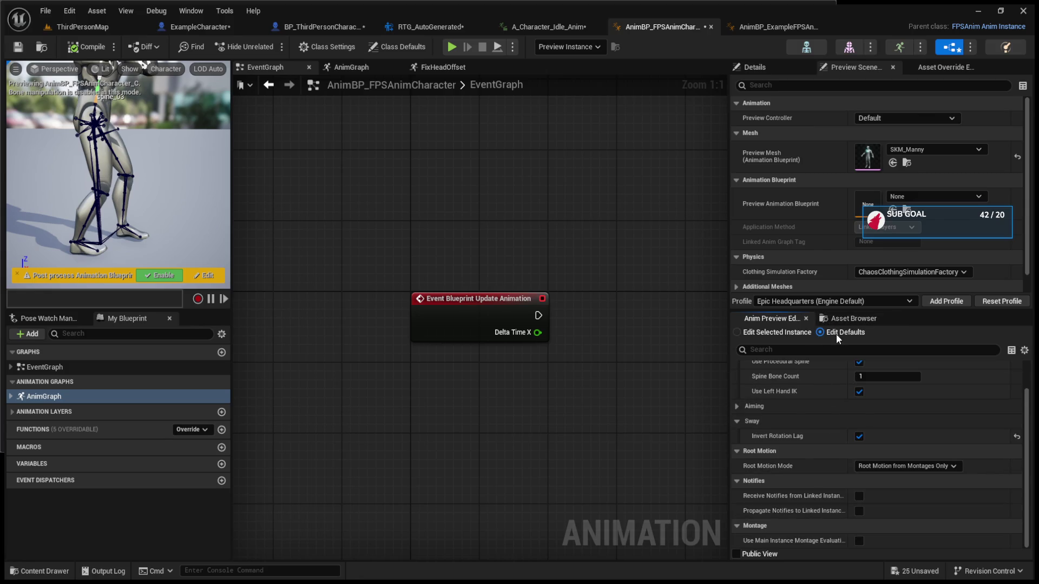
pyautogui.click(779, 333)
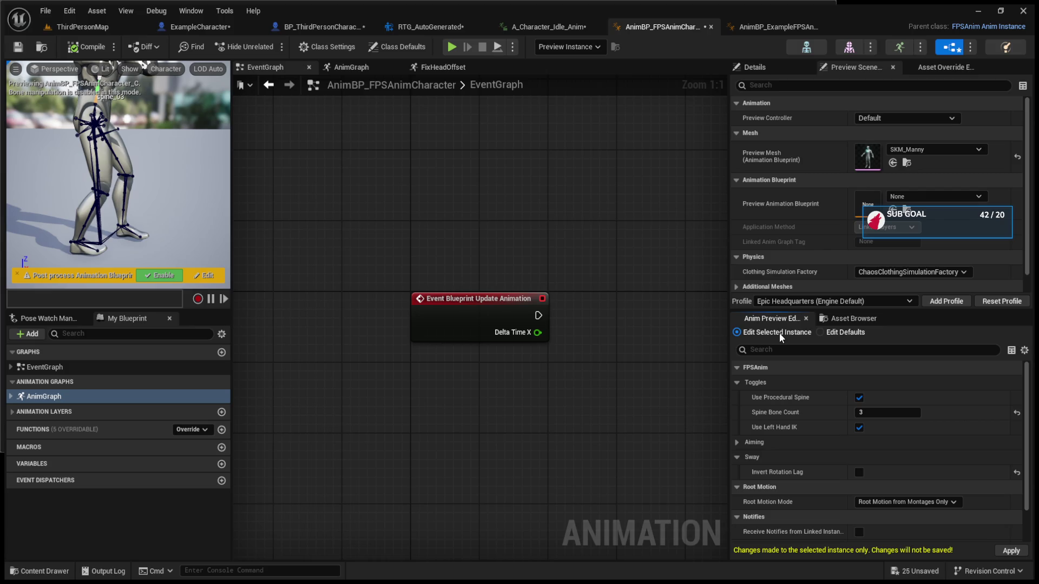
# Expand Aiming and enable Invert Rotation Lag on the preview instance
pyautogui.click(739, 442)
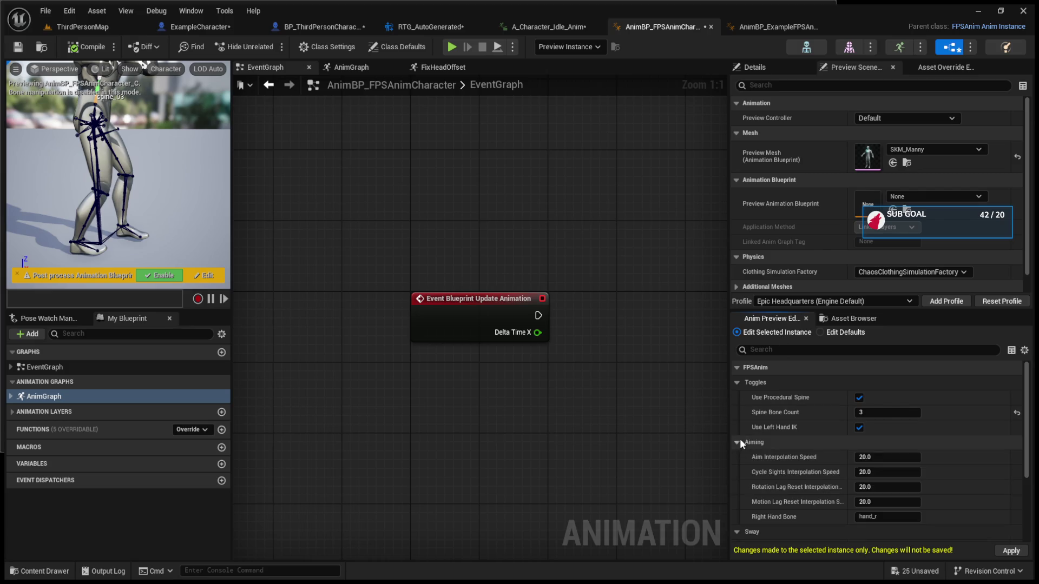
pyautogui.click(845, 323)
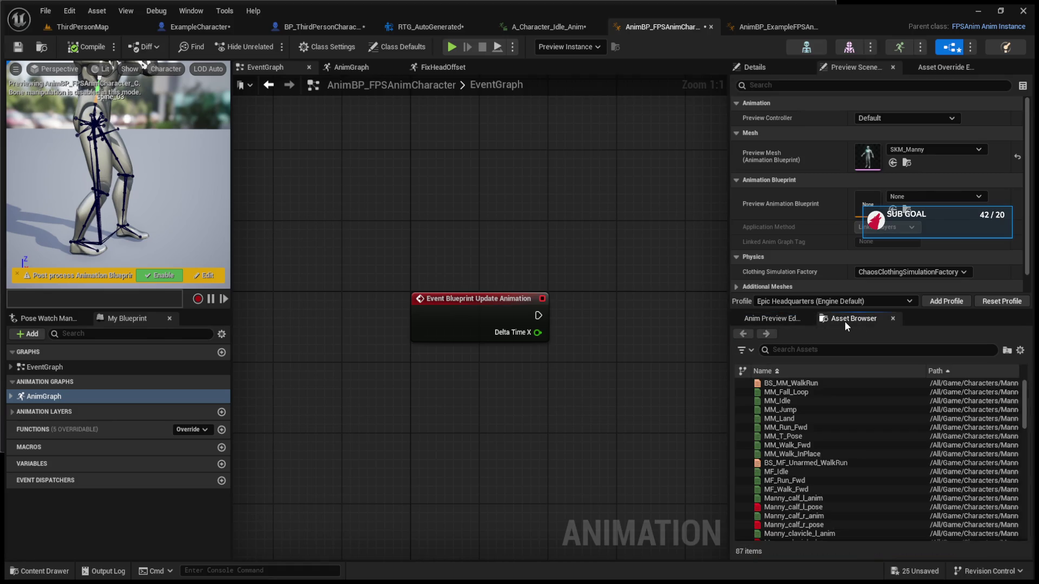
pyautogui.click(797, 321)
pyautogui.click(827, 332)
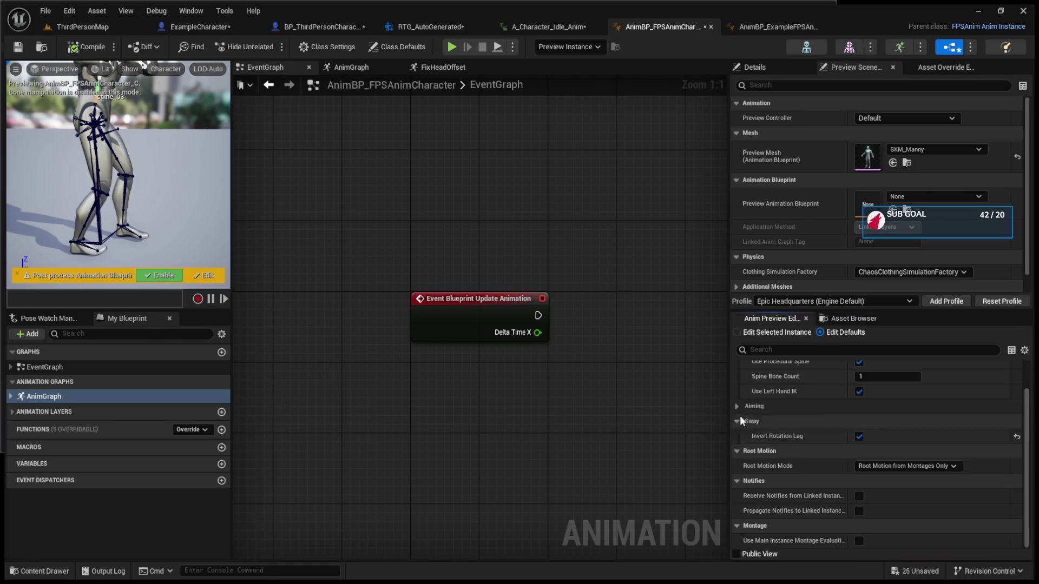
pyautogui.scroll(-1, 742, 405)
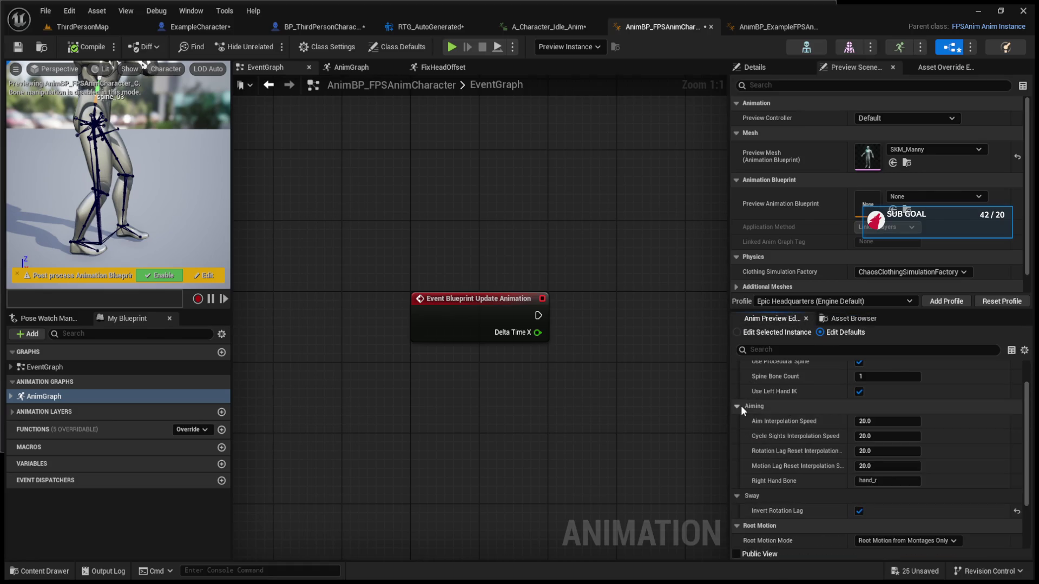
pyautogui.click(783, 334)
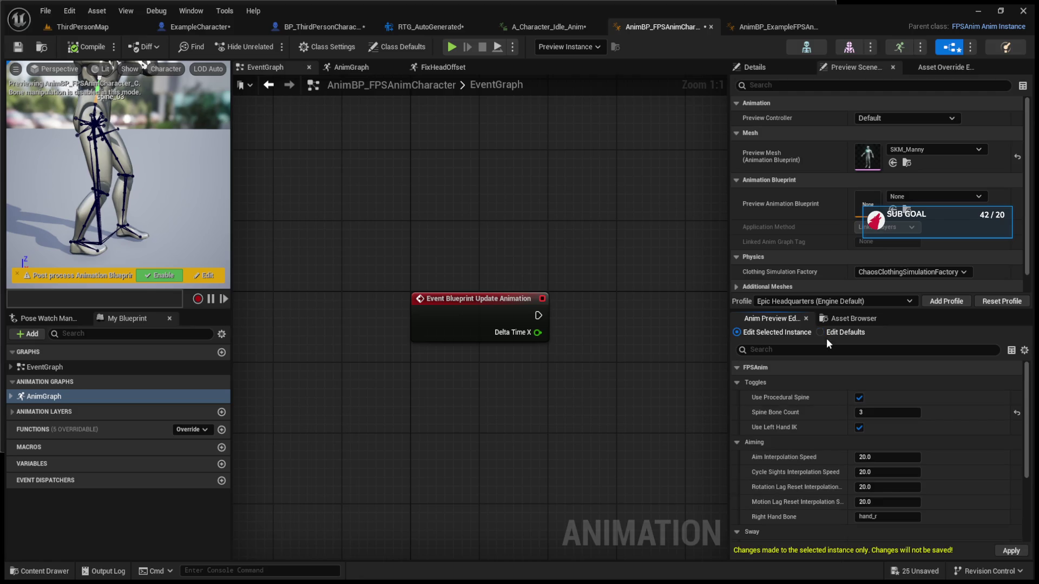
pyautogui.scroll(-1, 781, 492)
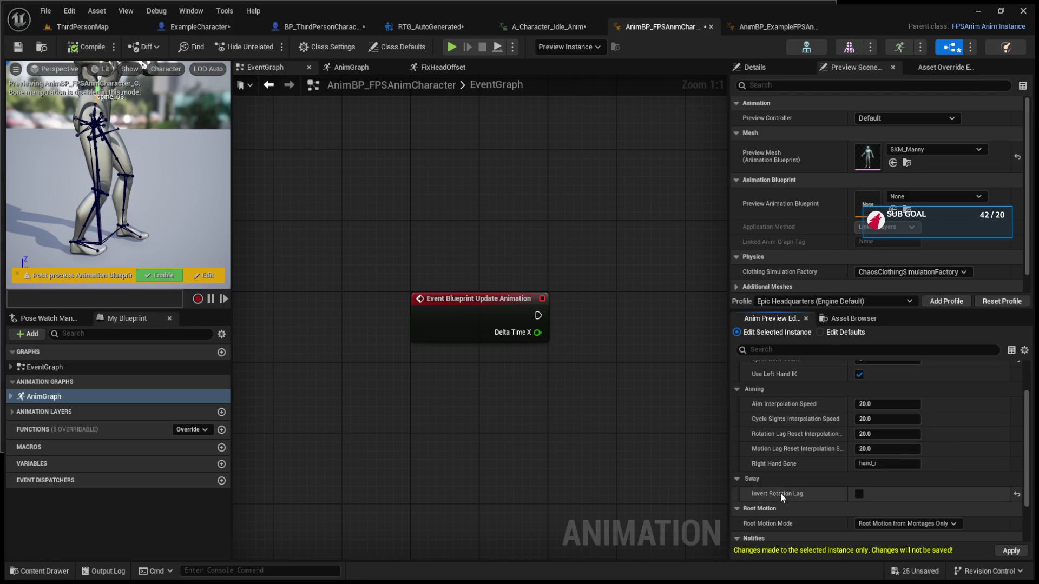
pyautogui.click(832, 333)
pyautogui.click(774, 334)
pyautogui.click(856, 496)
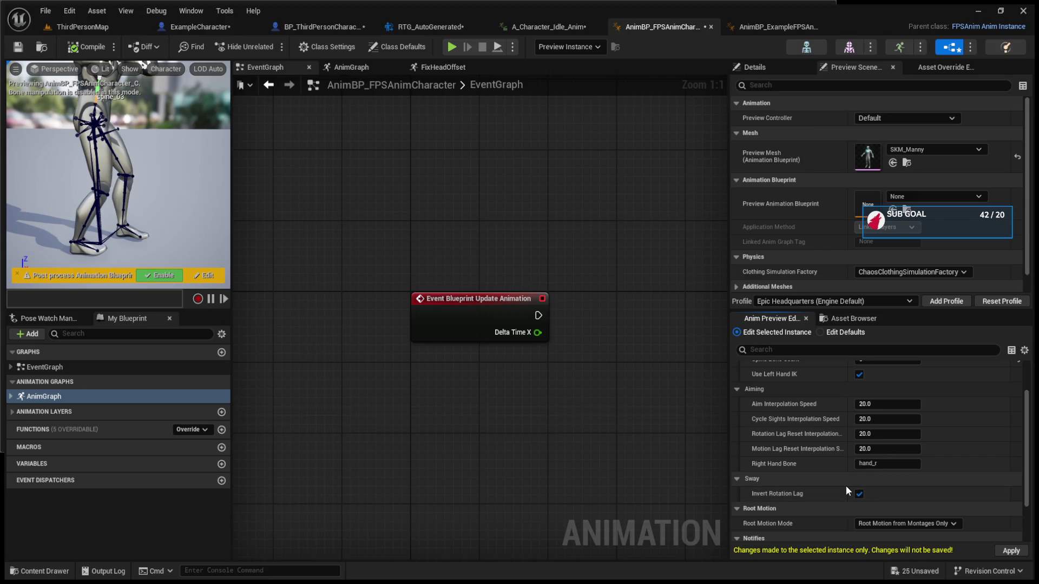
# Compare remaining instance values with defaults and open AnimBP_ExampleFPSAnimCharacter
pyautogui.scroll(-3, 847, 487)
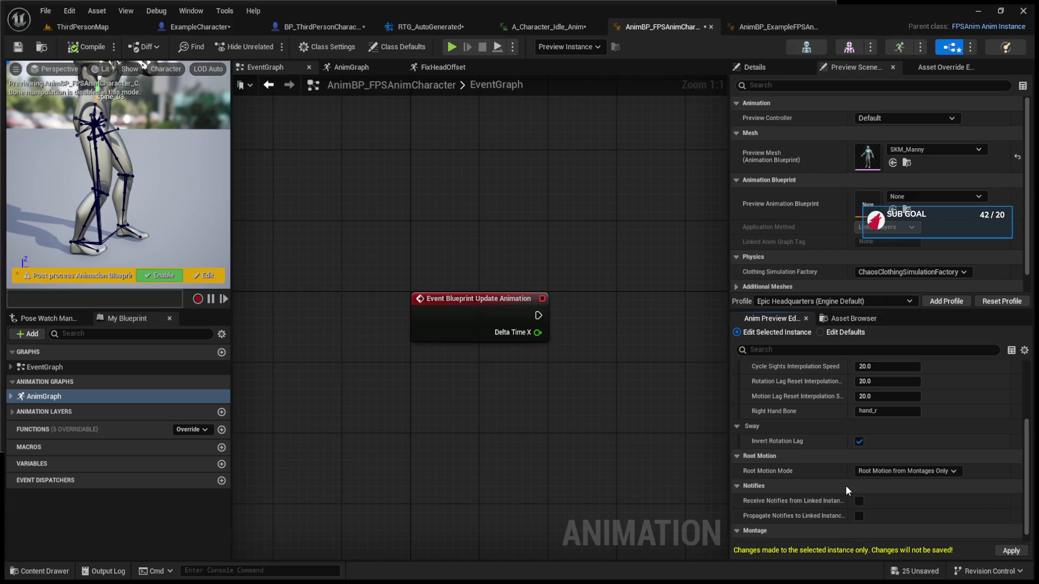
pyautogui.scroll(-1, 842, 489)
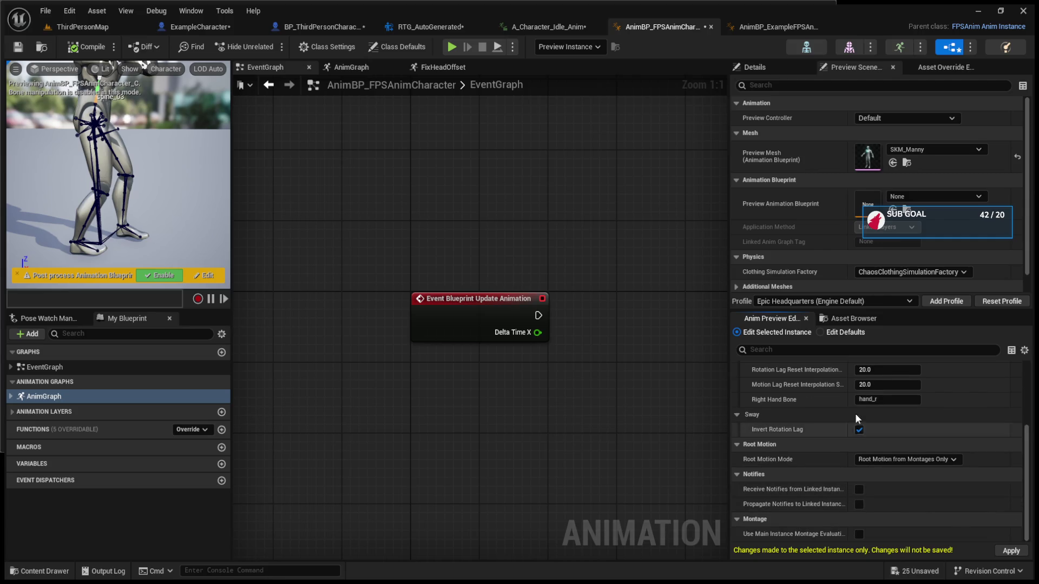
pyautogui.click(846, 333)
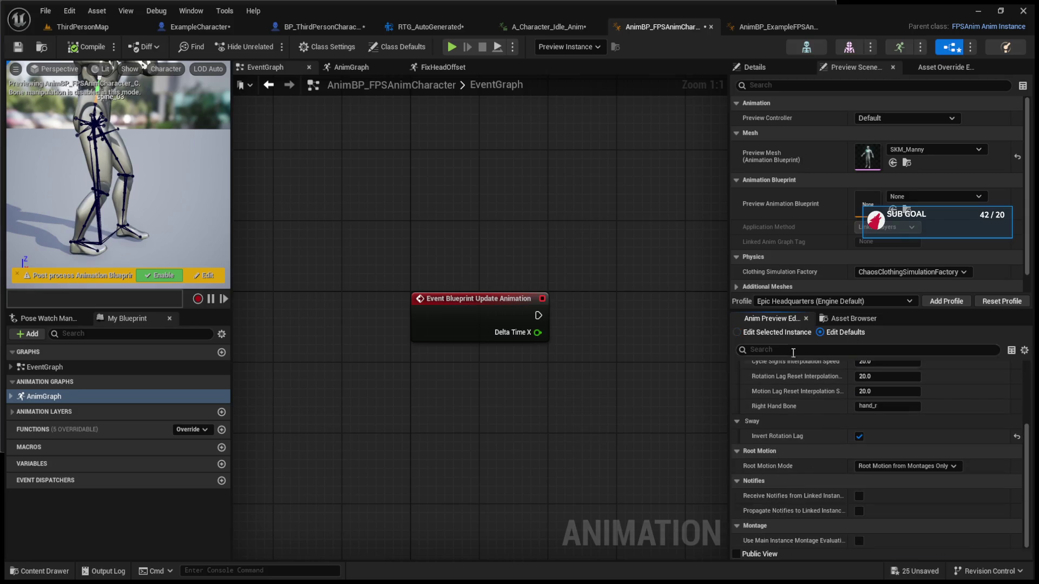
pyautogui.click(789, 334)
pyautogui.scroll(5, 784, 450)
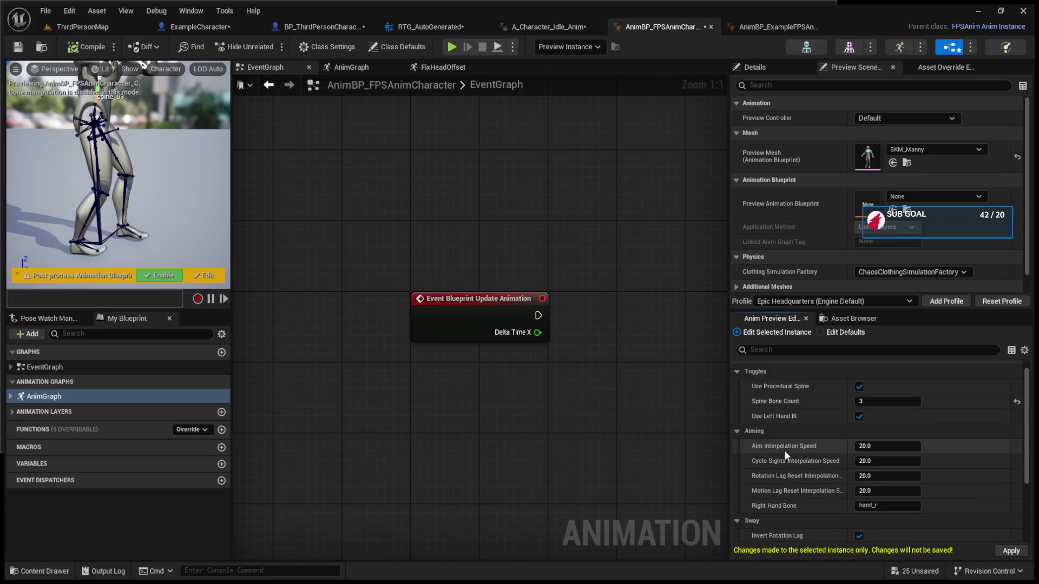
pyautogui.click(778, 26)
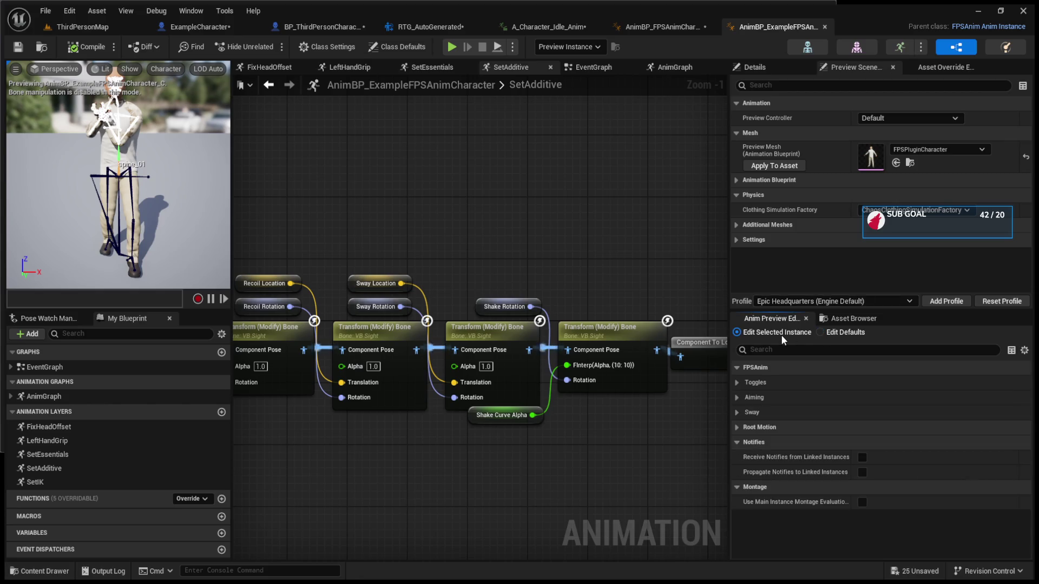
# Expand and collapse the Toggles, Aiming, Root Motion and Sway categories in the example blueprint
pyautogui.click(736, 383)
pyautogui.click(735, 382)
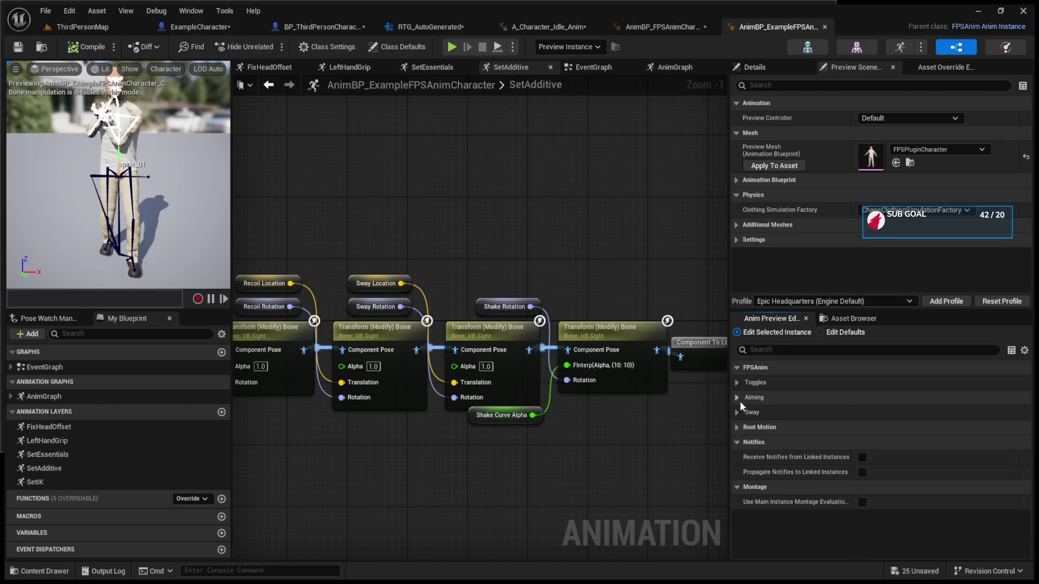
pyautogui.click(739, 400)
pyautogui.click(737, 399)
pyautogui.click(737, 425)
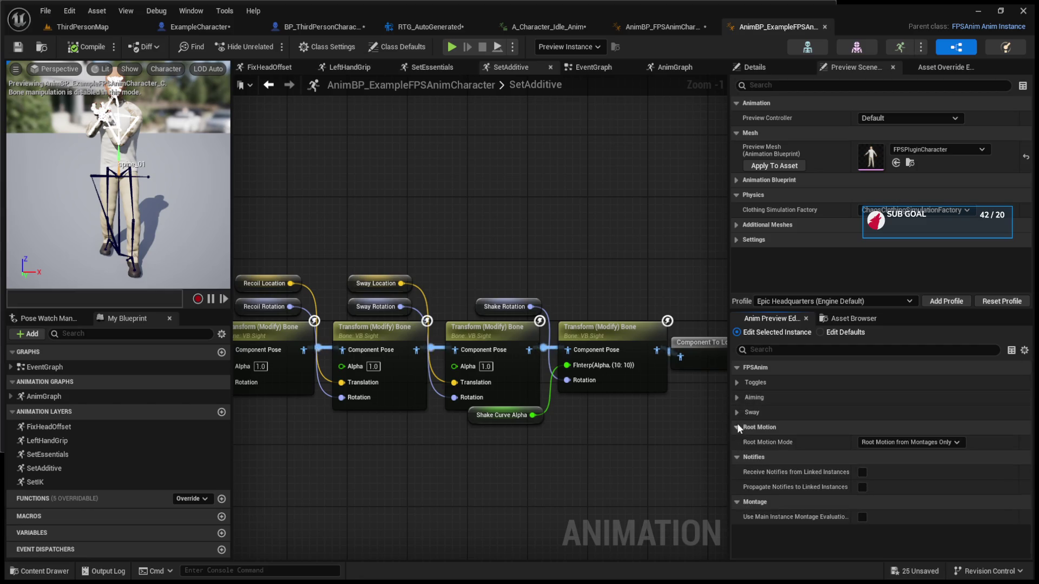
pyautogui.click(738, 415)
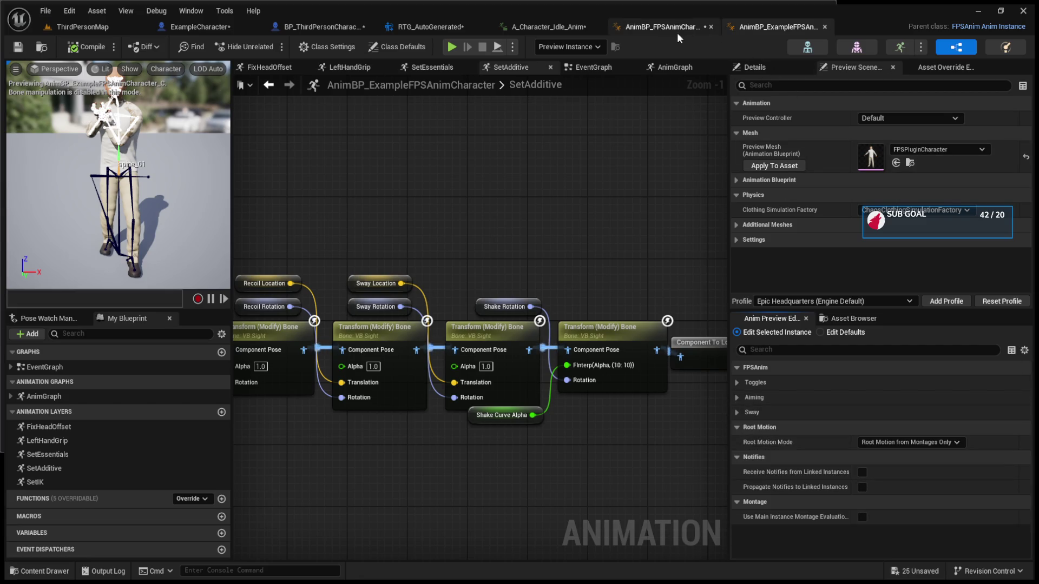
# Apply the preview instance changes to AnimBP_FPSAnimCharacter and return to ThirdPersonMap
pyautogui.click(674, 31)
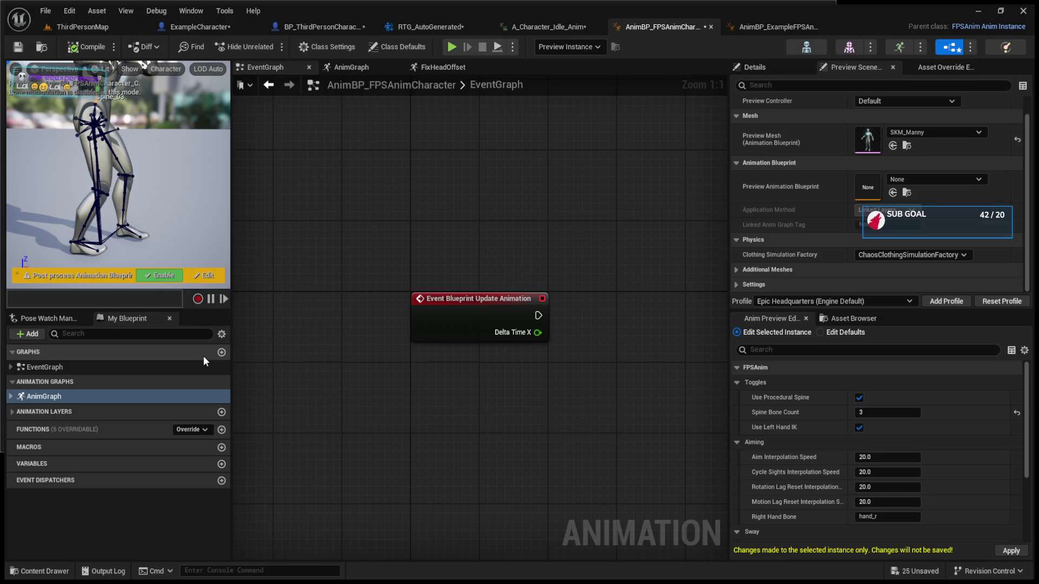
pyautogui.click(1010, 550)
pyautogui.click(113, 26)
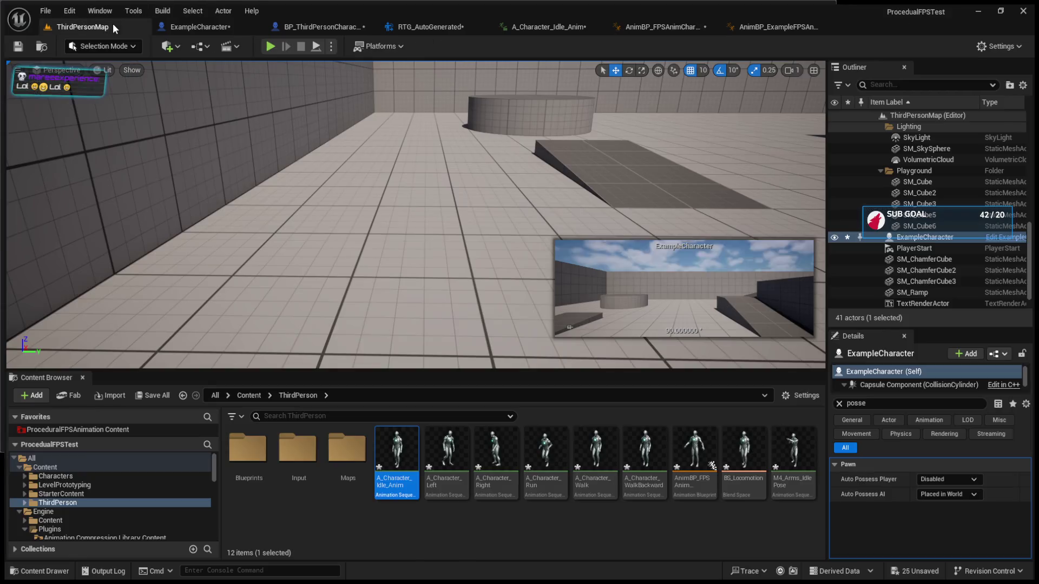
pyautogui.click(267, 48)
pyautogui.press('a')
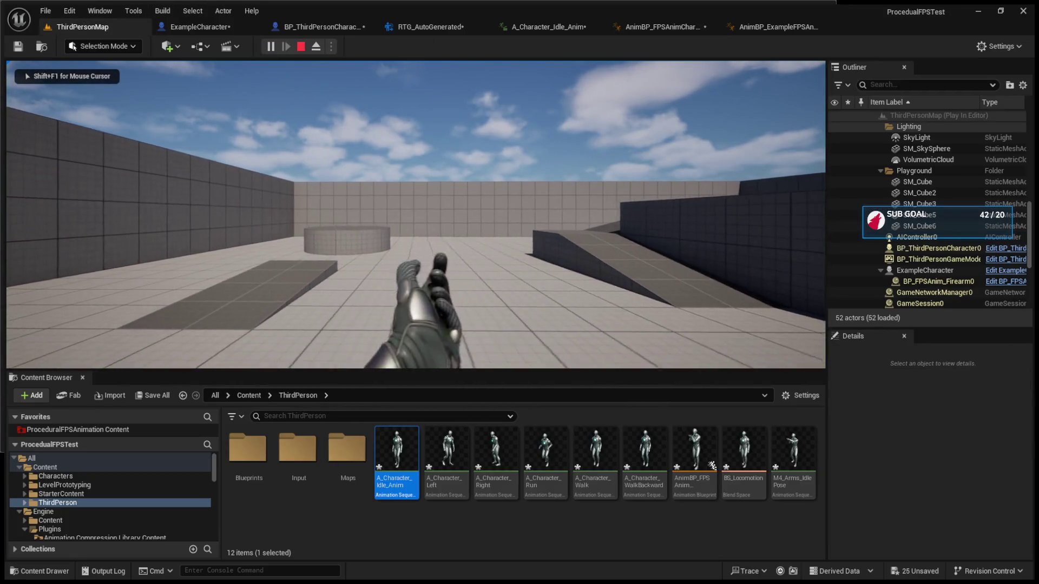
pyautogui.press('w')
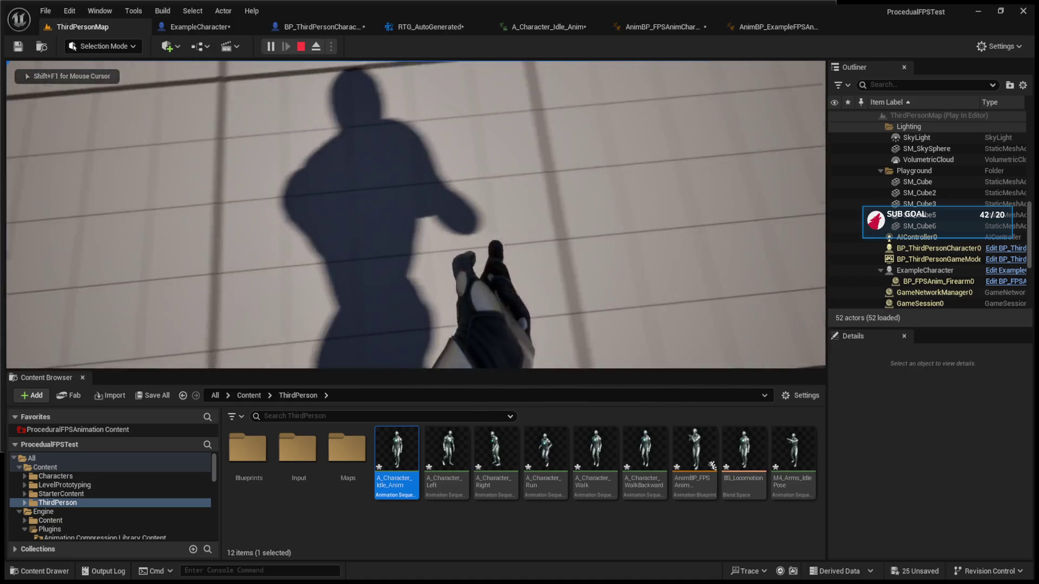
pyautogui.press('w')
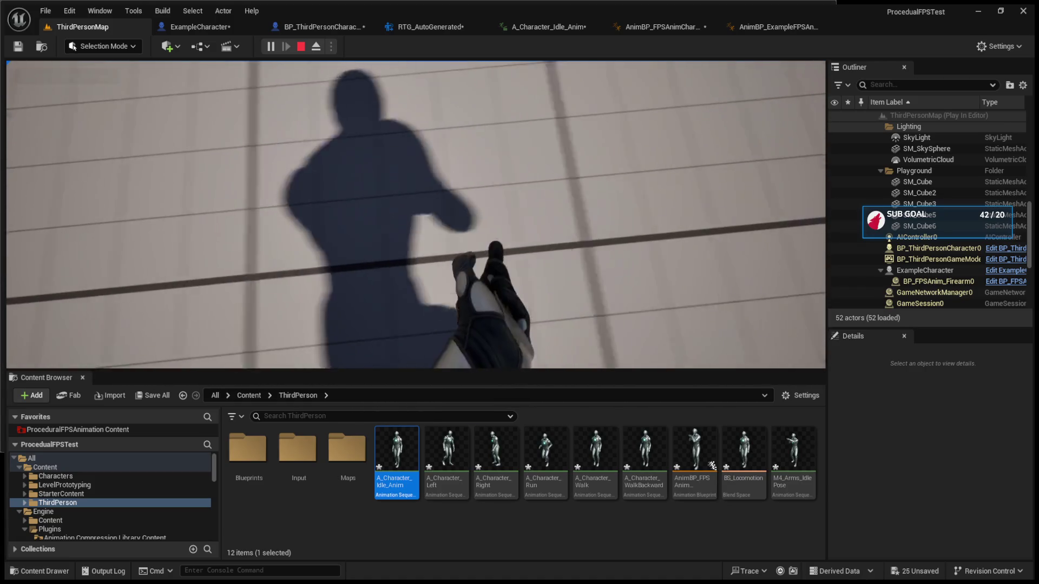
pyautogui.press('w')
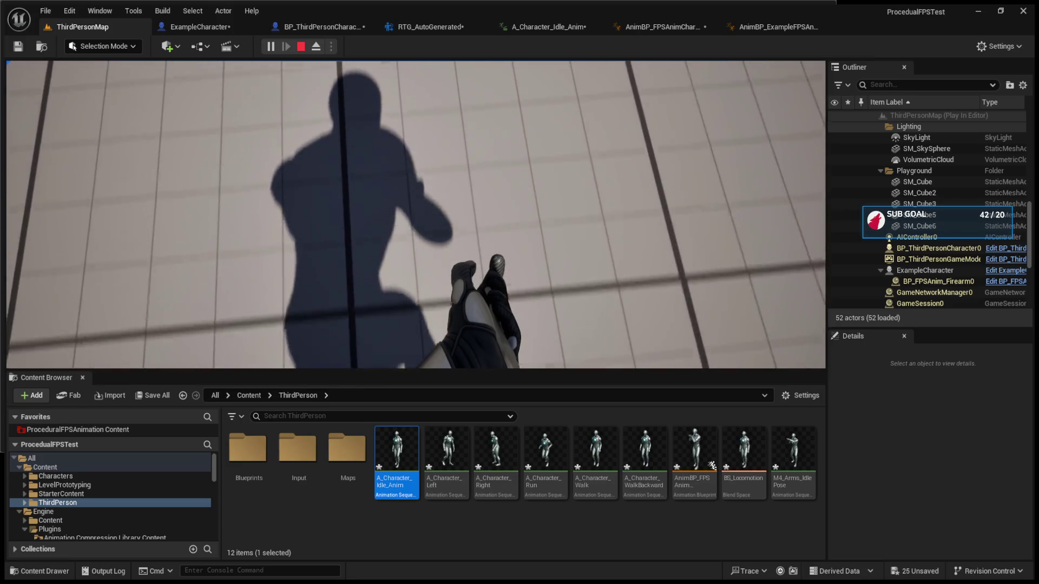
pyautogui.press('w')
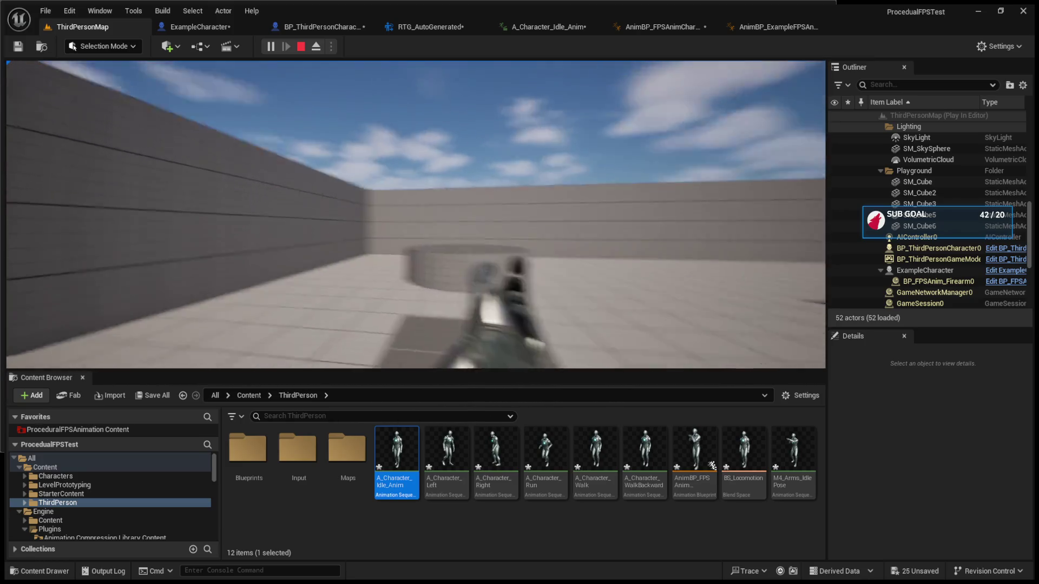
pyautogui.press('F8')
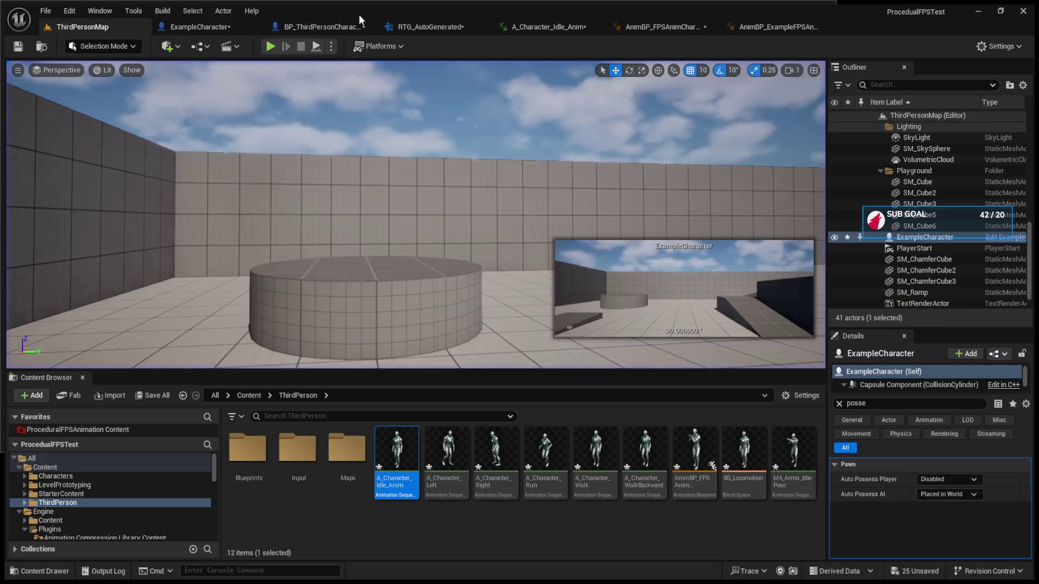
pyautogui.click(339, 26)
# Uncheck Invert Rotation Lag in AnimBP_FPSAnimCharacter's preview and apply it to the defaults
pyautogui.click(622, 26)
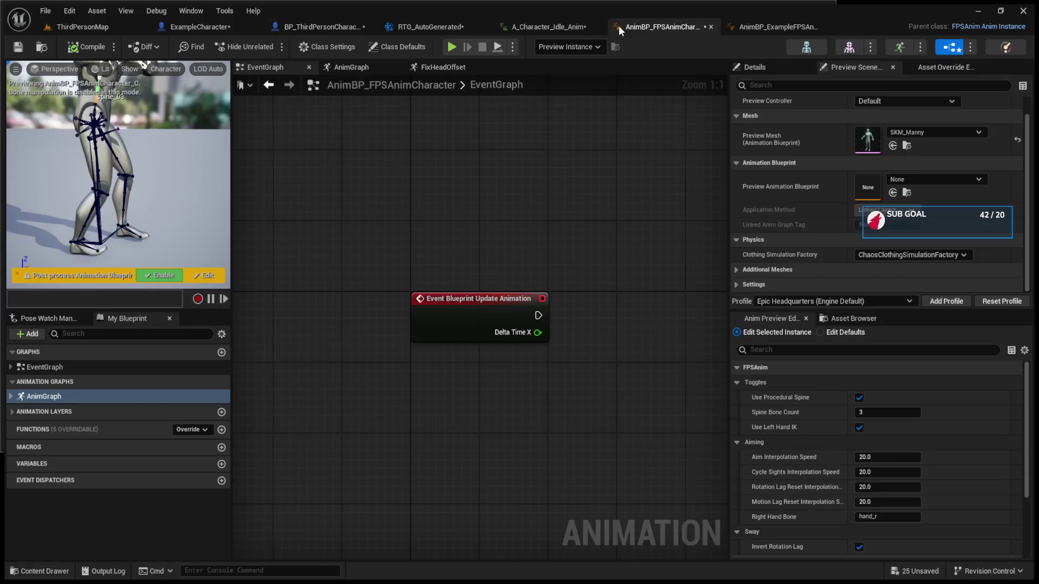
pyautogui.scroll(-3, 797, 418)
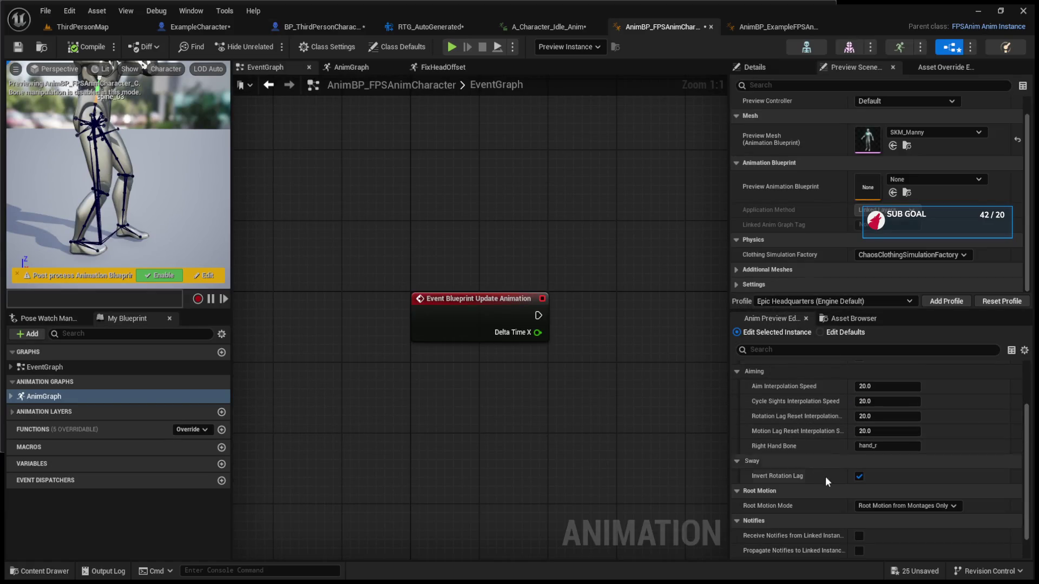
pyautogui.click(858, 477)
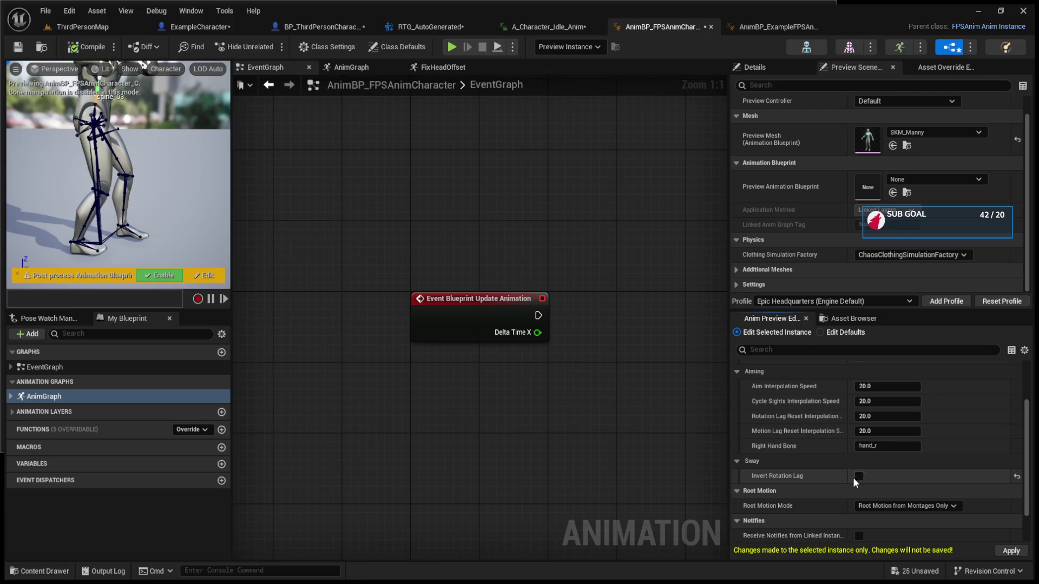
pyautogui.click(1005, 551)
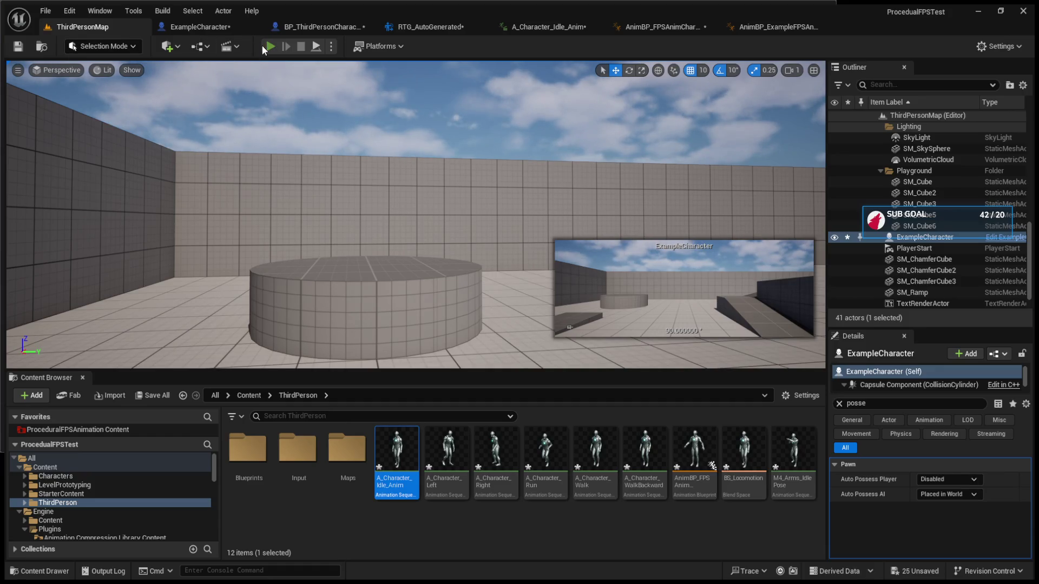
# Play-test the level, ejecting with F8 to view the character from above, then stop
pyautogui.click(263, 45)
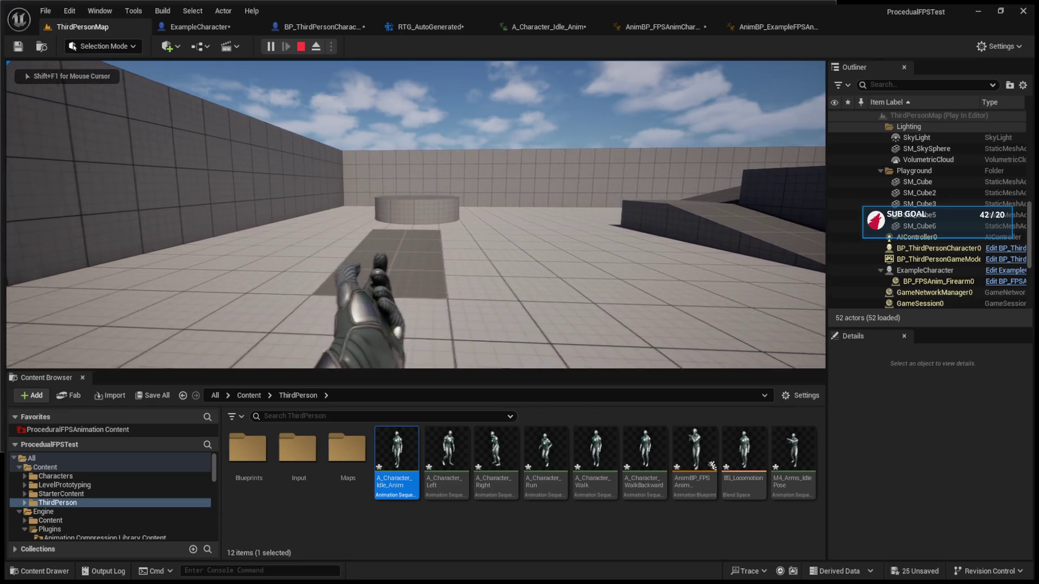
pyautogui.press('F8')
pyautogui.moveTo(298, 157); pyautogui.dragTo(311, 243)
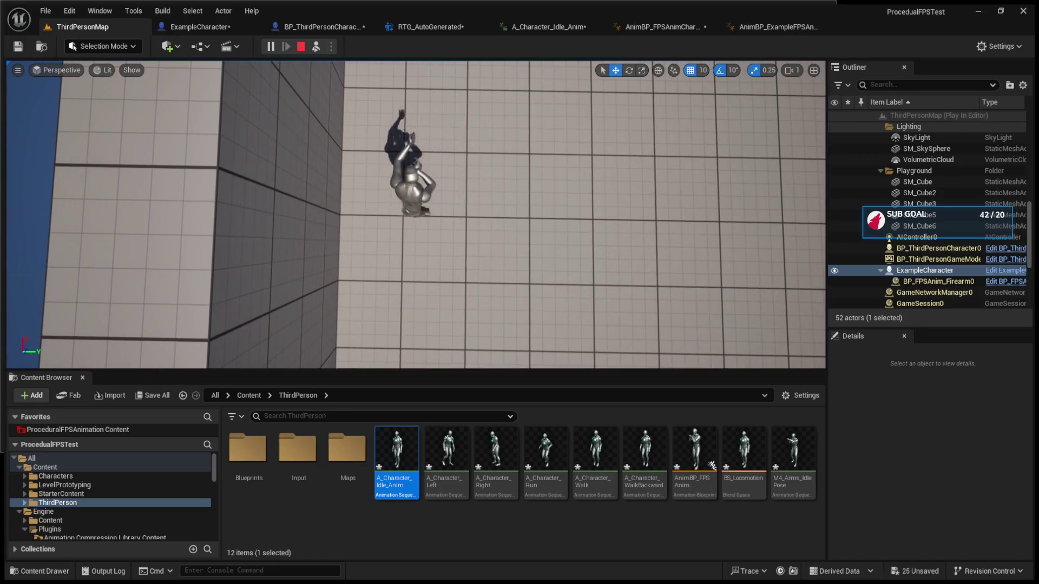
pyautogui.press('Escape')
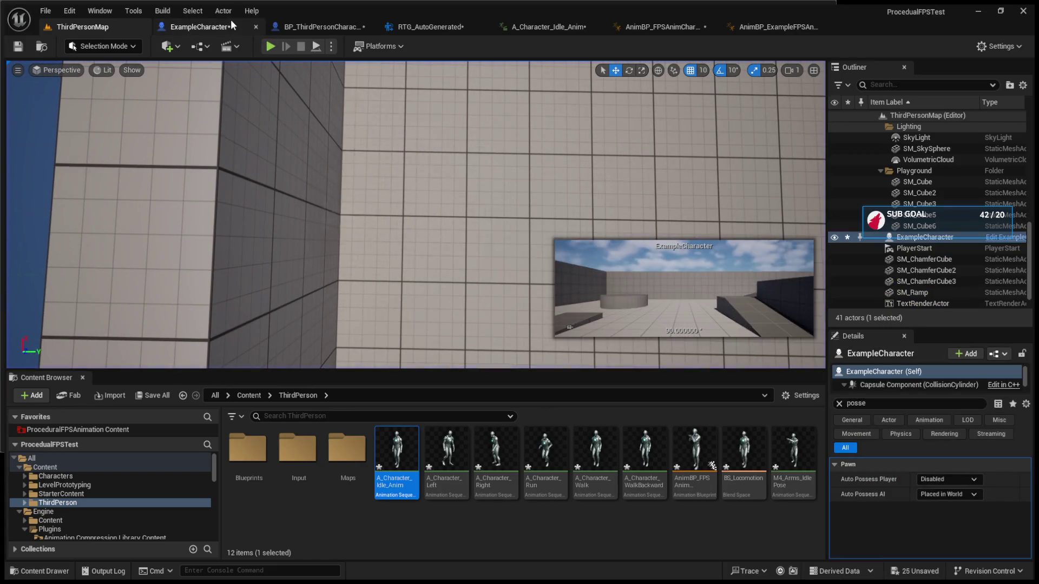
pyautogui.click(230, 21)
pyautogui.click(295, 28)
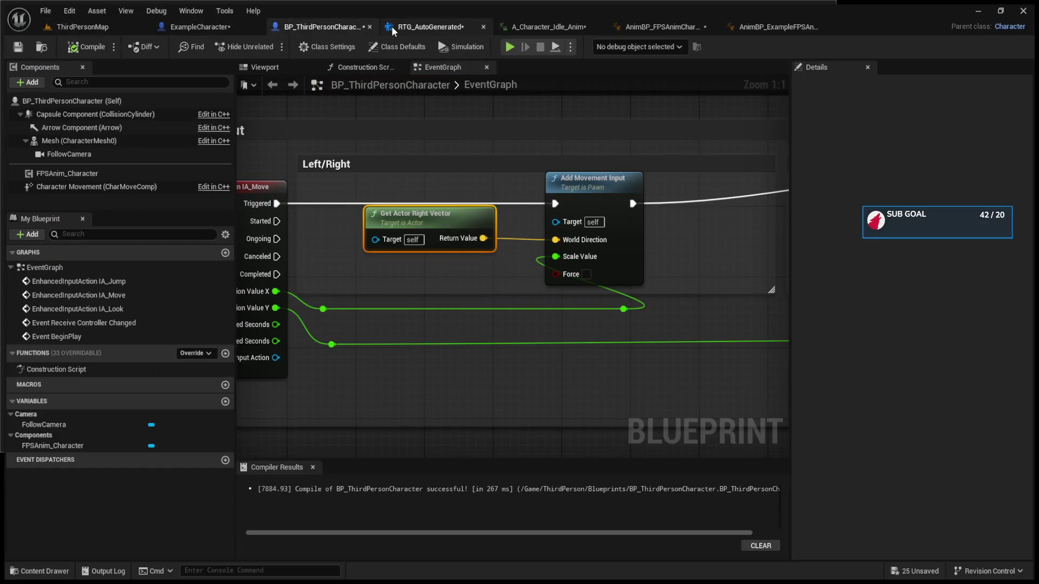
pyautogui.click(634, 27)
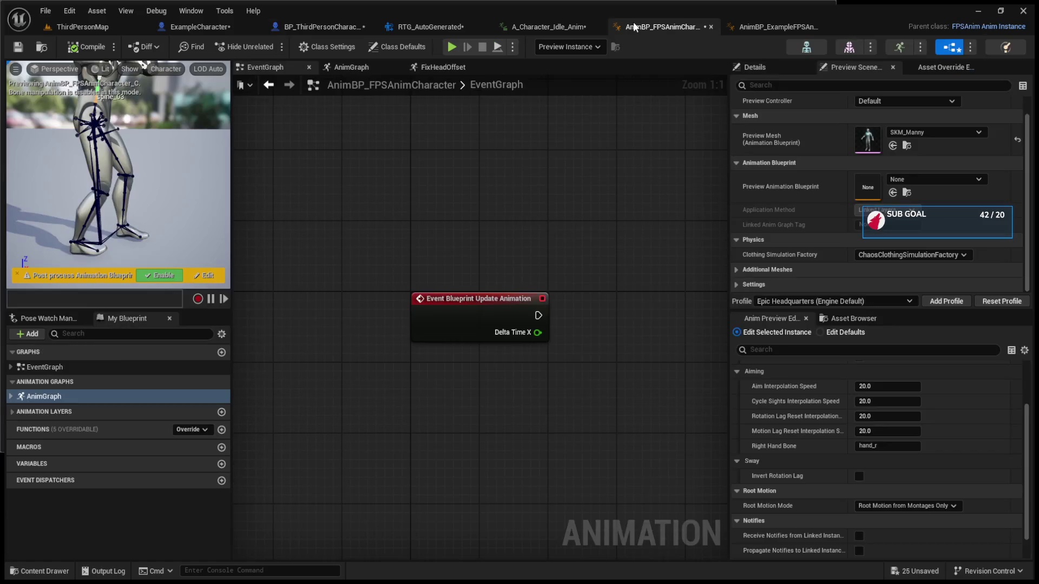
# Expand AnimGraph in My Blueprint and open the SetEssentials layer's graph
pyautogui.click(11, 396)
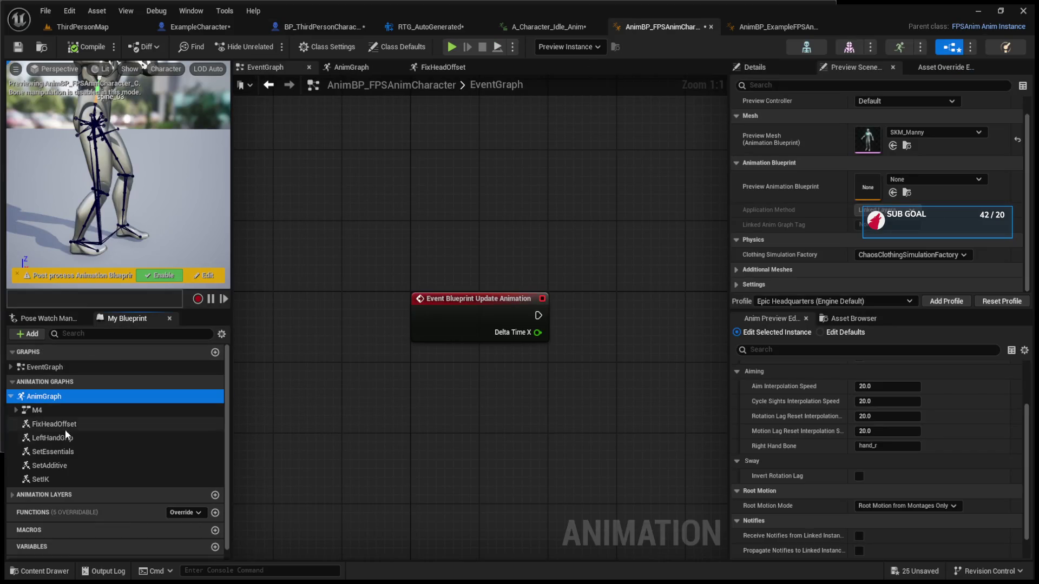
pyautogui.doubleClick(96, 449)
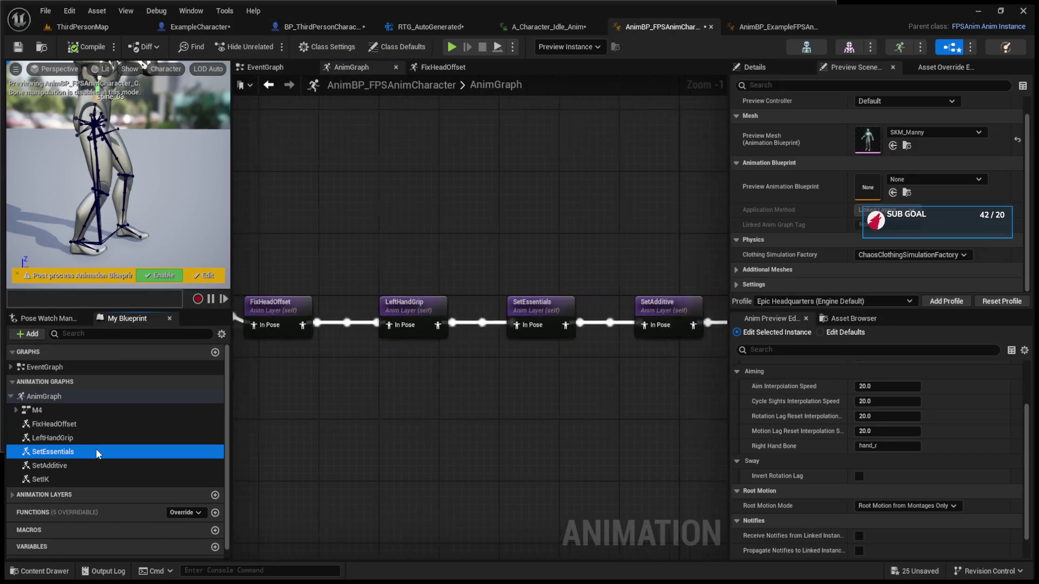
pyautogui.doubleClick(469, 319)
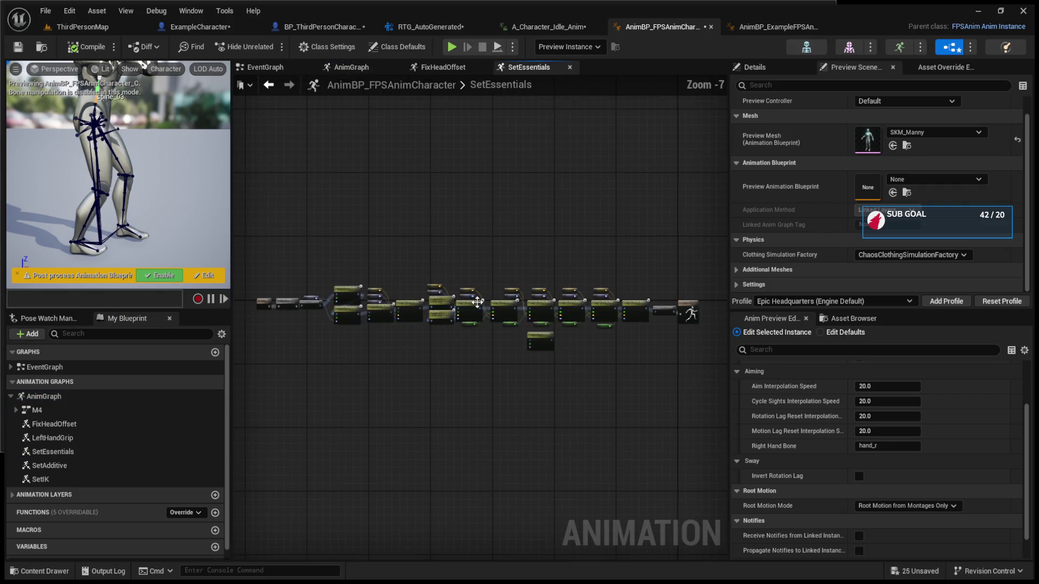
pyautogui.scroll(7, 367, 303)
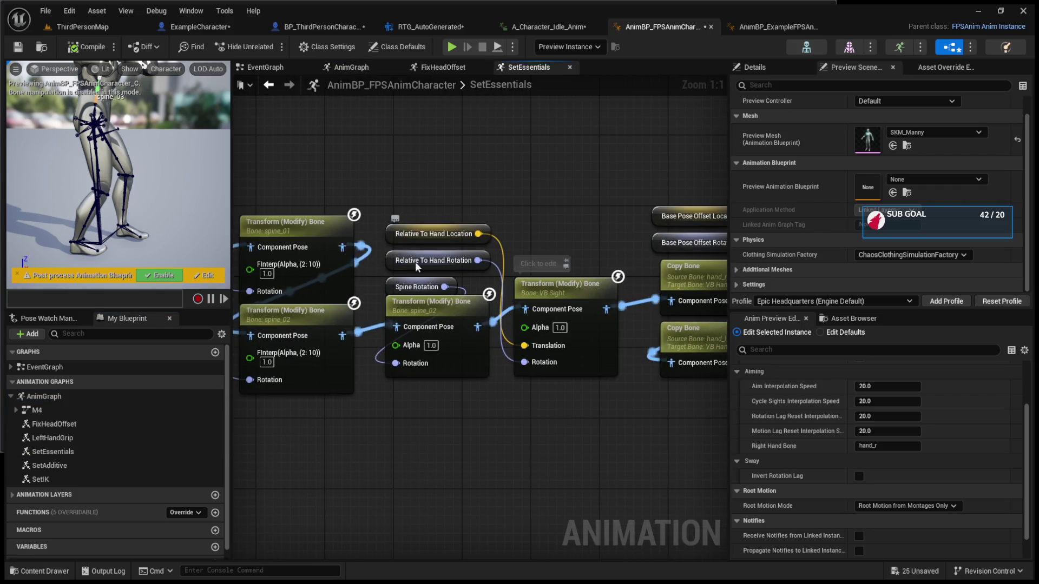
# Pan through SetEssentials' Custom Pose and Sight Location nodes, then return to the AnimGraph
pyautogui.moveTo(428, 372)
pyautogui.mouseDown()
pyautogui.moveTo(572, 422)
pyautogui.moveTo(714, 403)
pyautogui.moveTo(320, 376)
pyautogui.mouseUp()
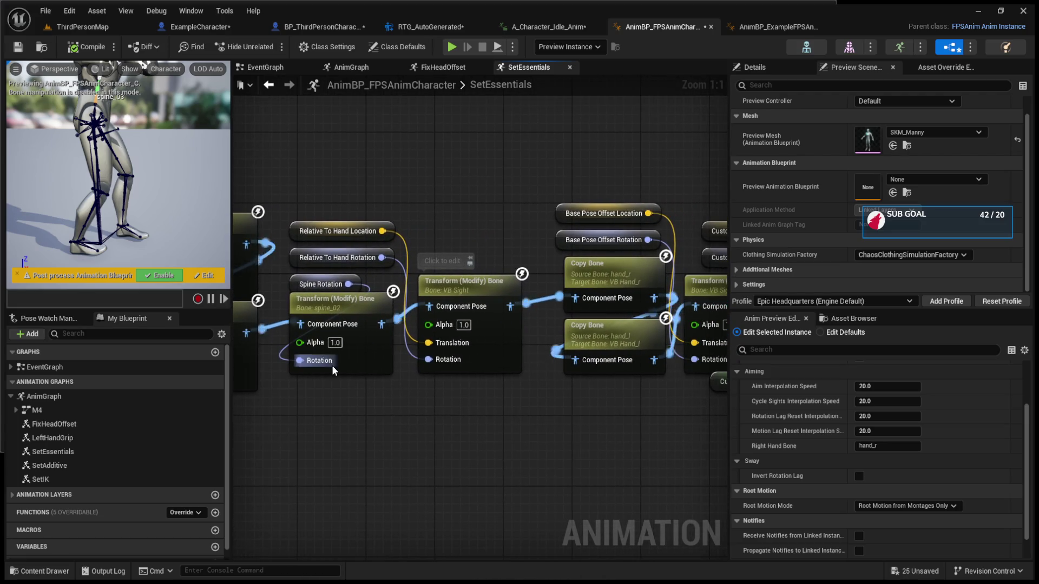
pyautogui.moveTo(512, 305); pyautogui.dragTo(350, 303)
pyautogui.moveTo(554, 183); pyautogui.dragTo(374, 179)
pyautogui.click(580, 225)
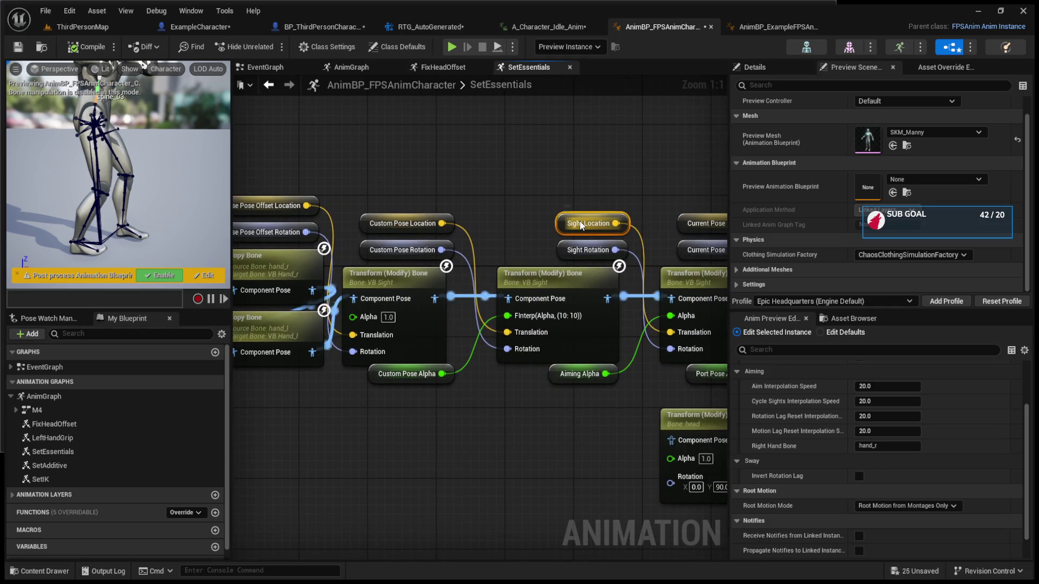
pyautogui.moveTo(581, 226); pyautogui.dragTo(363, 214)
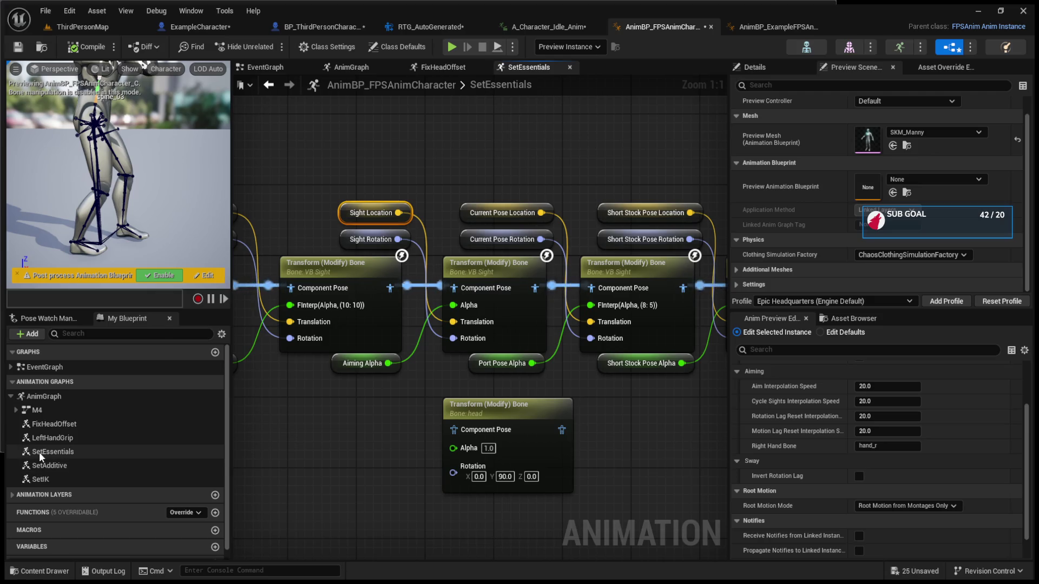
pyautogui.doubleClick(54, 468)
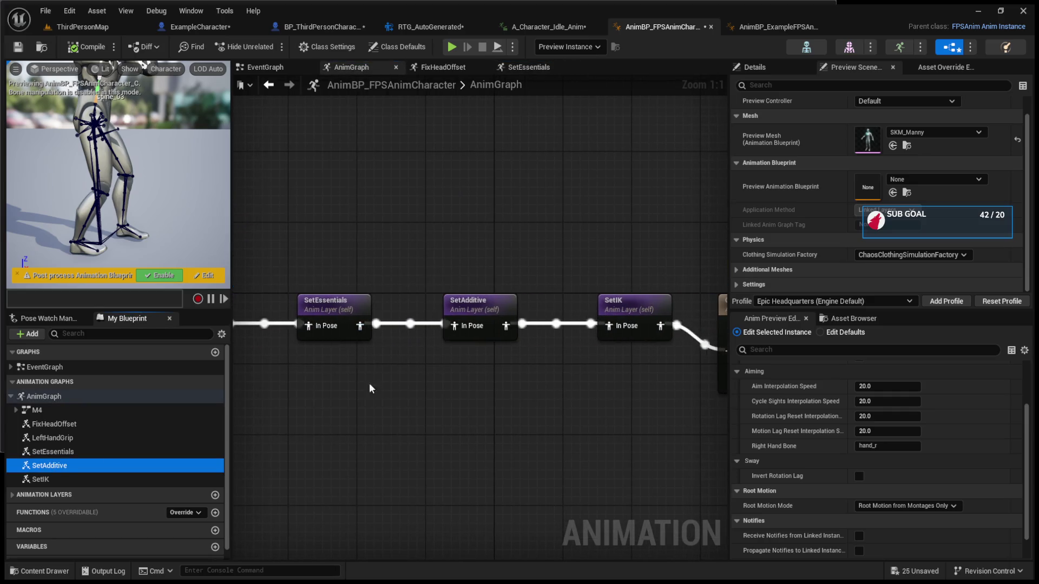
# Open and pan the SetAdditive layer graph, then locate SetIK in My Blueprint
pyautogui.doubleClick(457, 307)
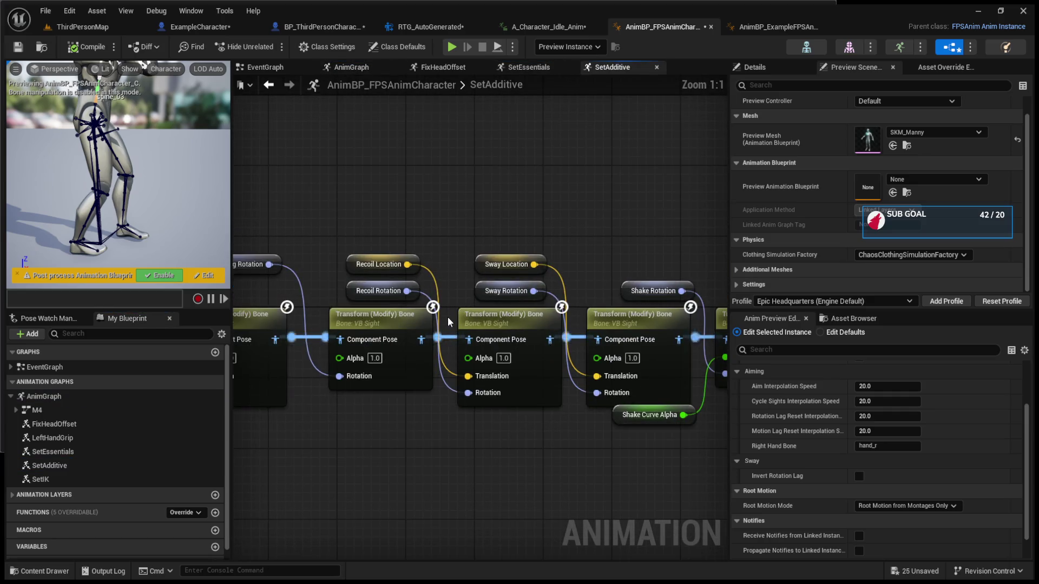
pyautogui.moveTo(447, 244); pyautogui.dragTo(586, 222)
pyautogui.click(128, 481)
pyautogui.doubleClick(129, 479)
pyautogui.click(11, 494)
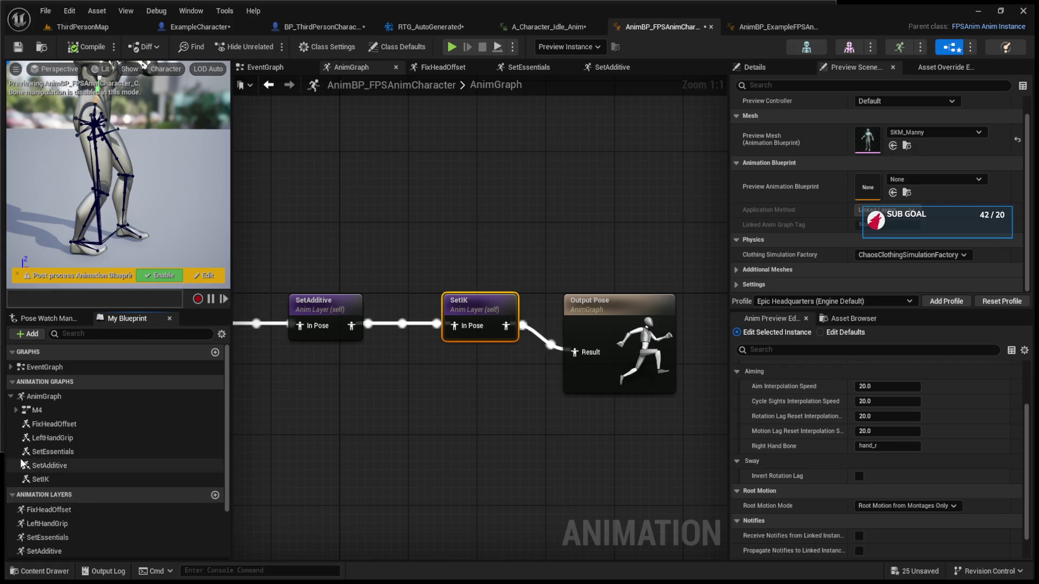
pyautogui.scroll(-2, 70, 499)
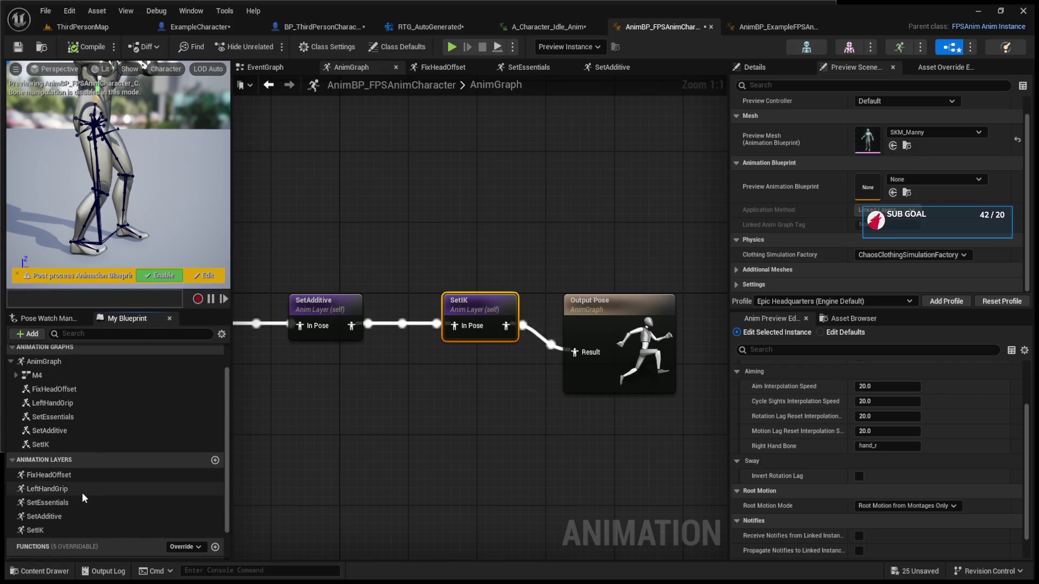
# Open the SetIK layer graph and return to the AnimGraph
pyautogui.doubleClick(73, 517)
pyautogui.doubleClick(67, 529)
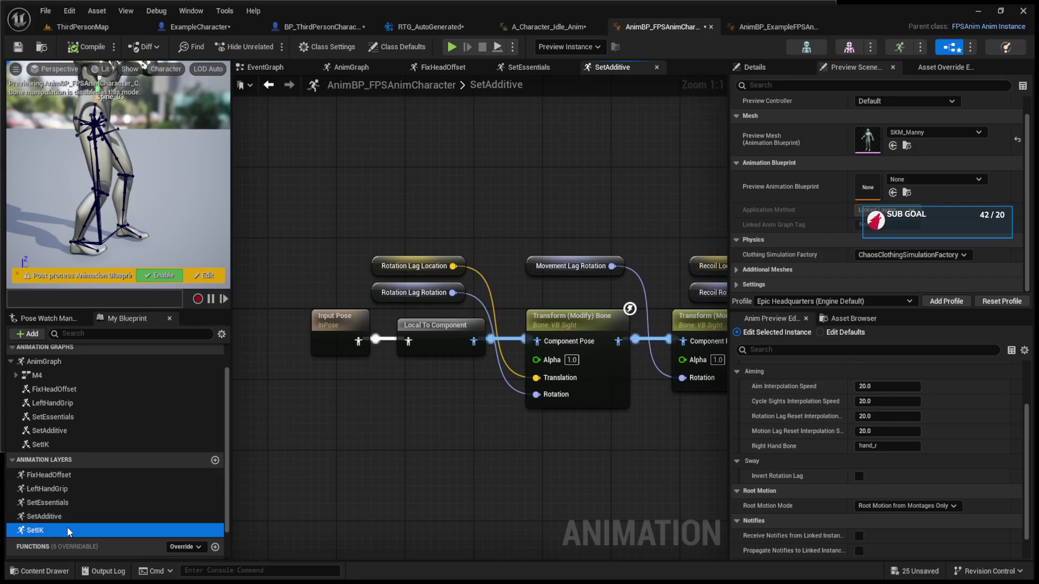
pyautogui.scroll(4, 240, 346)
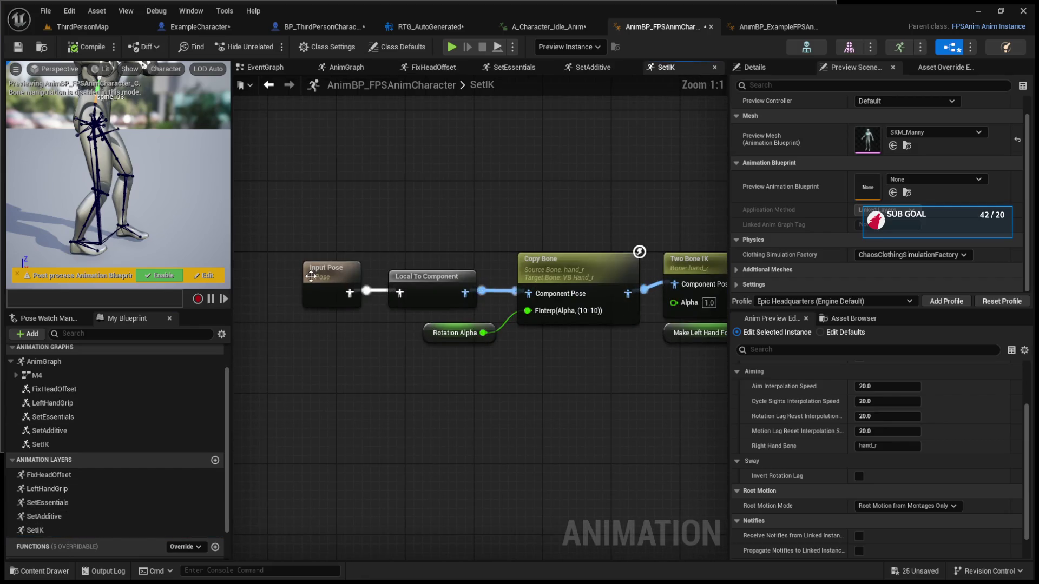
pyautogui.doubleClick(61, 449)
# View the M4 state machine, then open BS_Locomotion from the AnimGraph's player node
pyautogui.doubleClick(58, 377)
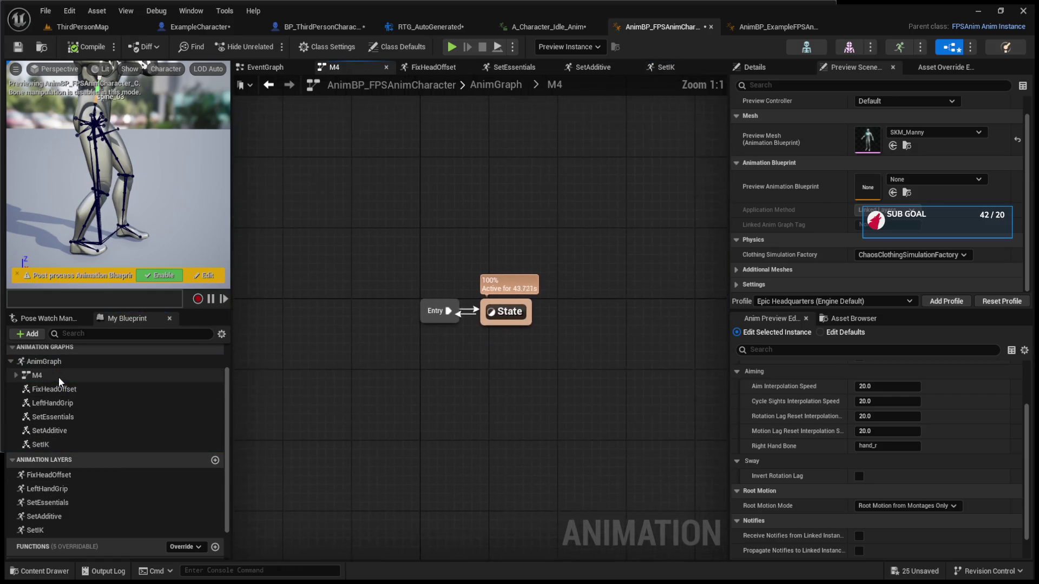
pyautogui.click(16, 375)
pyautogui.doubleClick(54, 389)
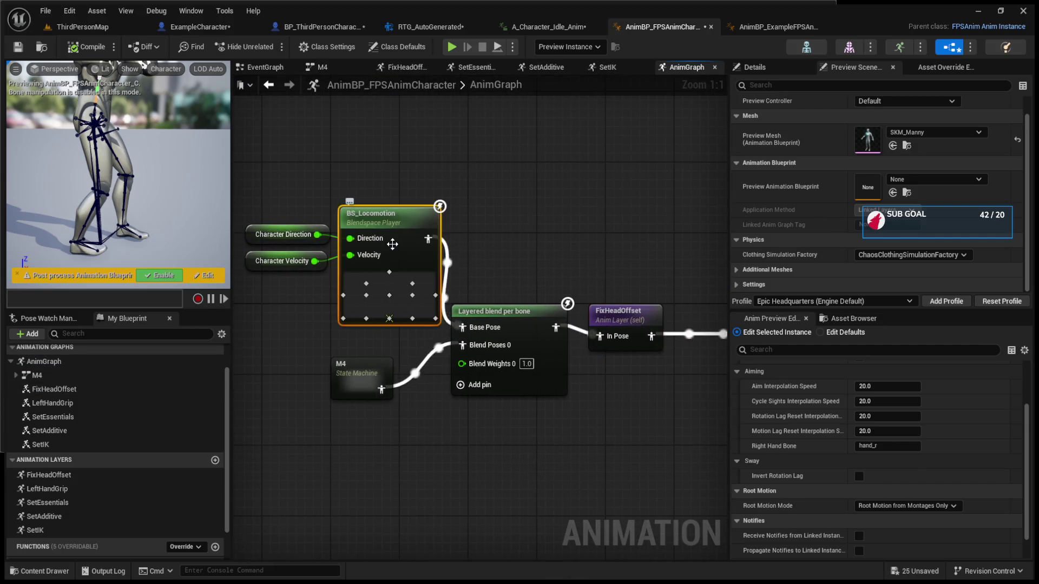
pyautogui.doubleClick(397, 233)
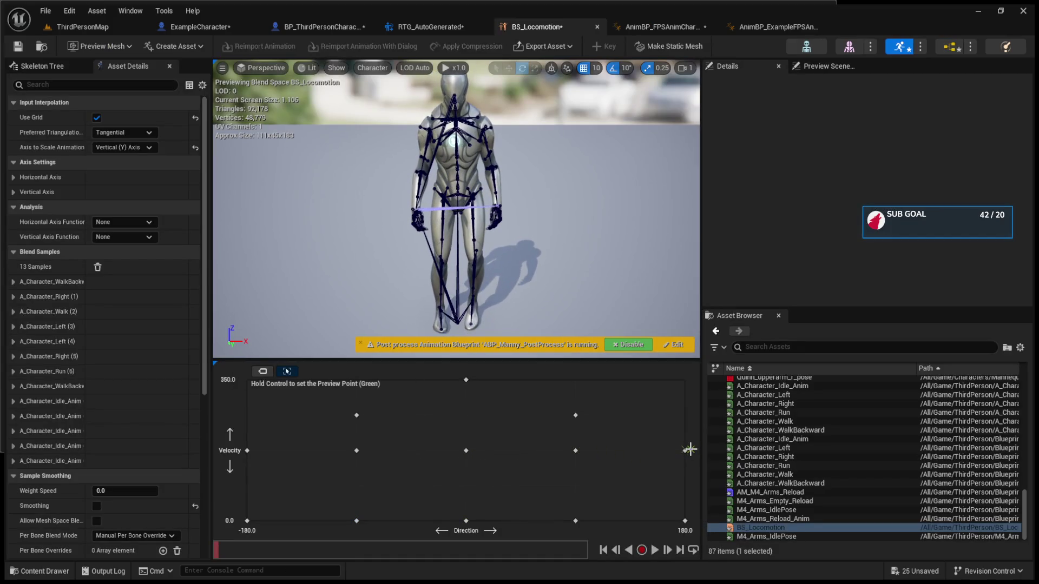
# Play the BS_Locomotion preview and Ctrl-drag the blend point across the grid to top speed
pyautogui.click(654, 550)
pyautogui.press('ctrl')
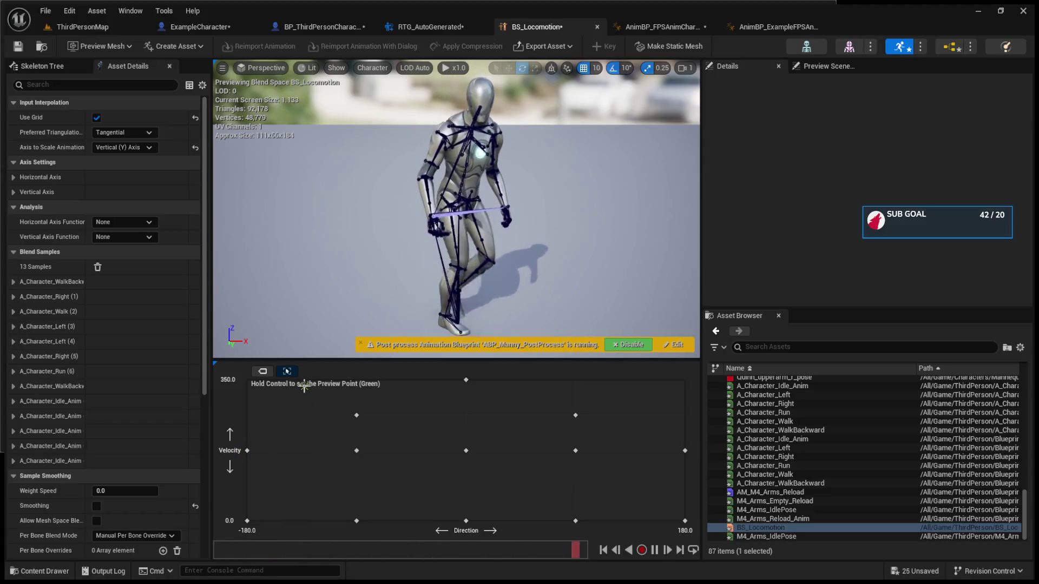
pyautogui.press('ctrl')
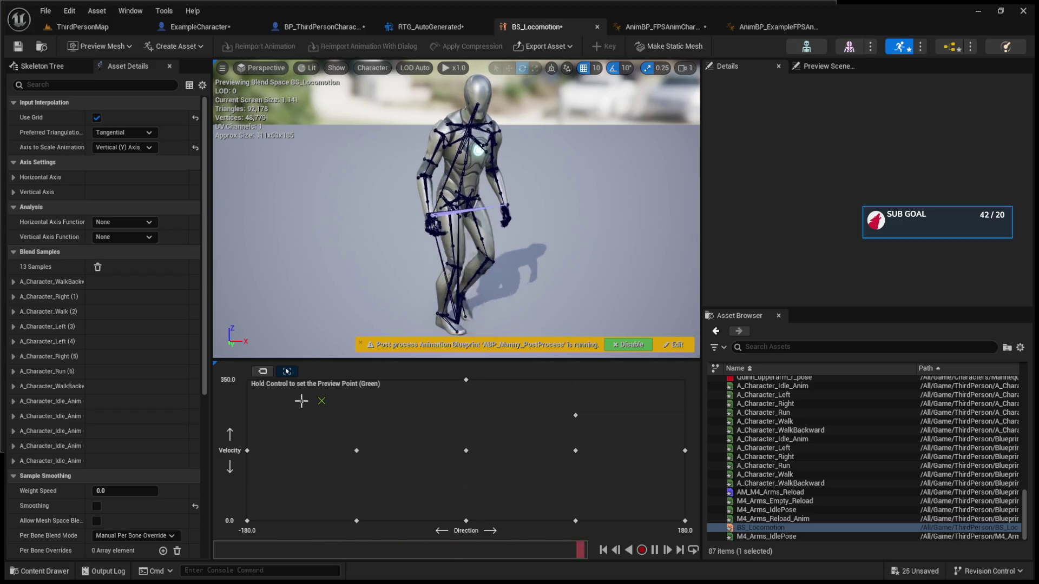
# Inspect the sample at Direction -90, Velocity 262.5, then stop the preview playback
pyautogui.click(357, 416)
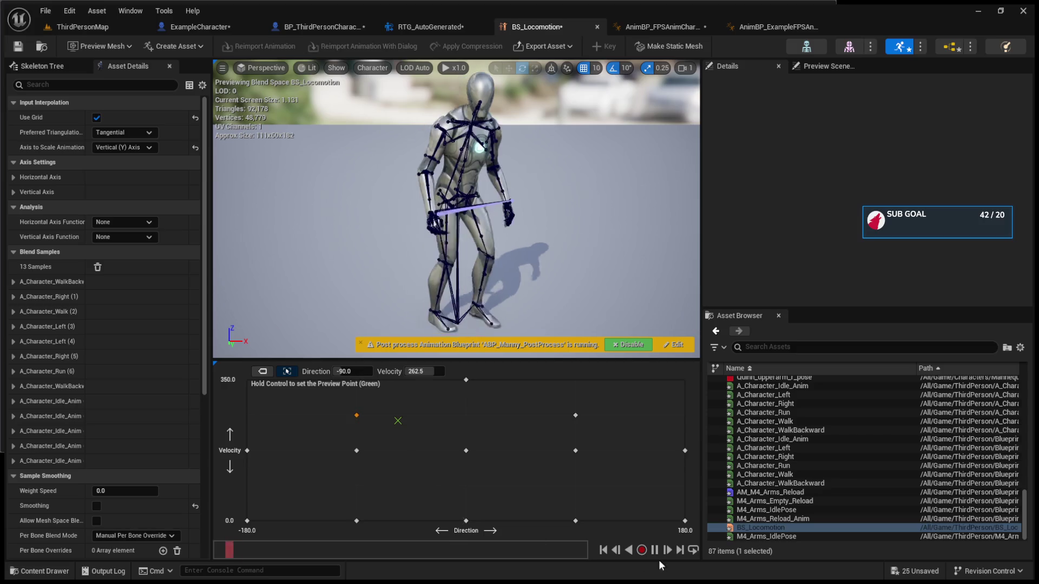
pyautogui.click(299, 460)
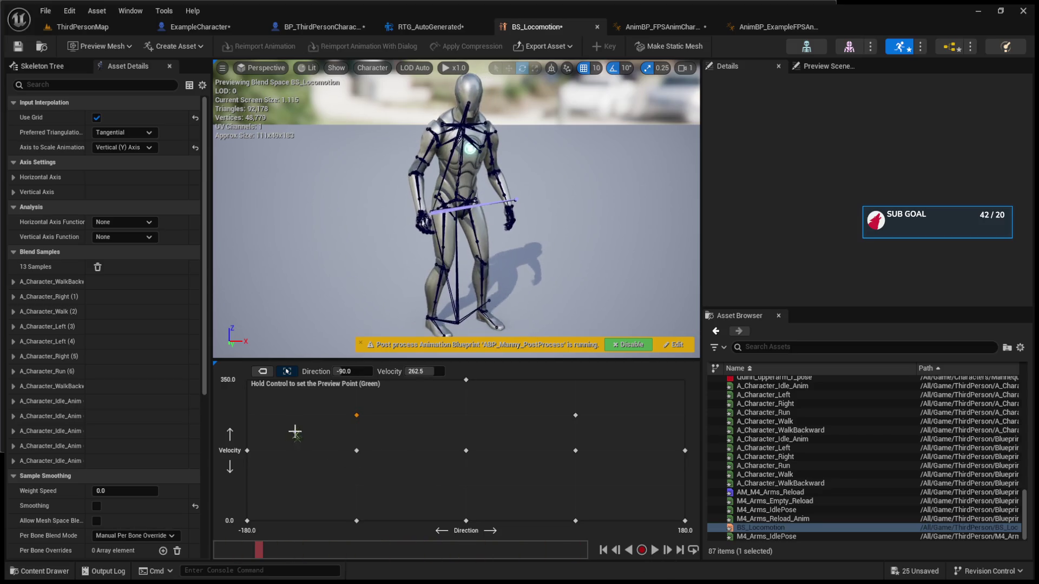
pyautogui.press('space')
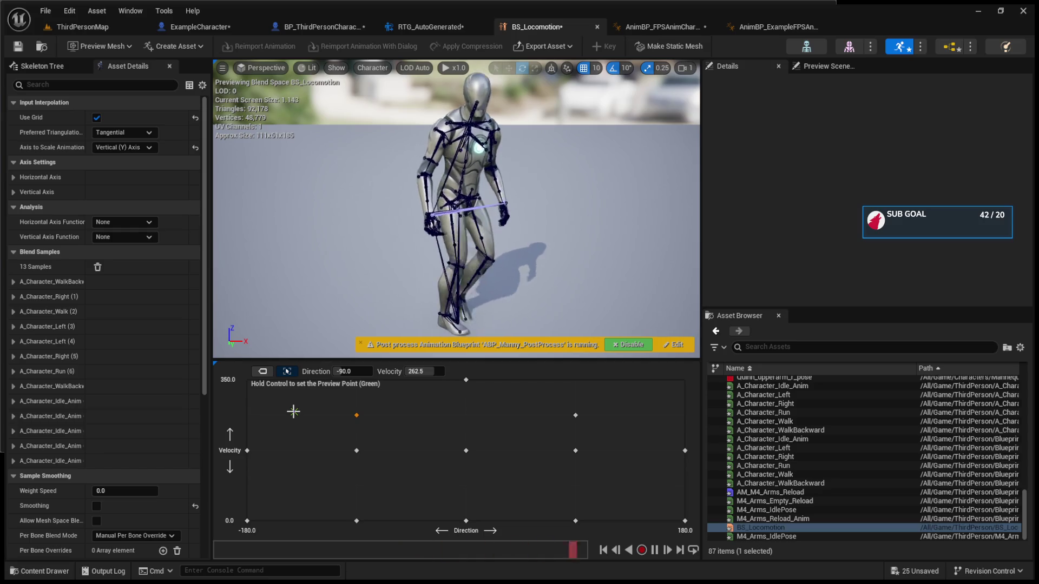
pyautogui.press('space')
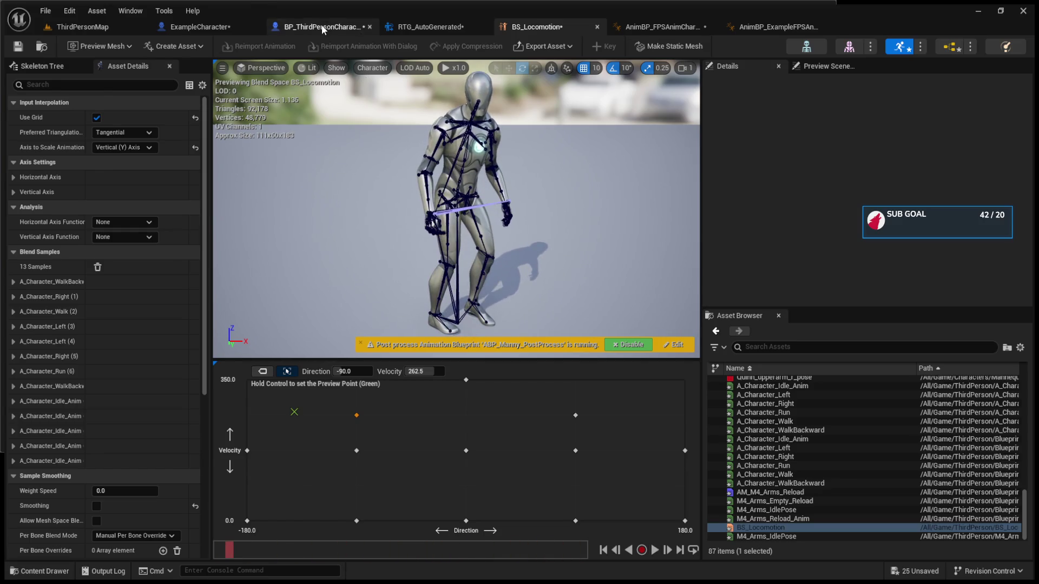
pyautogui.click(195, 26)
# Compare ExampleCharacter's mesh settings with BP_ThirdPersonCharacter in the 3D viewport
pyautogui.click(266, 66)
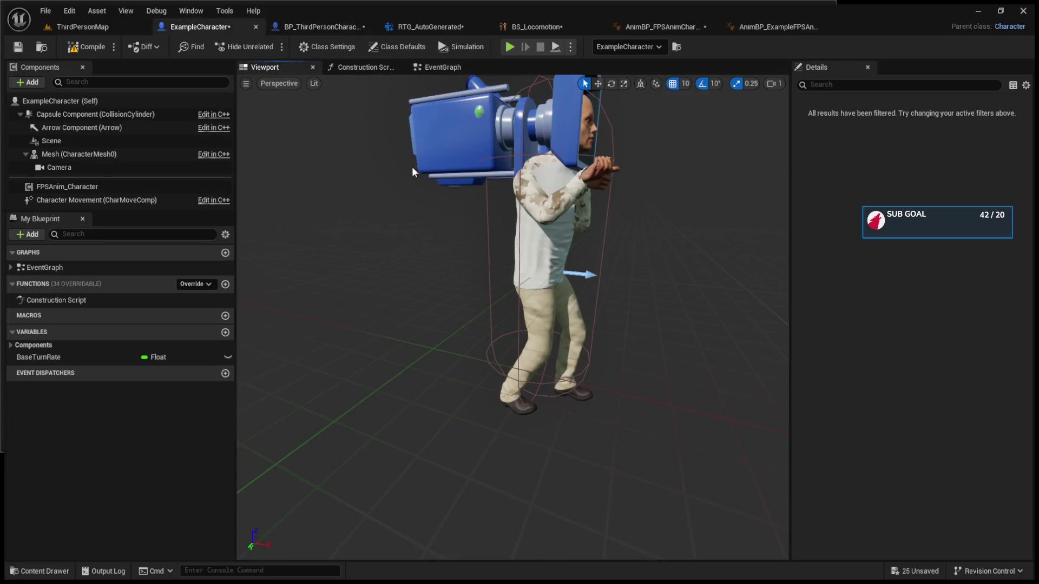
pyautogui.click(79, 154)
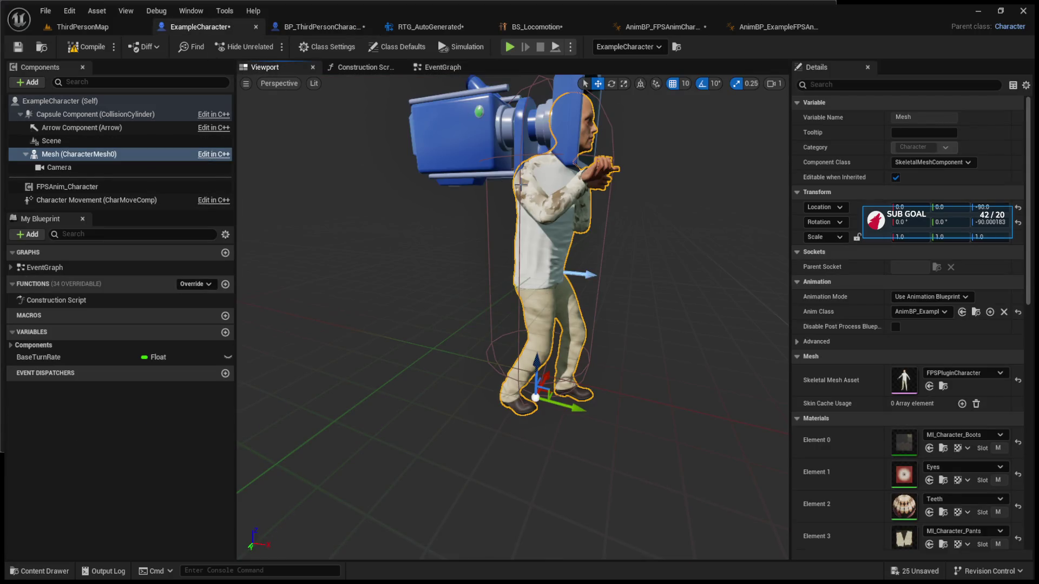
pyautogui.click(313, 31)
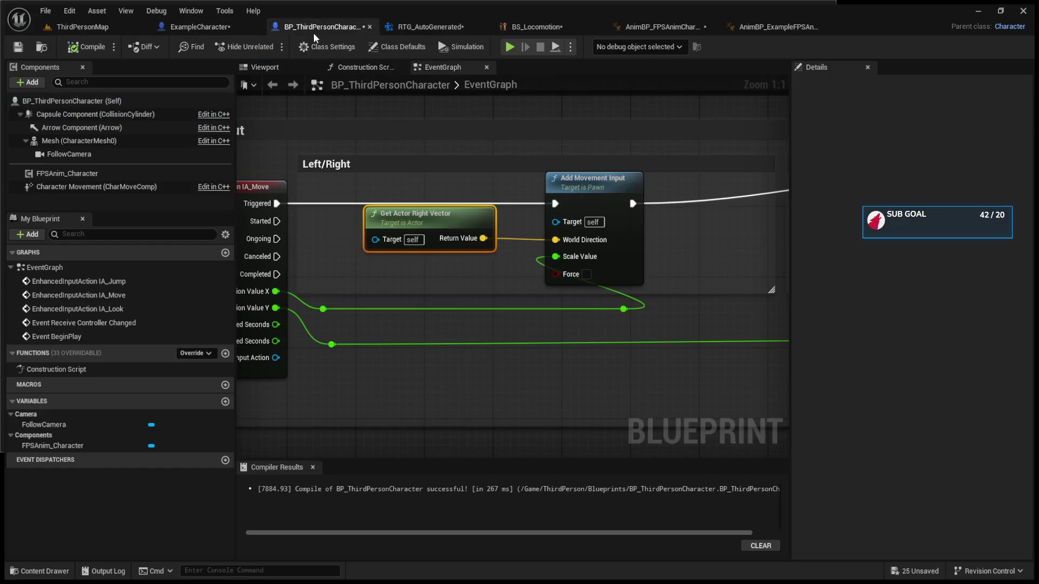
pyautogui.click(282, 68)
# Confirm the Manny mesh's Rotation Z of -90, compile BP_ThirdPersonCharacter, return to ThirdPersonMap
pyautogui.click(476, 279)
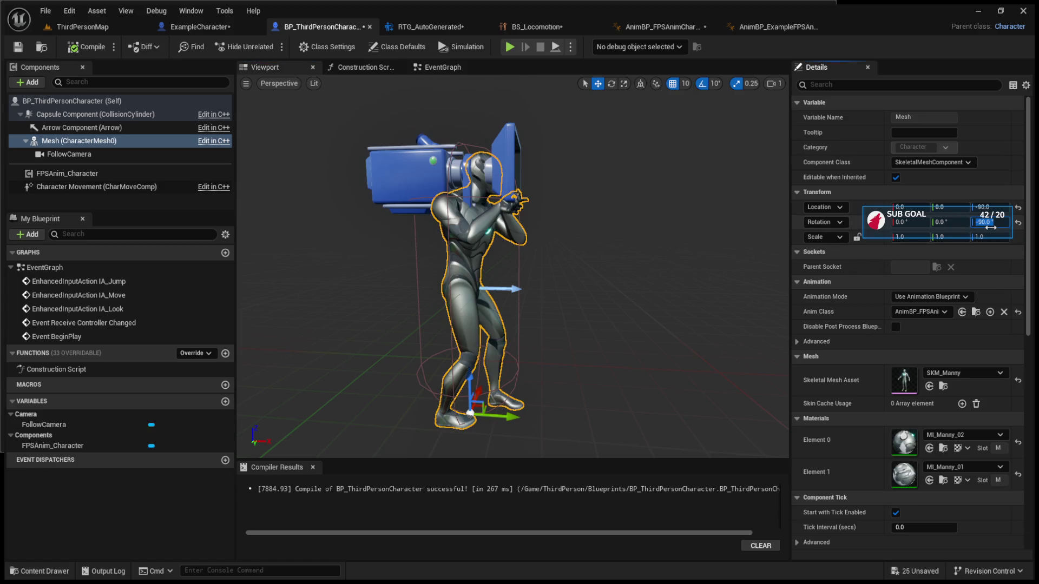
pyautogui.click(575, 238)
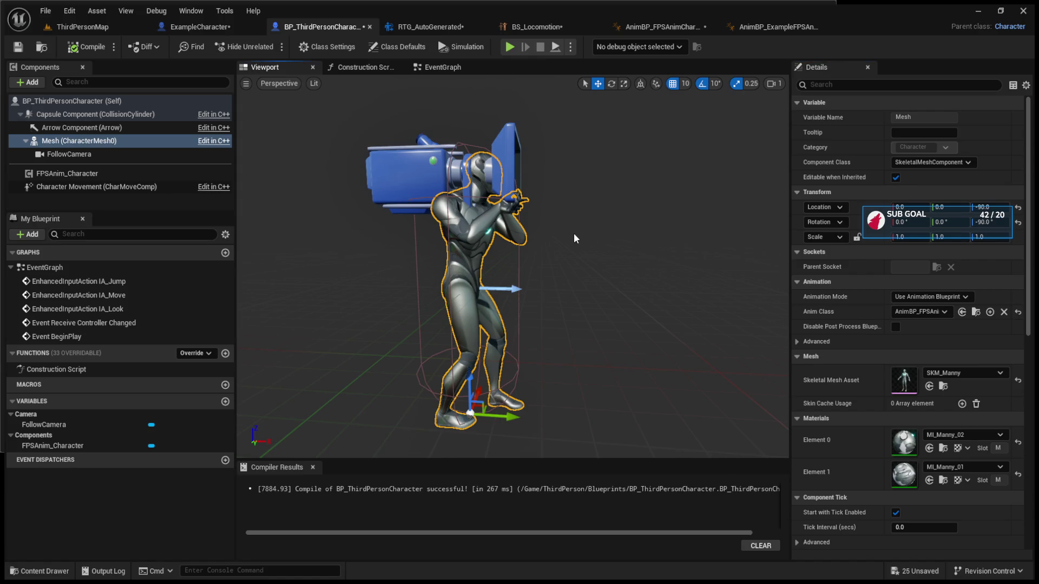
pyautogui.click(78, 47)
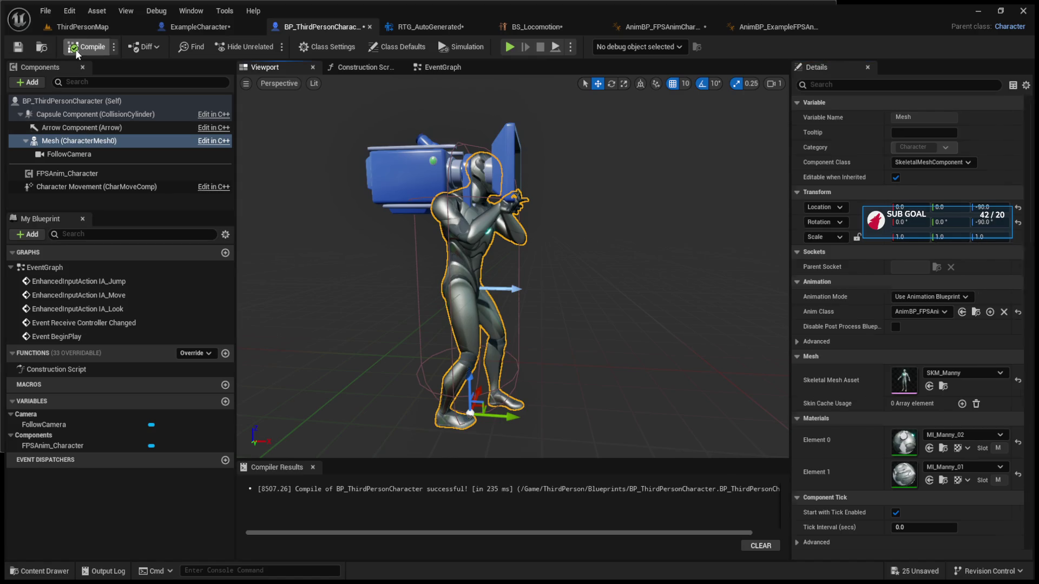
pyautogui.click(119, 27)
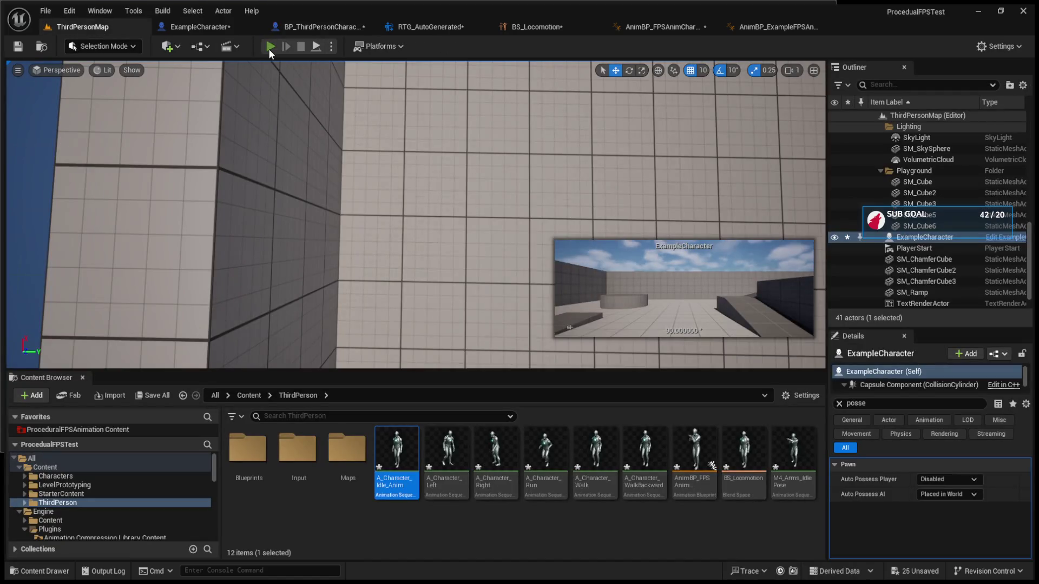
pyautogui.click(269, 48)
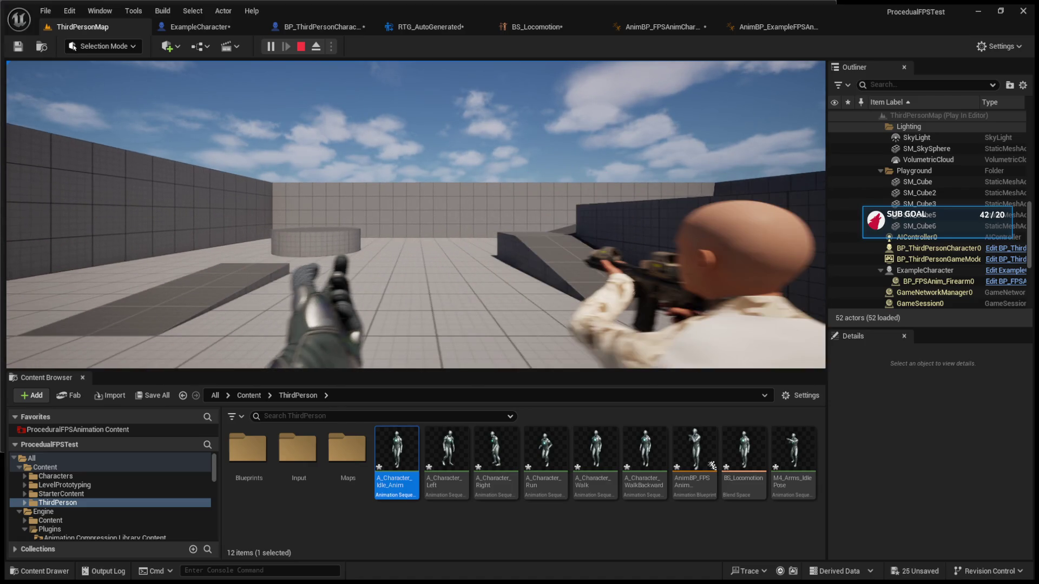
pyautogui.press('Escape')
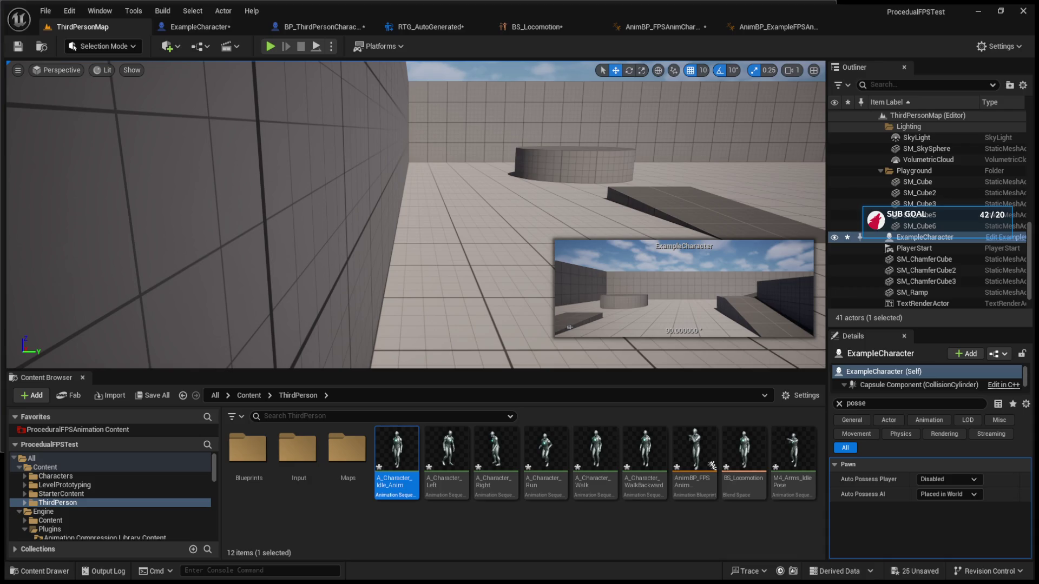
pyautogui.moveTo(379, 217); pyautogui.dragTo(476, 216)
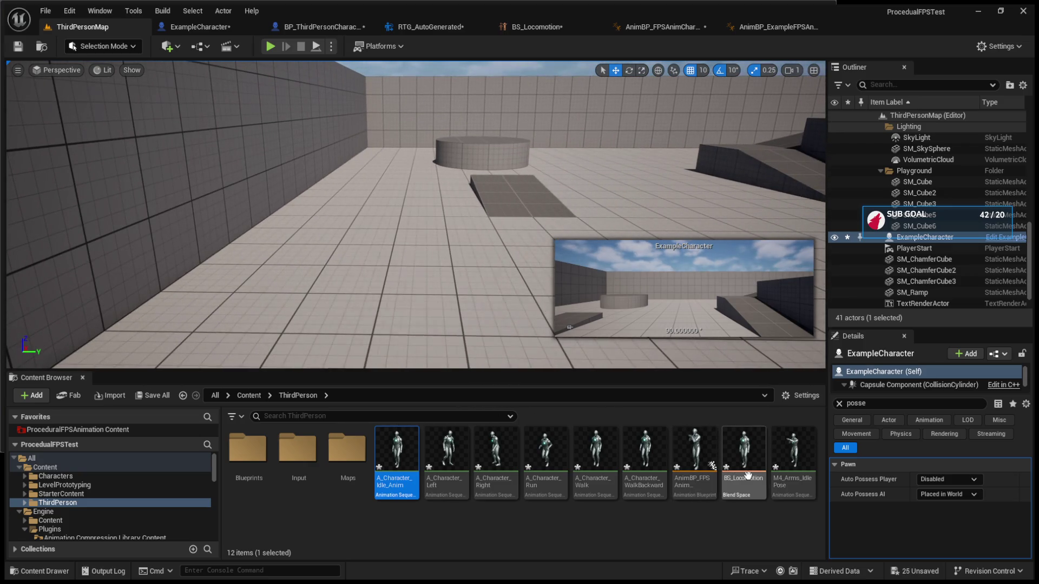
pyautogui.doubleClick(742, 455)
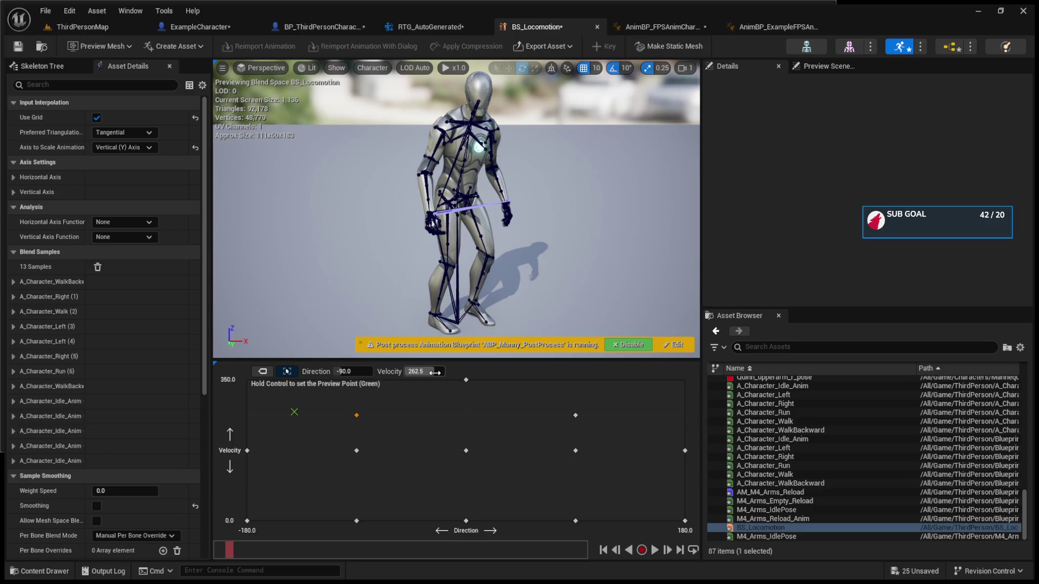
pyautogui.click(295, 28)
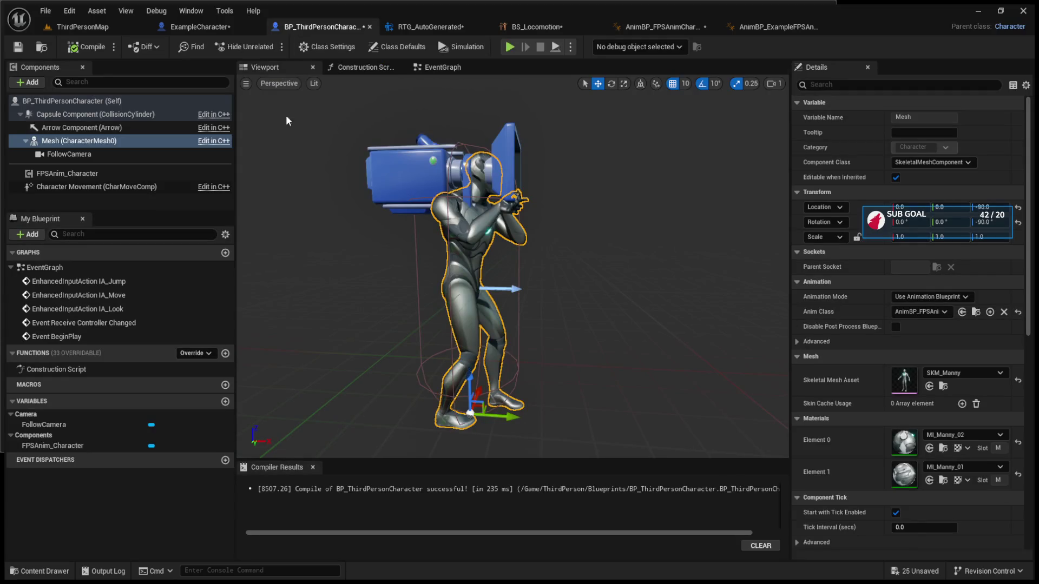
pyautogui.click(72, 101)
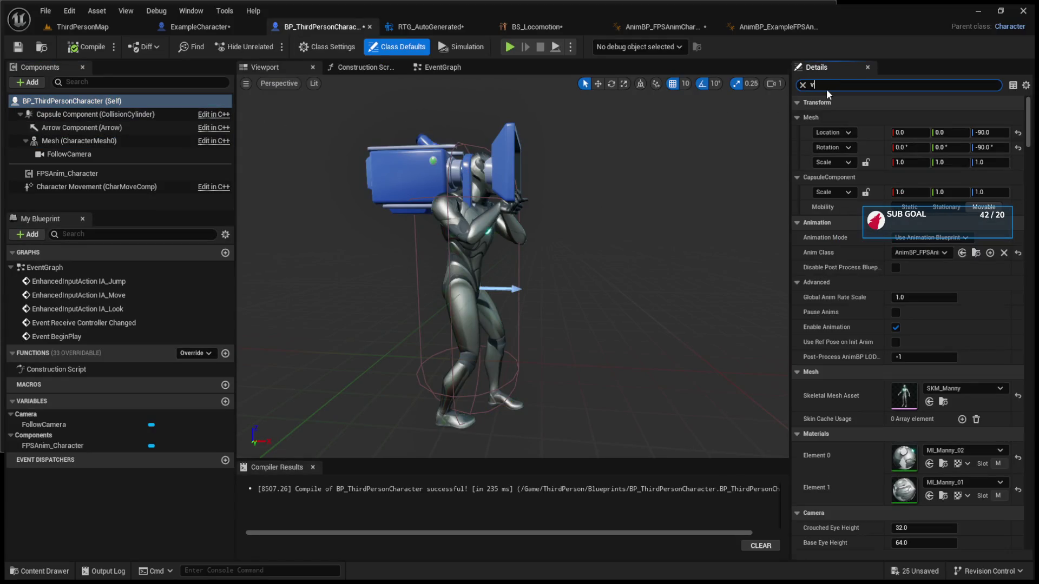
pyautogui.write('elocityt')
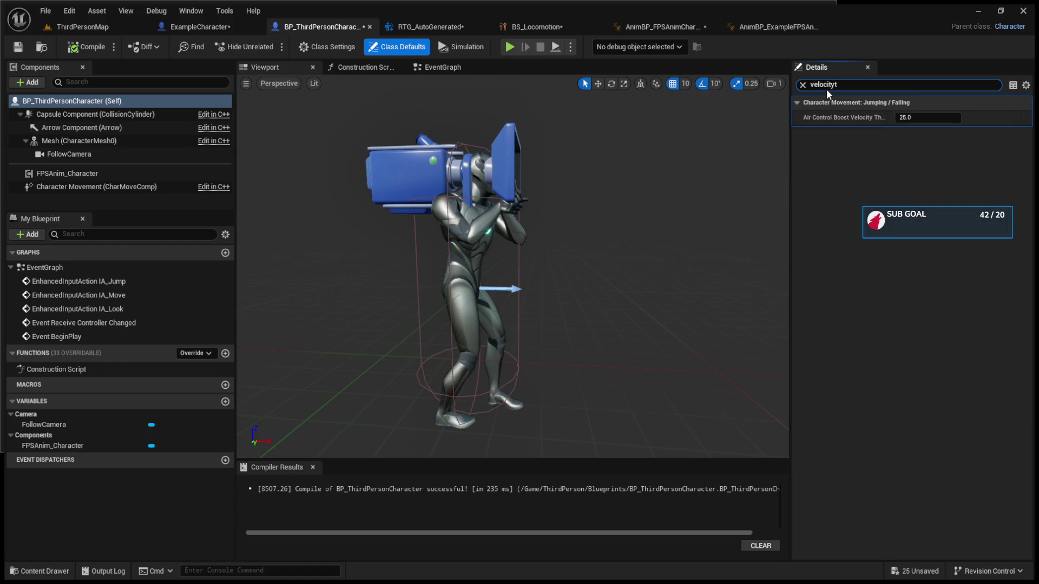
pyautogui.press('BackSpace')
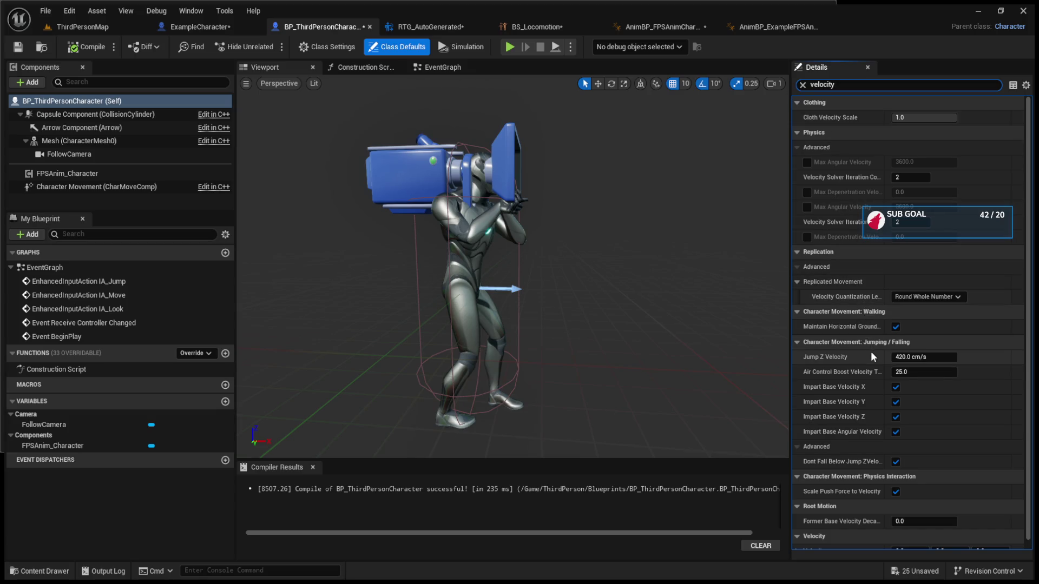
pyautogui.click(802, 344)
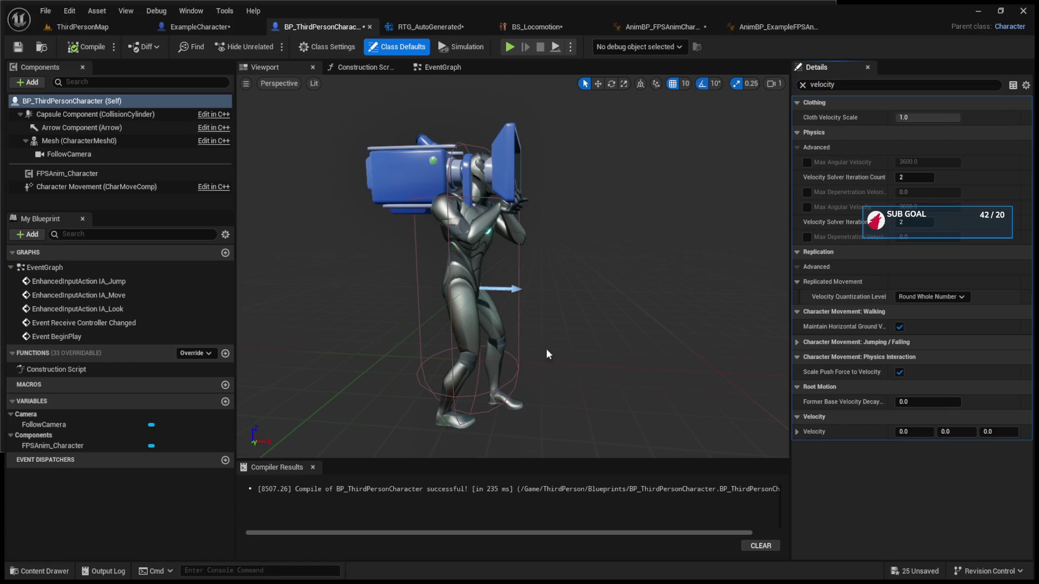
pyautogui.click(106, 186)
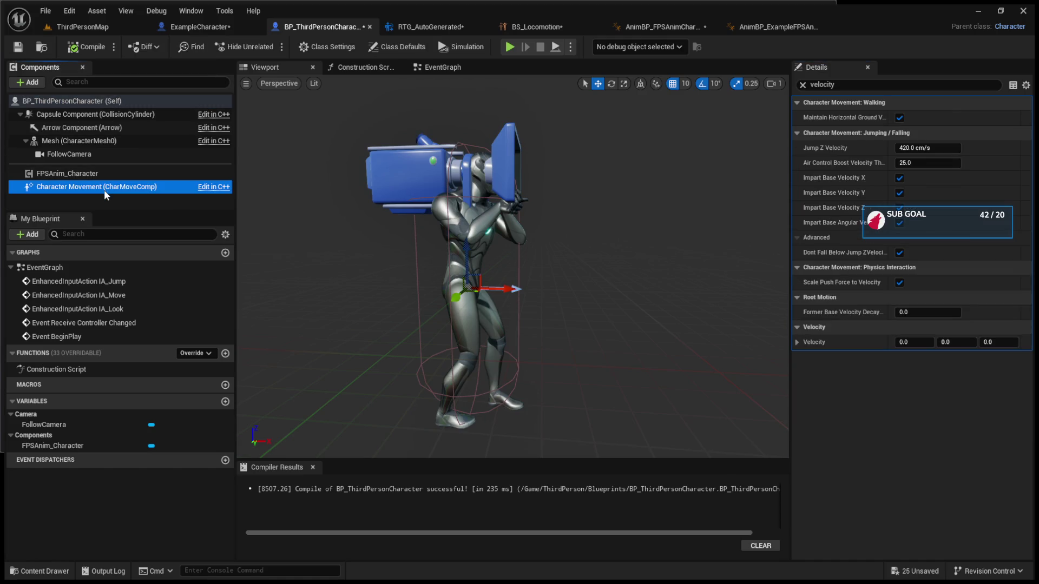
pyautogui.click(98, 34)
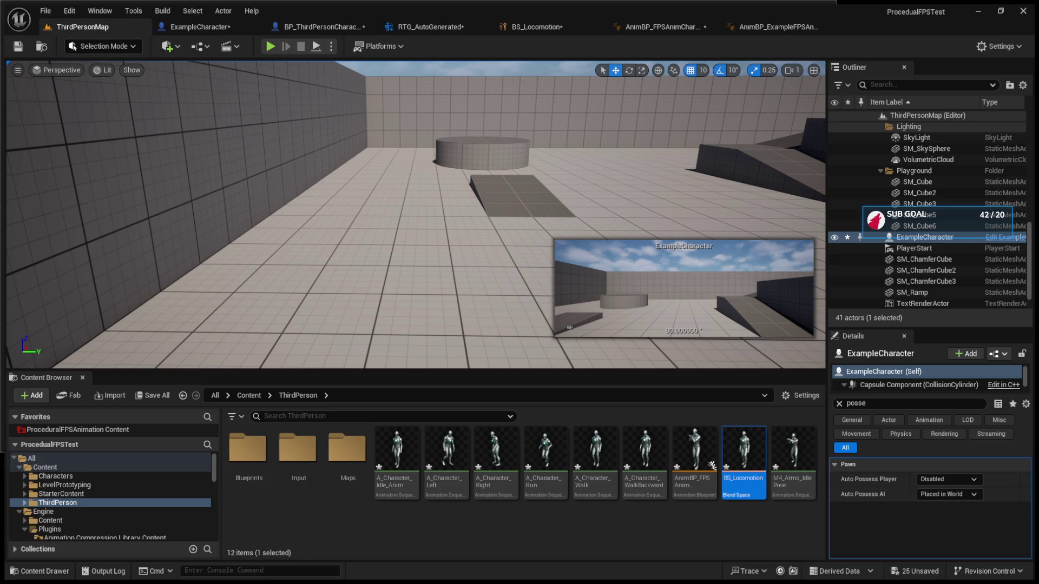
# Play the level, eject with F8 to inspect, stop with Esc, and open ExampleCharacter
pyautogui.click(269, 46)
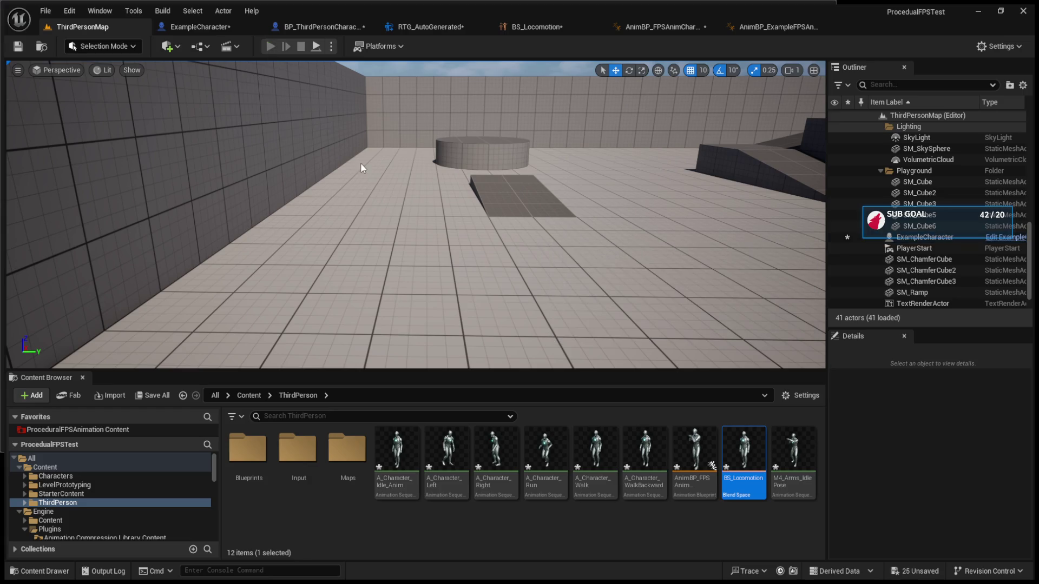
pyautogui.click(371, 177)
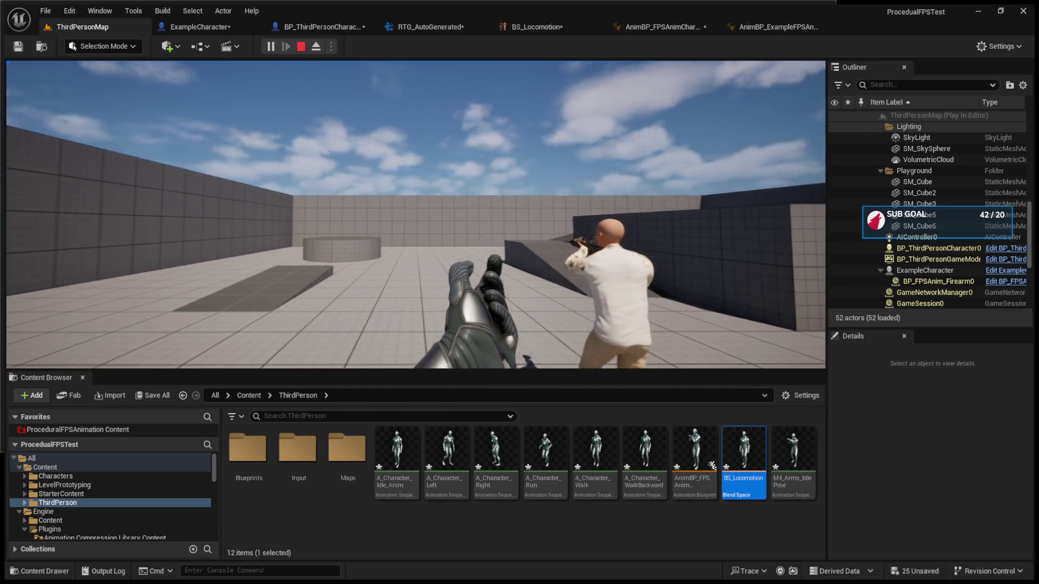
pyautogui.press('F8')
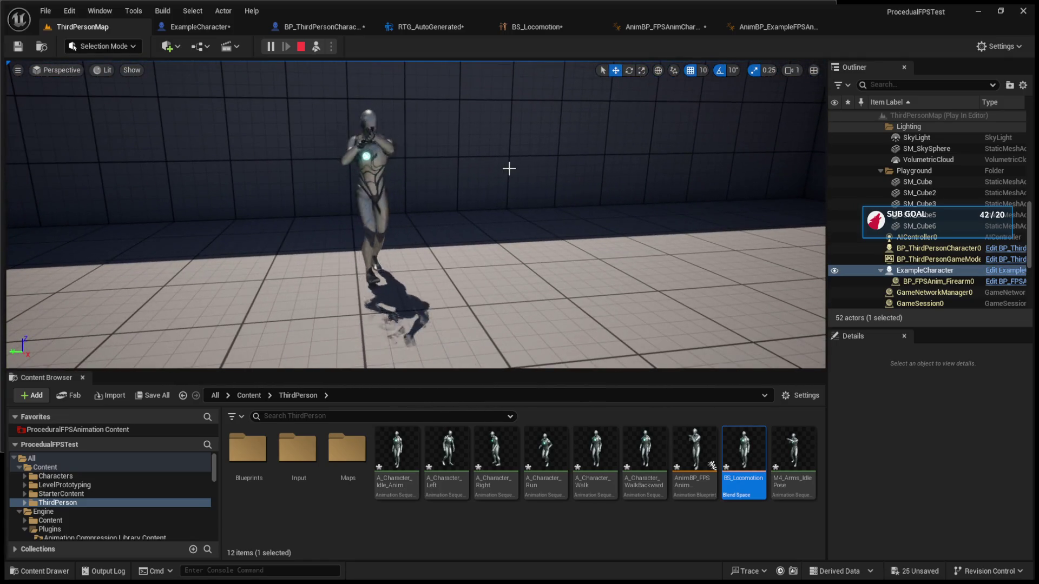
pyautogui.press('Escape')
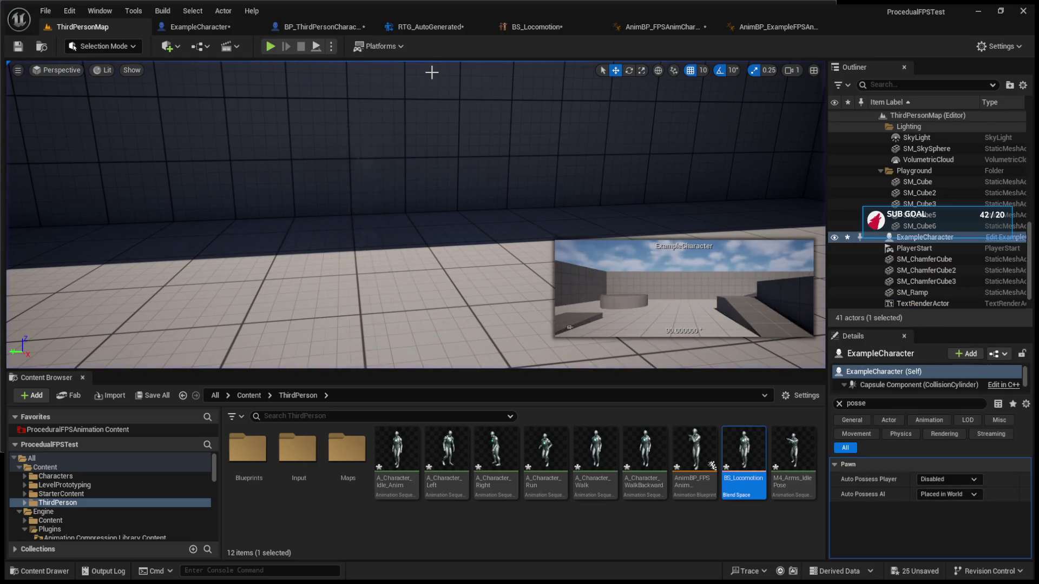
pyautogui.click(235, 30)
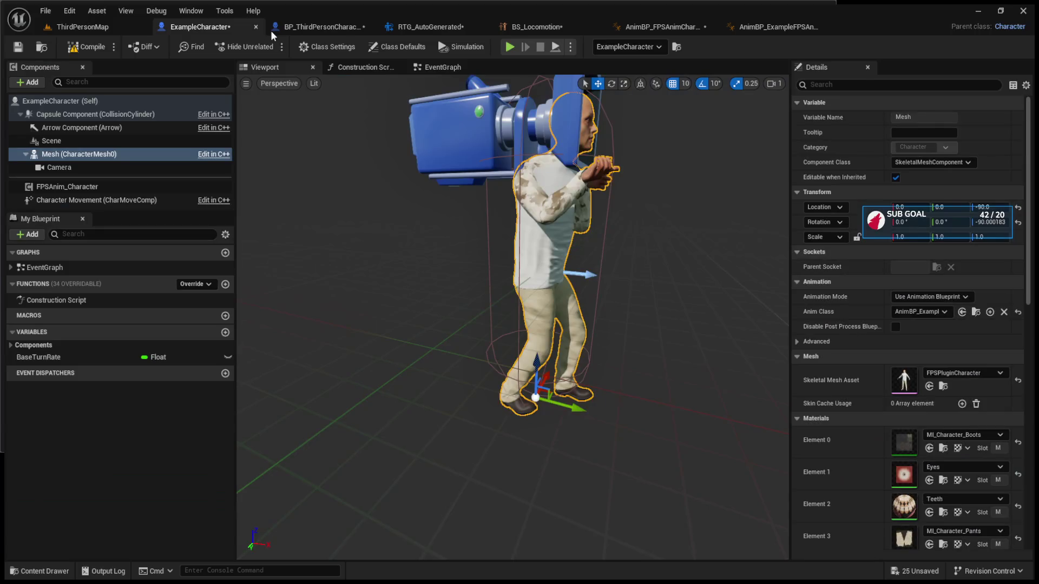
# In BP_ThirdPersonCharacter's Components, move FollowCamera under Capsule Component, then go back to ThirdPersonMap
pyautogui.click(344, 34)
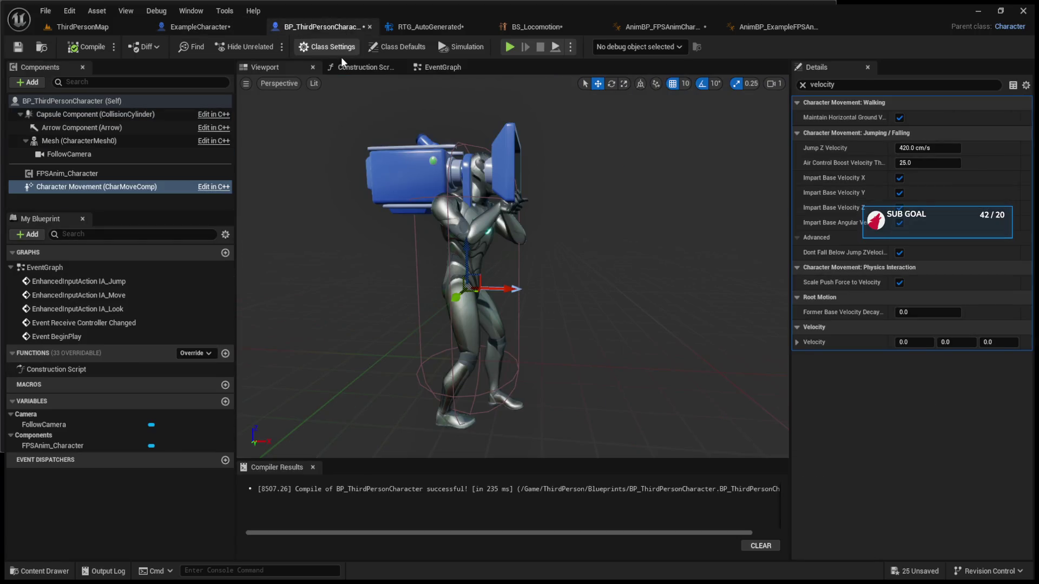
pyautogui.click(116, 142)
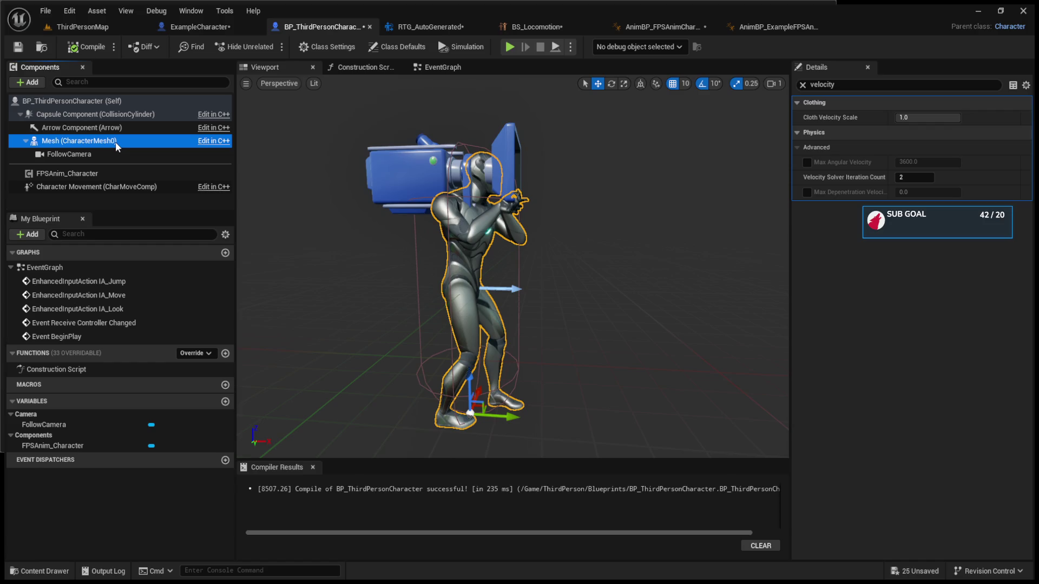
pyautogui.moveTo(110, 154); pyautogui.dragTo(104, 144)
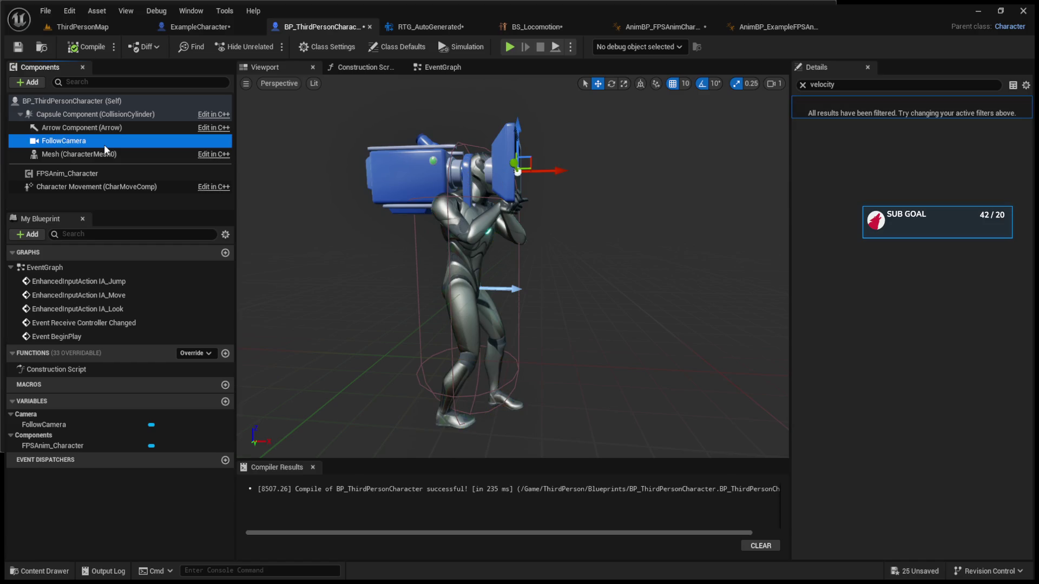
pyautogui.click(104, 145)
pyautogui.click(91, 139)
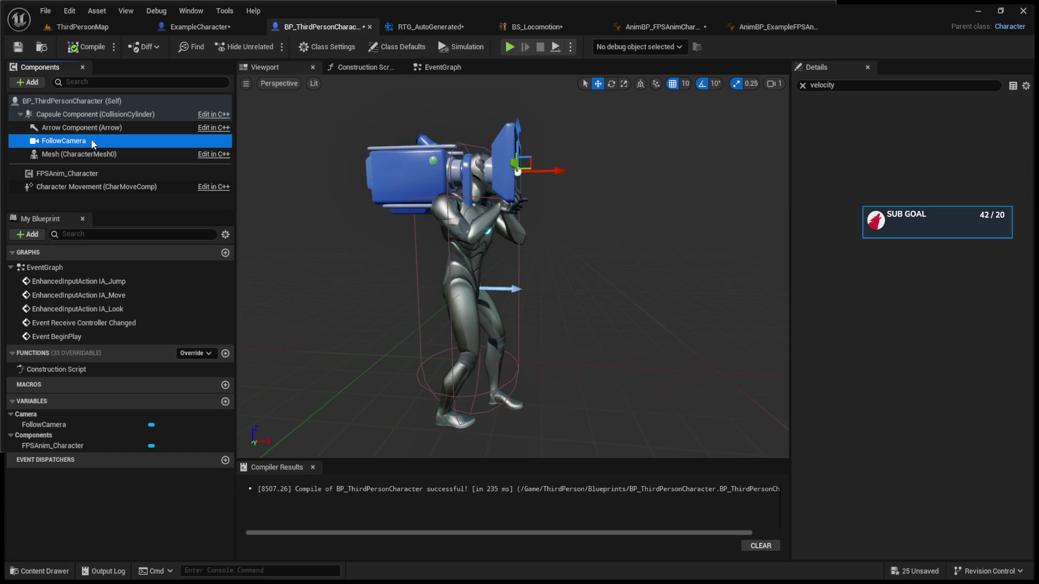
pyautogui.click(73, 154)
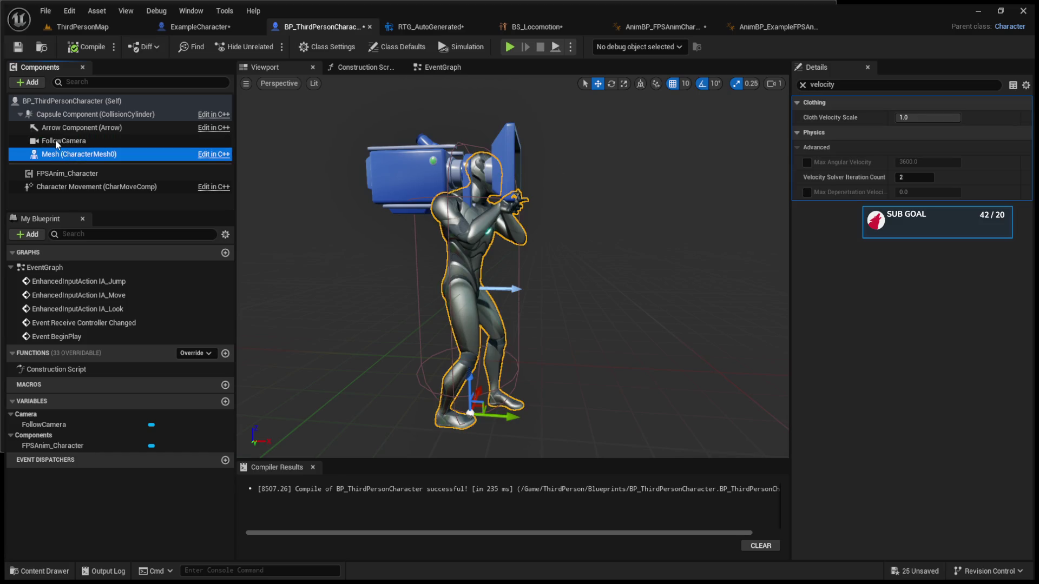
pyautogui.click(85, 27)
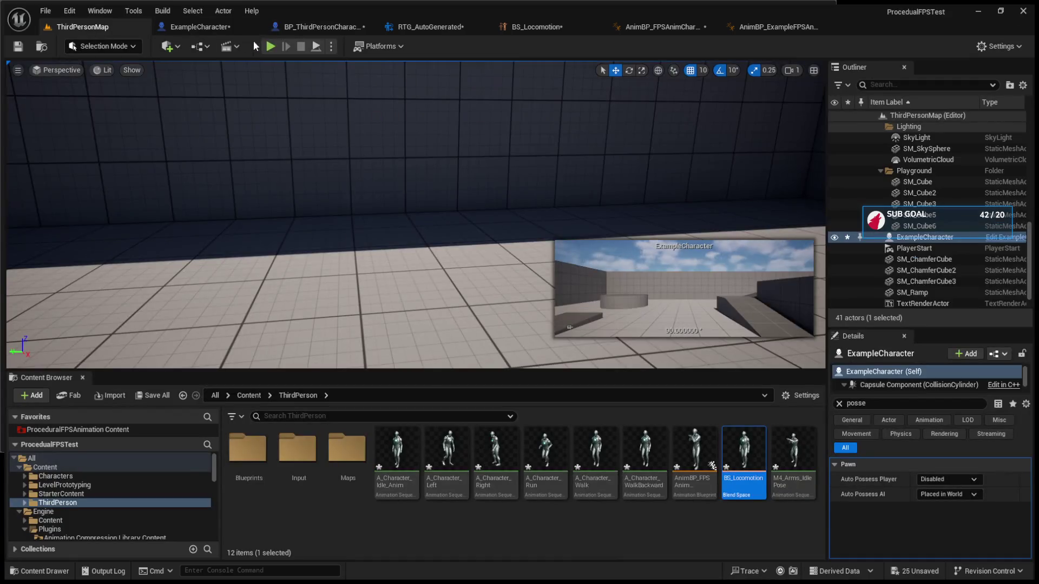
# Play-test ThirdPersonMap twice, walking forward with W, then bring up BP_ThirdPersonCharacter
pyautogui.click(270, 47)
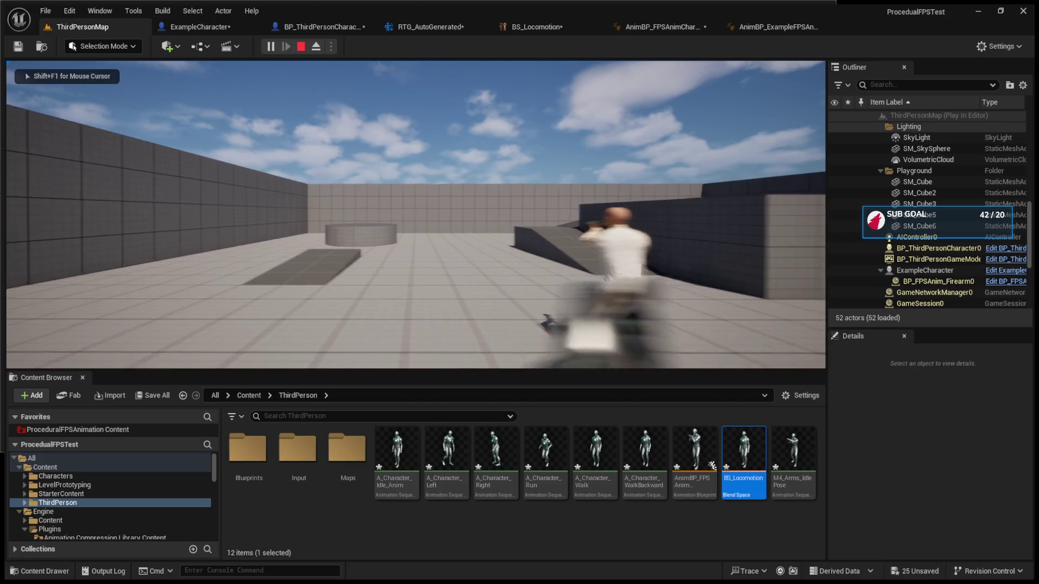
pyautogui.press('Escape')
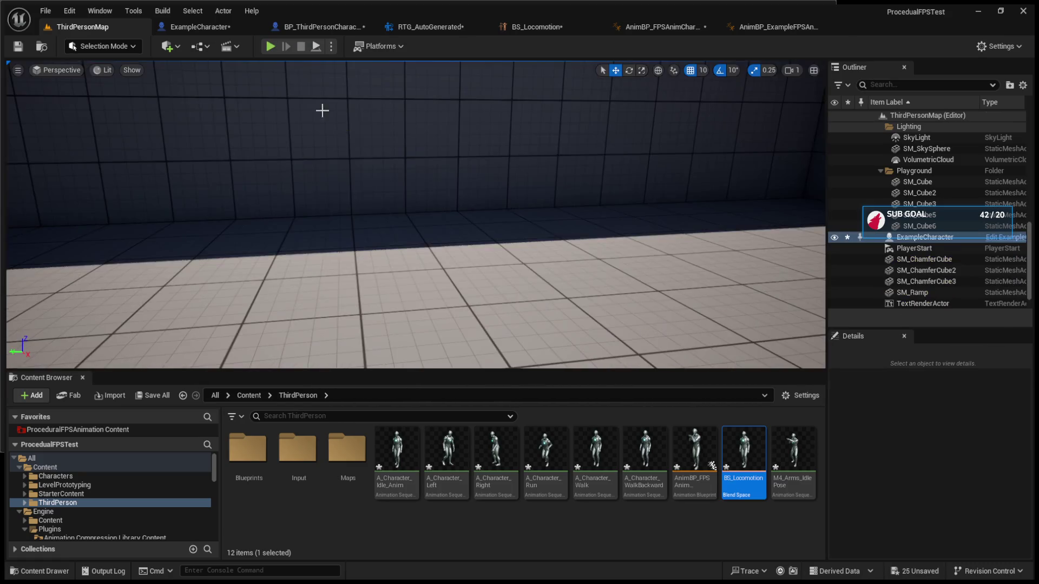
pyautogui.click(269, 47)
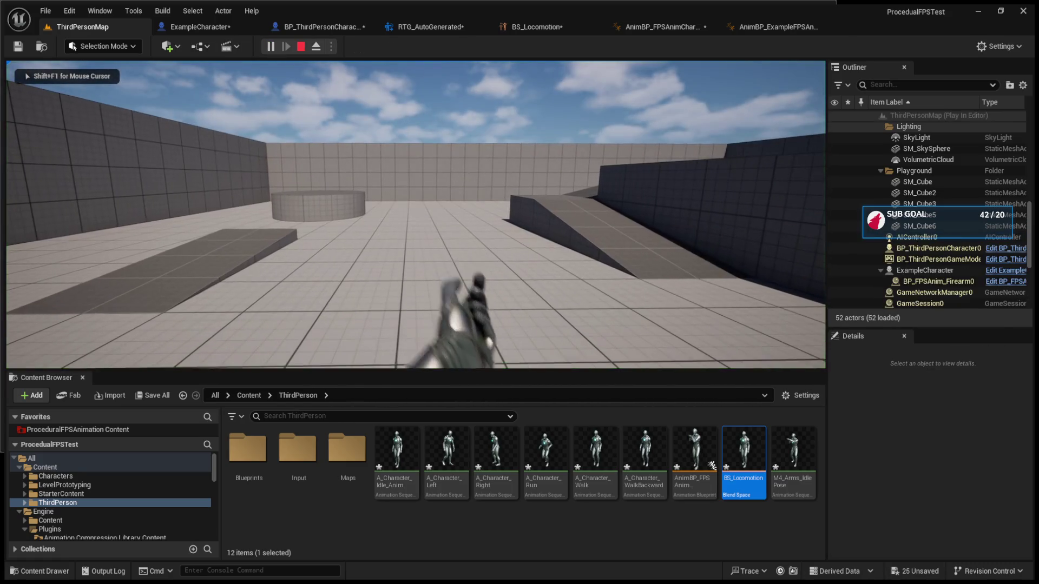
pyautogui.press('w')
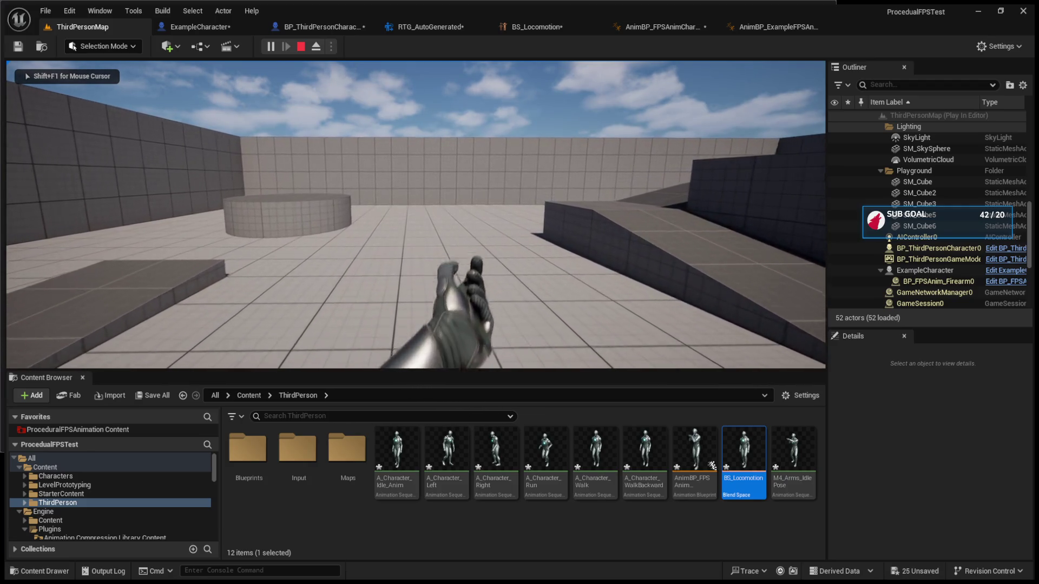
pyautogui.moveTo(712, 465)
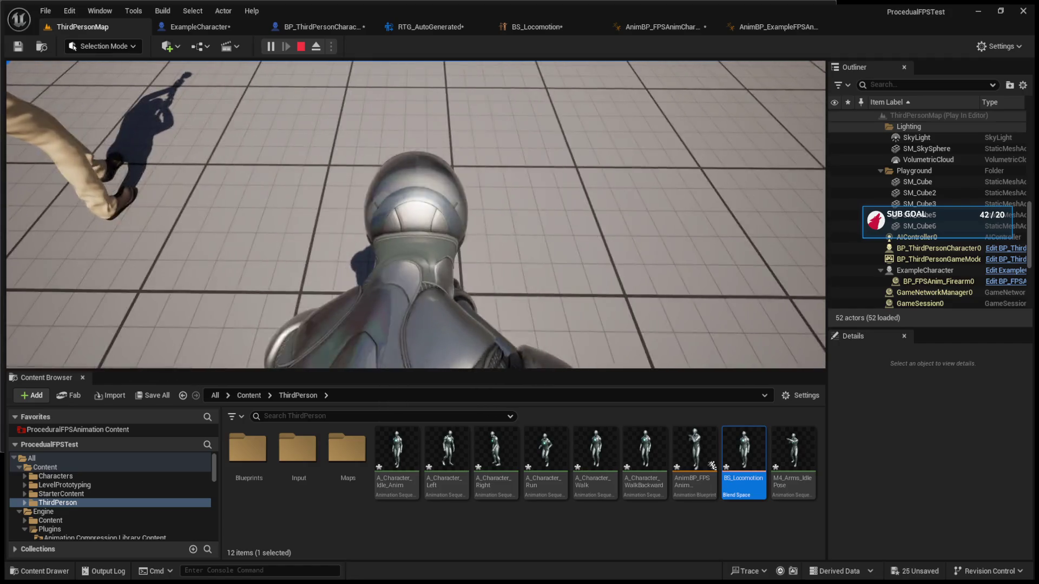
pyautogui.press('Escape')
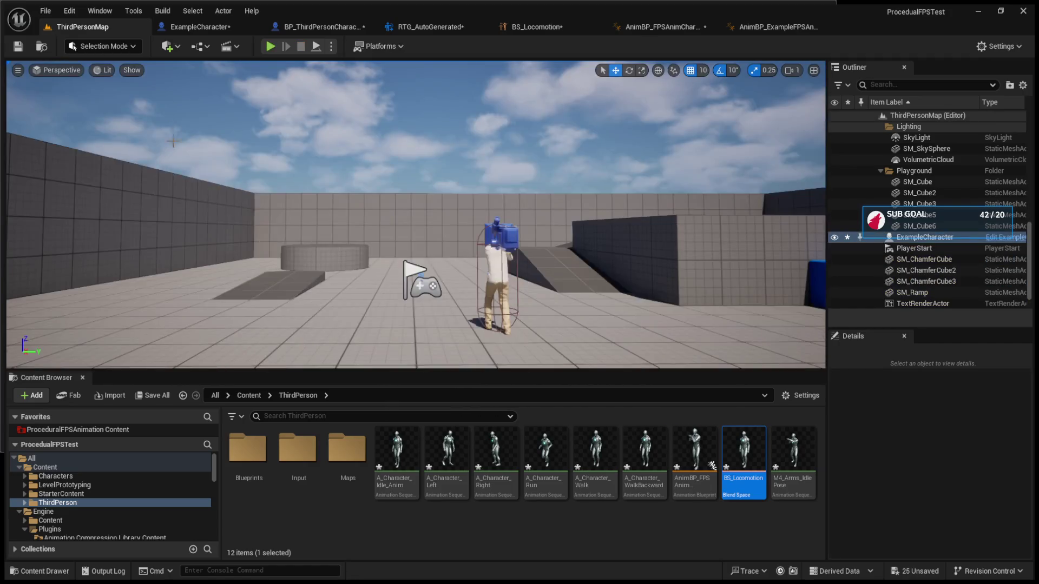
pyautogui.click(323, 25)
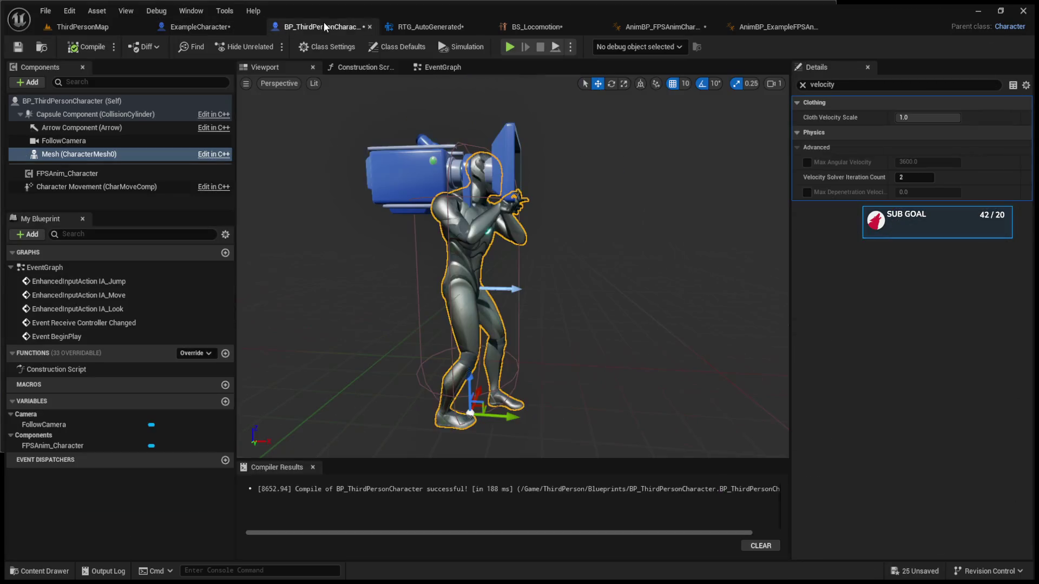
# Select the E, Lean Right and Stop Lean Right nodes in ExampleCharacter's event graph
pyautogui.click(424, 26)
pyautogui.click(217, 25)
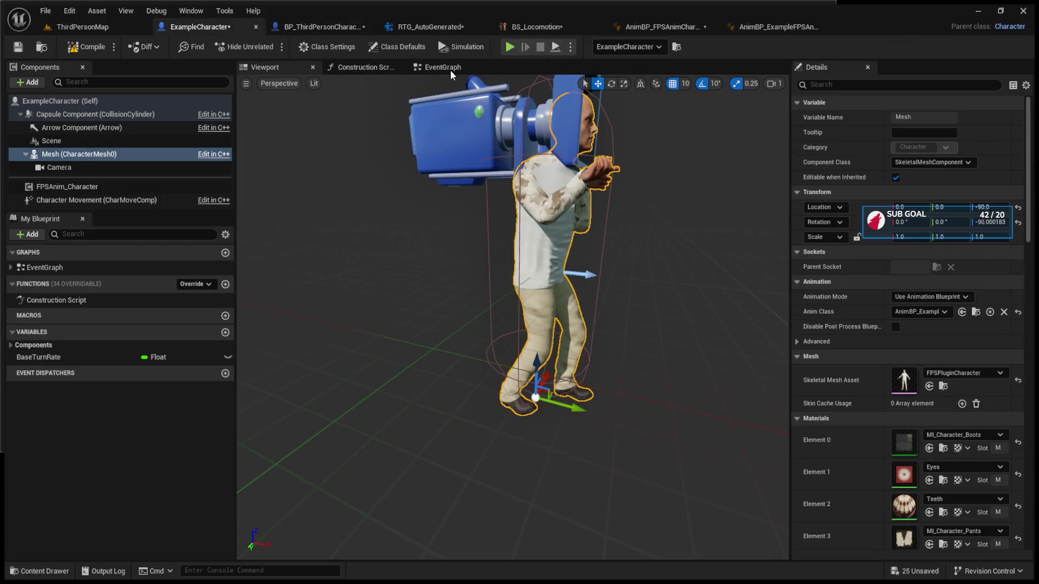
pyautogui.click(442, 67)
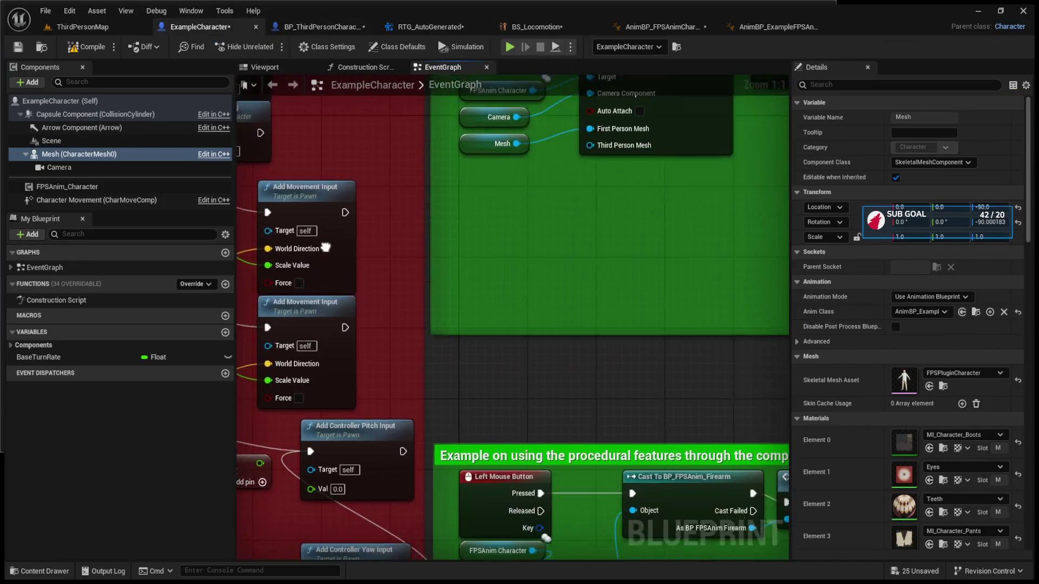
pyautogui.moveTo(495, 304)
pyautogui.mouseDown()
pyautogui.moveTo(468, 312)
pyautogui.moveTo(453, 219)
pyautogui.mouseUp()
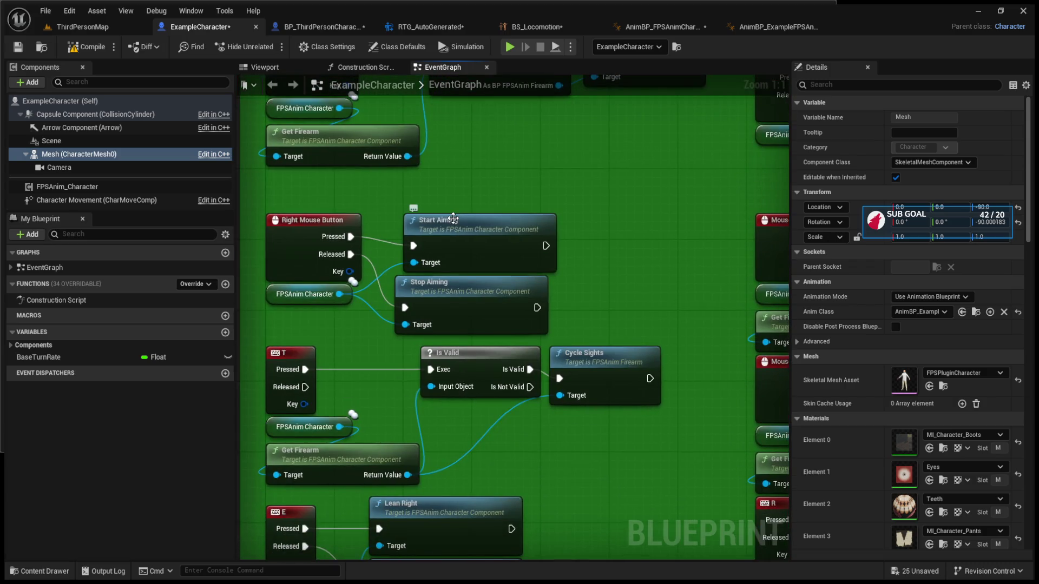
pyautogui.moveTo(466, 276); pyautogui.dragTo(481, 233)
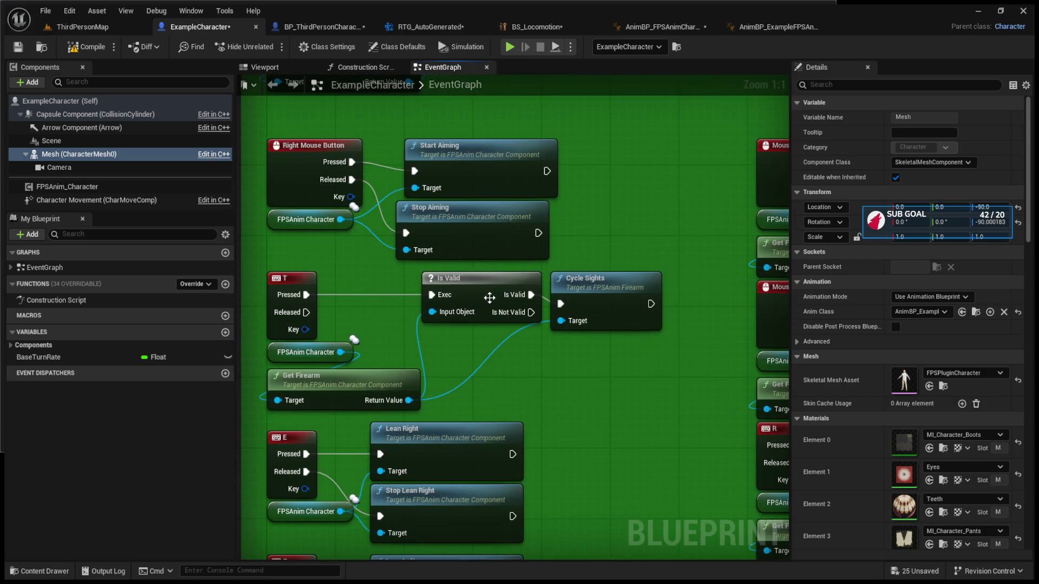
pyautogui.moveTo(489, 297); pyautogui.dragTo(522, 223)
pyautogui.moveTo(641, 468)
pyautogui.mouseDown()
pyautogui.moveTo(303, 353)
pyautogui.moveTo(307, 362)
pyautogui.mouseUp()
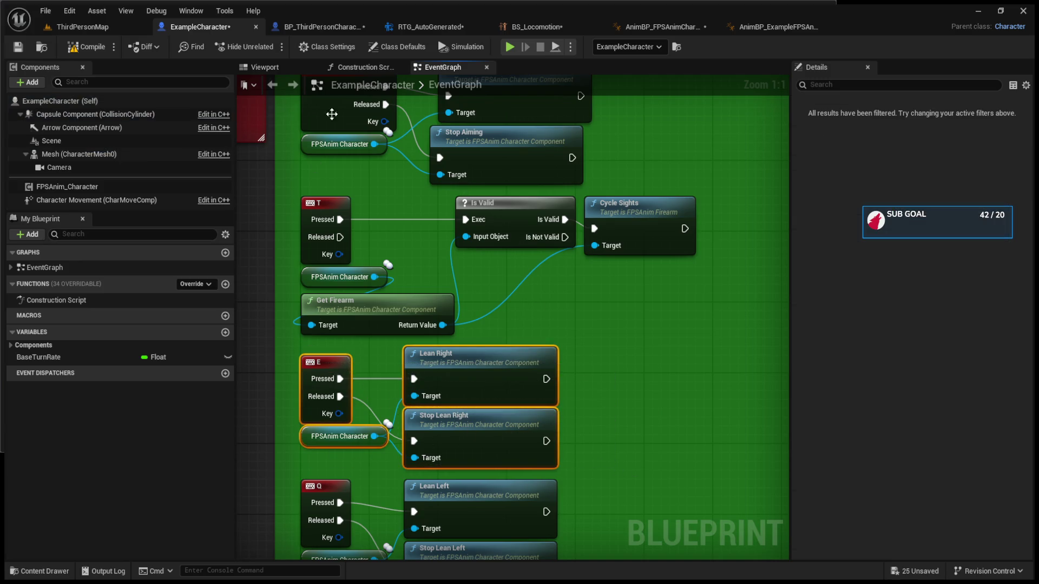
# Paste the lean-right nodes into BP_ThirdPersonCharacter's event graph and play-test ThirdPersonMap
pyautogui.click(333, 30)
pyautogui.click(443, 67)
pyautogui.scroll(-7, 514, 269)
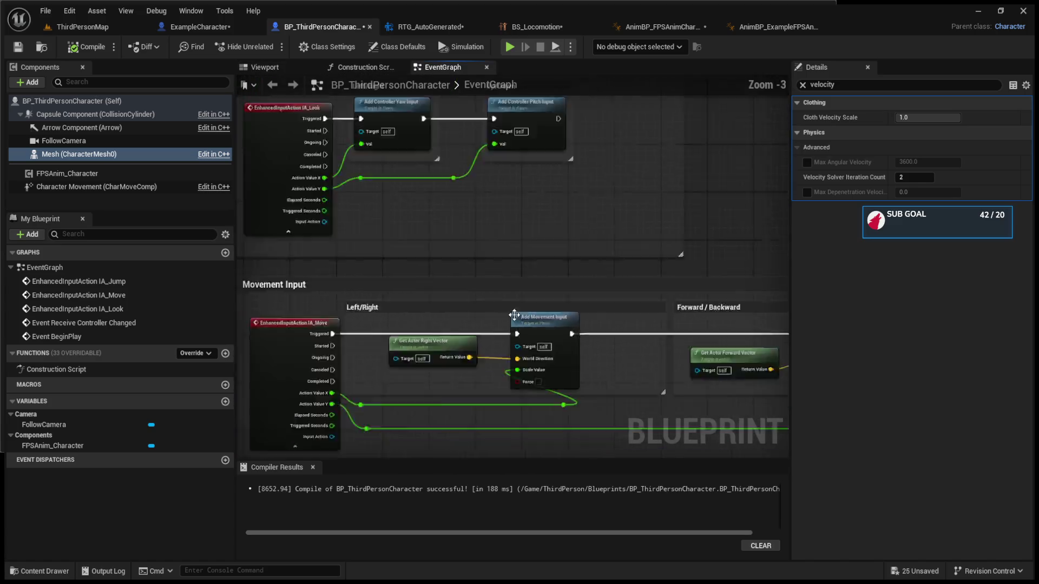
pyautogui.hotkey('ctrl', 'v')
pyautogui.scroll(3, 530, 281)
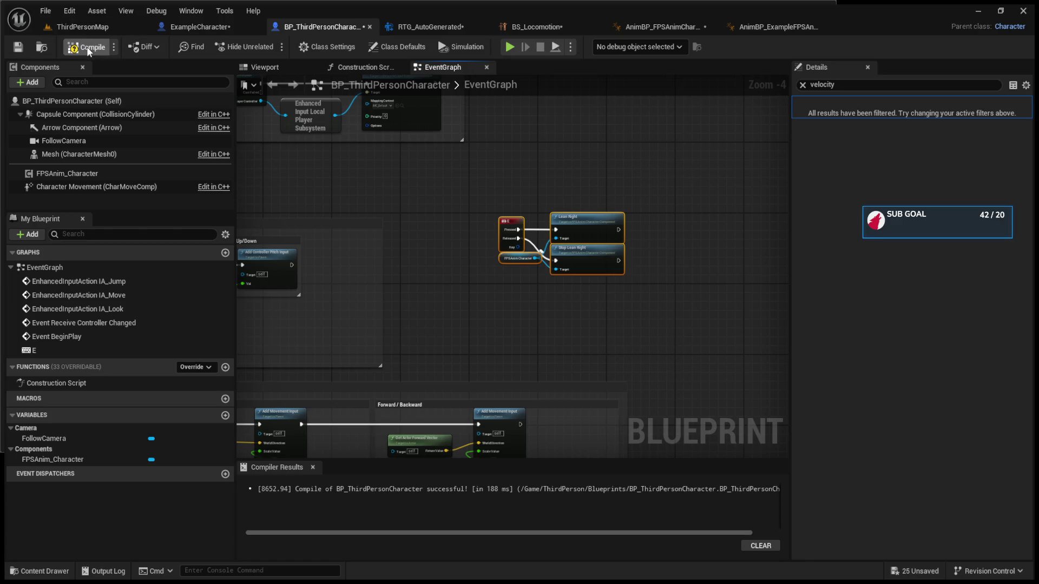
pyautogui.click(105, 26)
pyautogui.click(268, 47)
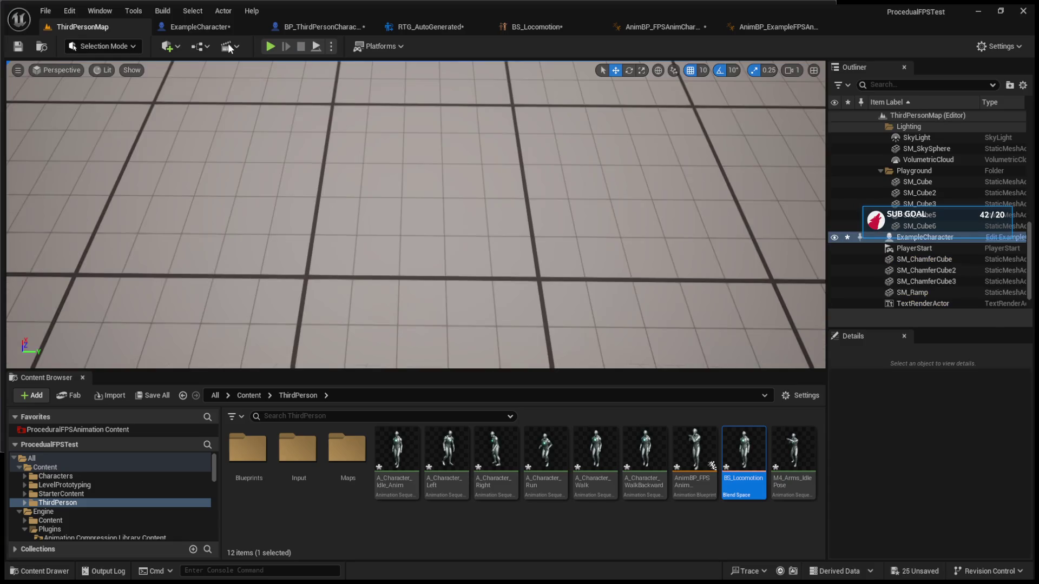
# Parent FollowCamera under the character Mesh and play-test the level
pyautogui.press('Escape')
pyautogui.click(303, 27)
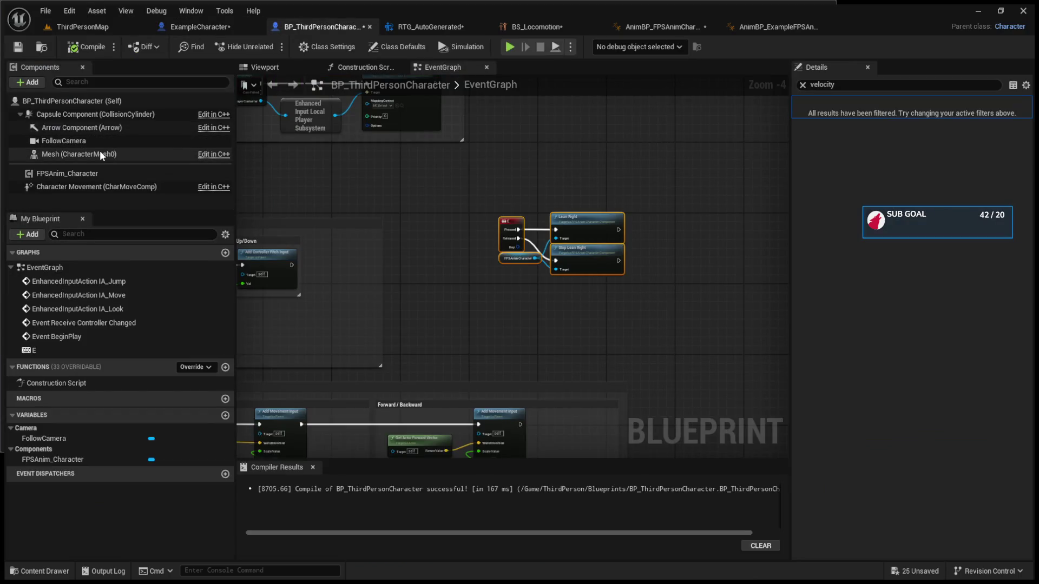
pyautogui.moveTo(87, 142); pyautogui.dragTo(88, 151)
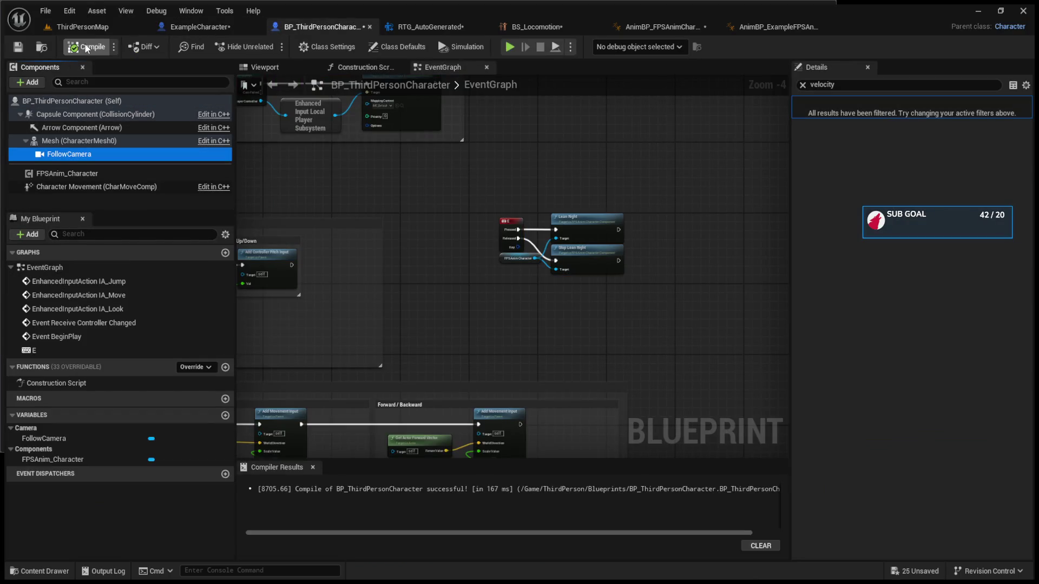
pyautogui.click(82, 22)
pyautogui.click(271, 46)
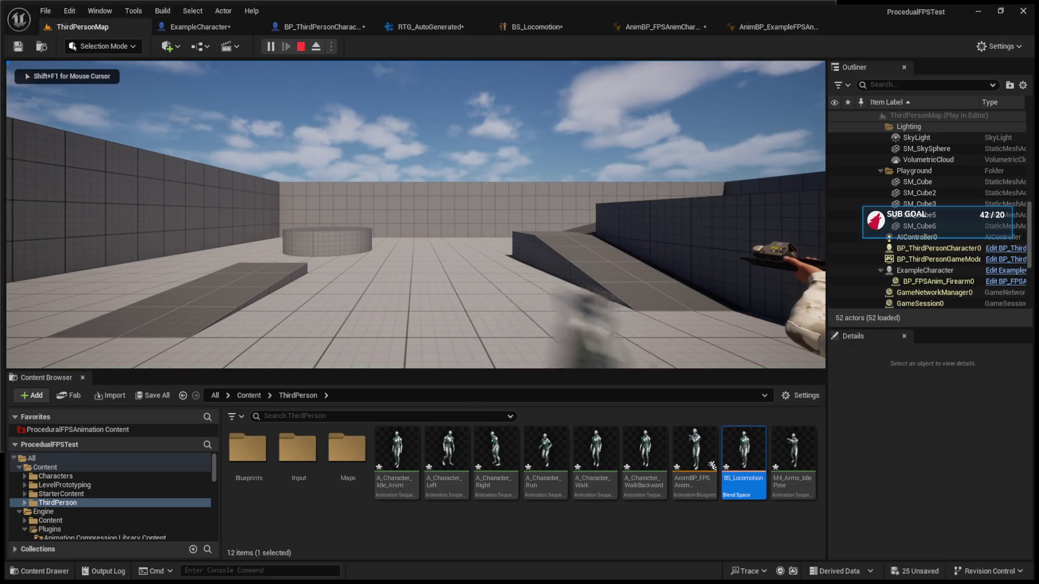
# Inspect the Mesh and FollowCamera components in the blueprint viewport and play from the blueprint
pyautogui.press('Escape')
pyautogui.click(314, 30)
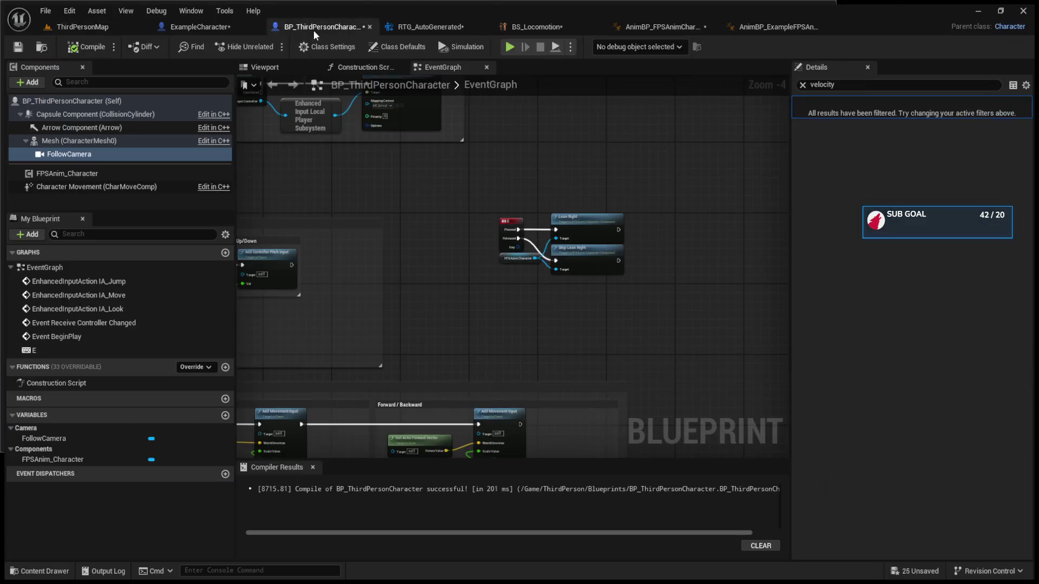
pyautogui.click(119, 141)
pyautogui.click(264, 68)
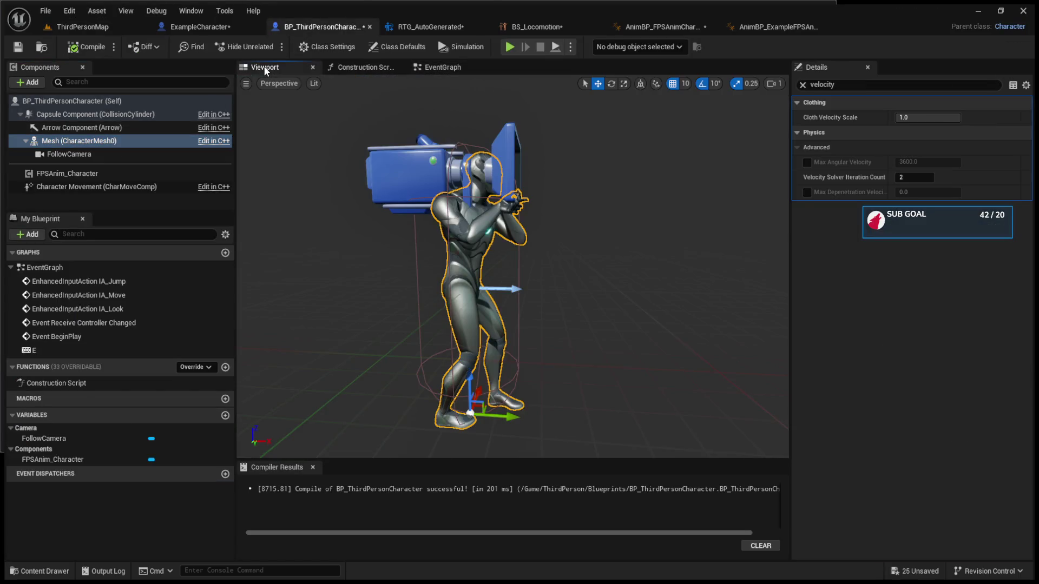
pyautogui.click(802, 85)
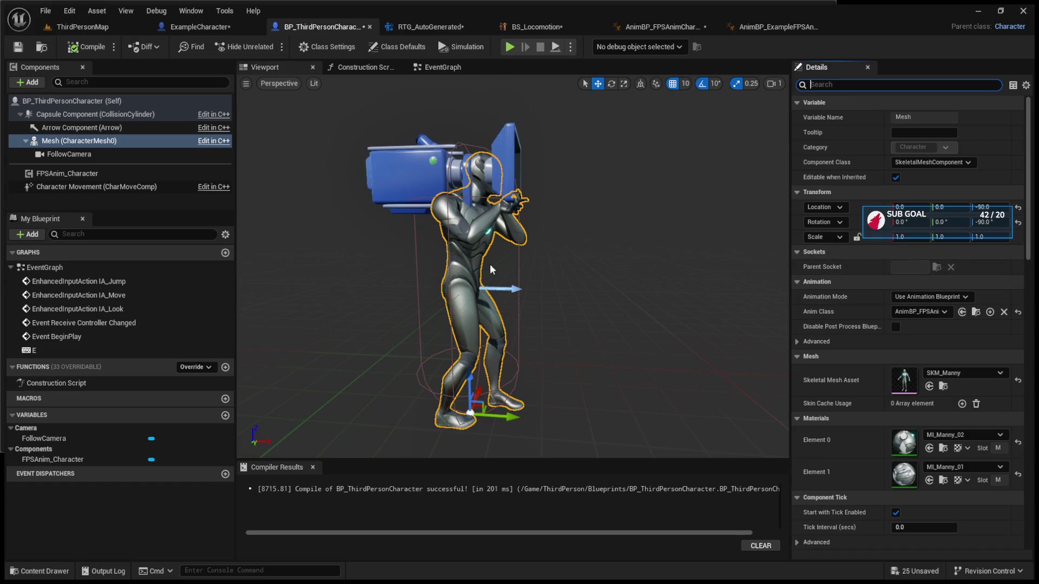
pyautogui.click(132, 156)
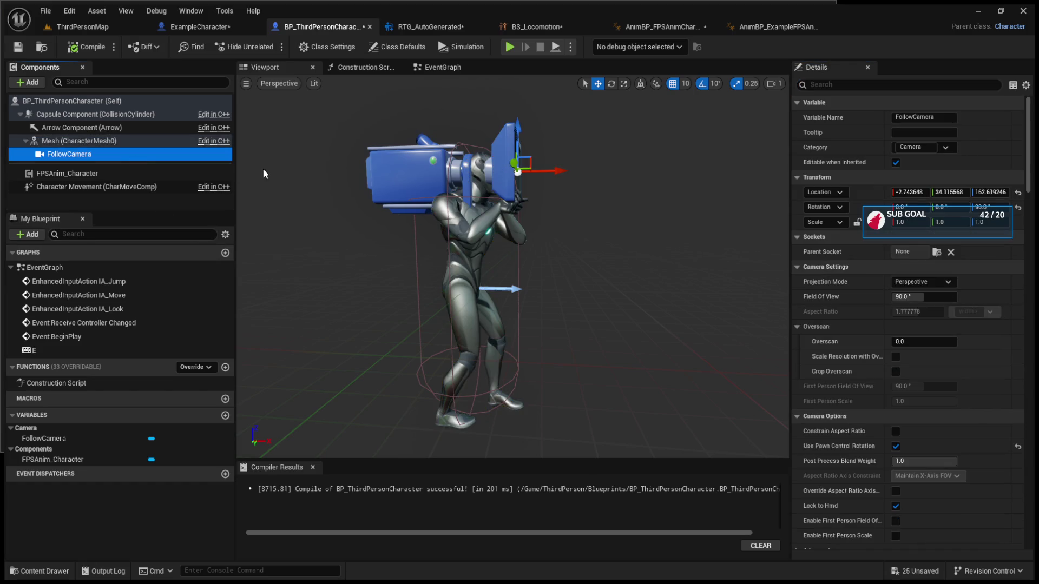
pyautogui.click(510, 47)
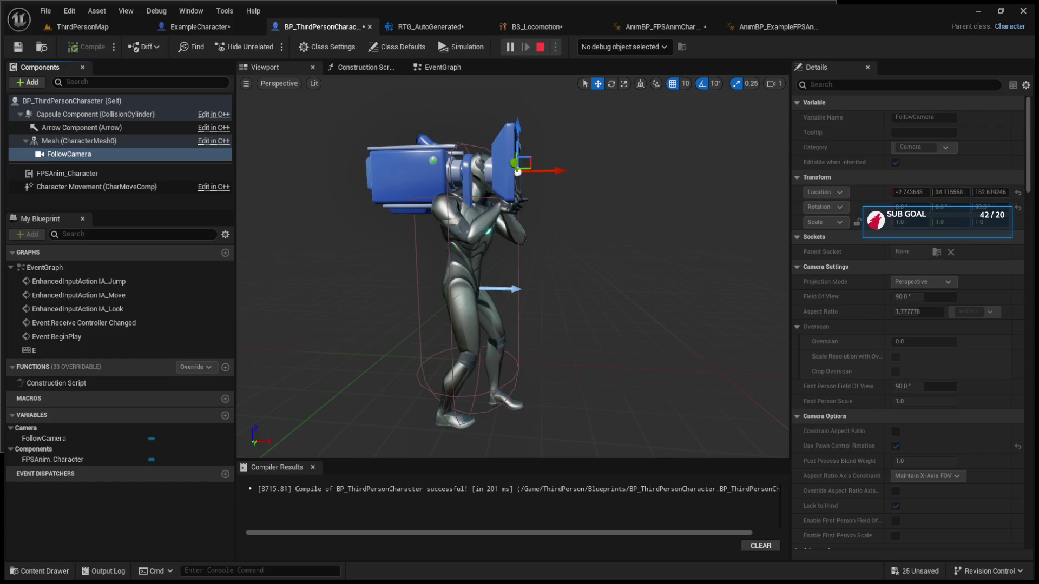
pyautogui.press('Escape')
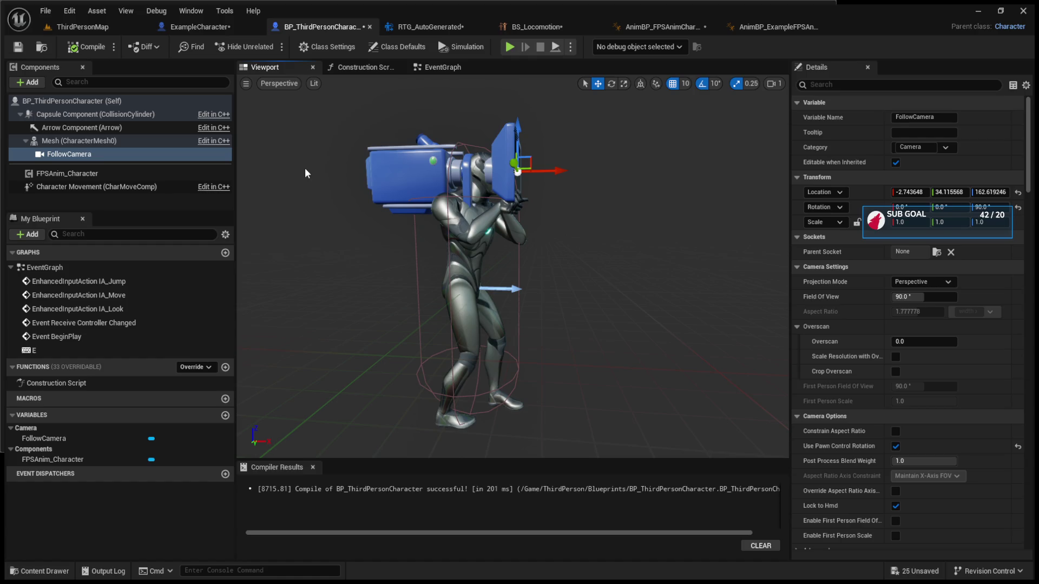
# Undo back to FollowCamera on the Mesh's Camera socket, recompile, and play-test the level
pyautogui.hotkey('ctrl', 'z')
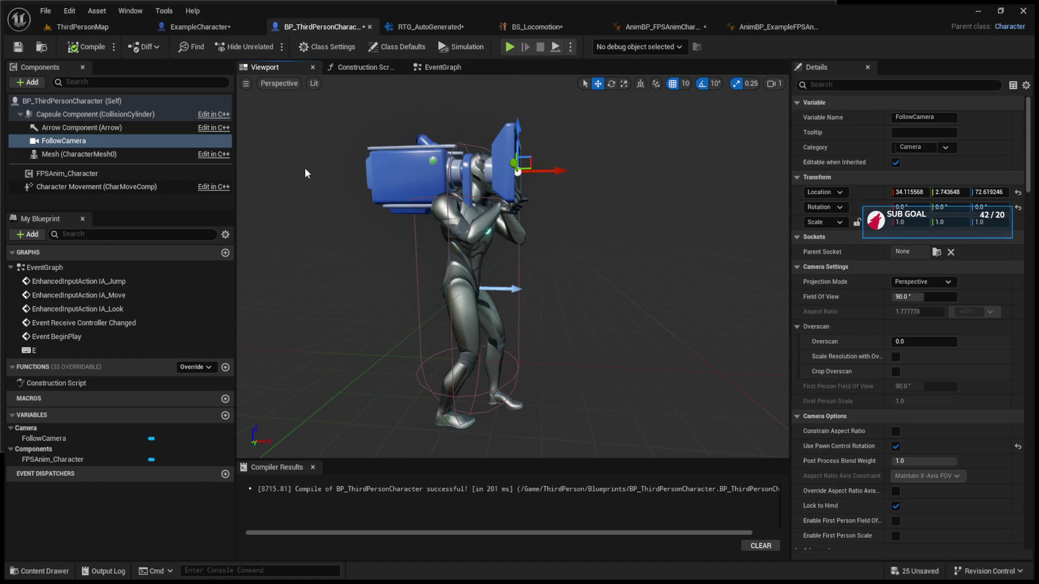
pyautogui.hotkey('ctrl', 'z')
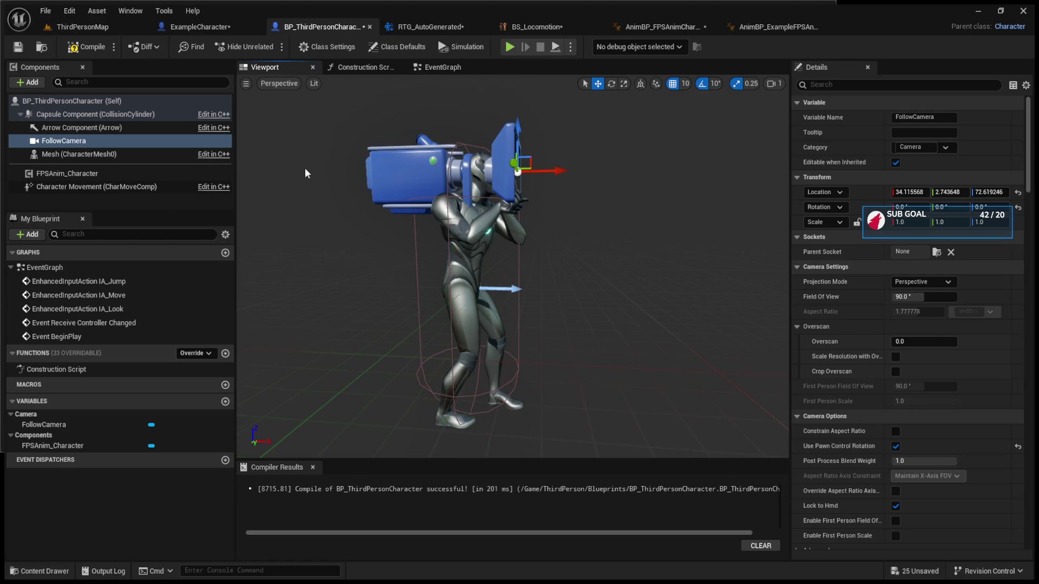
pyautogui.hotkey('ctrl', 'z')
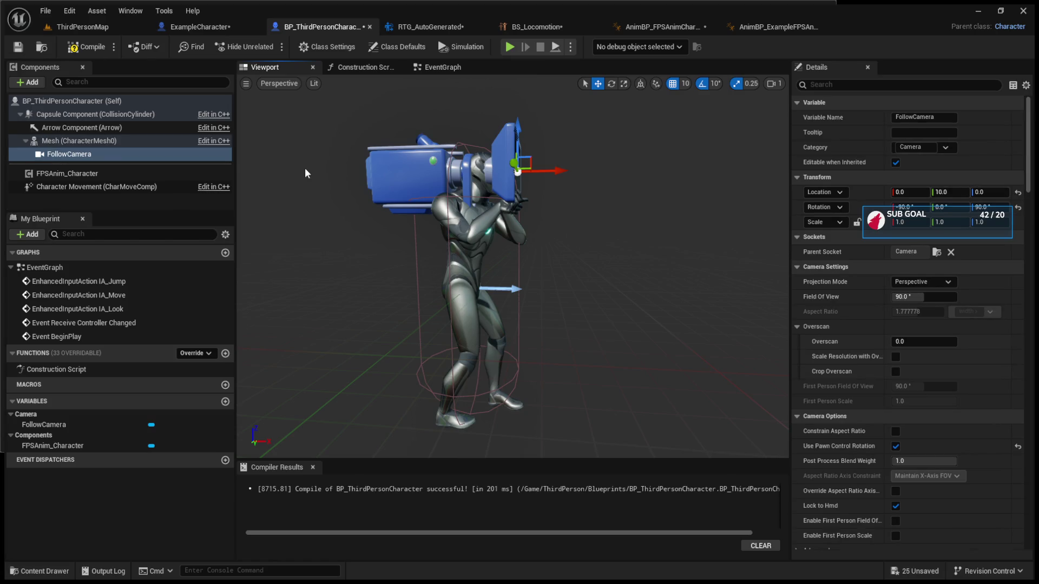
pyautogui.click(81, 47)
pyautogui.click(91, 27)
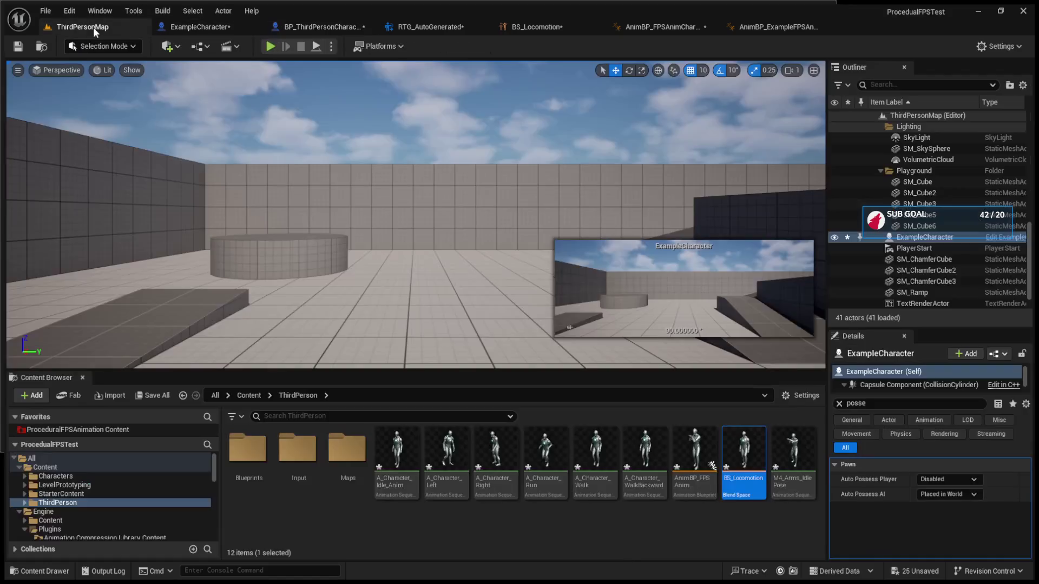
pyautogui.click(264, 45)
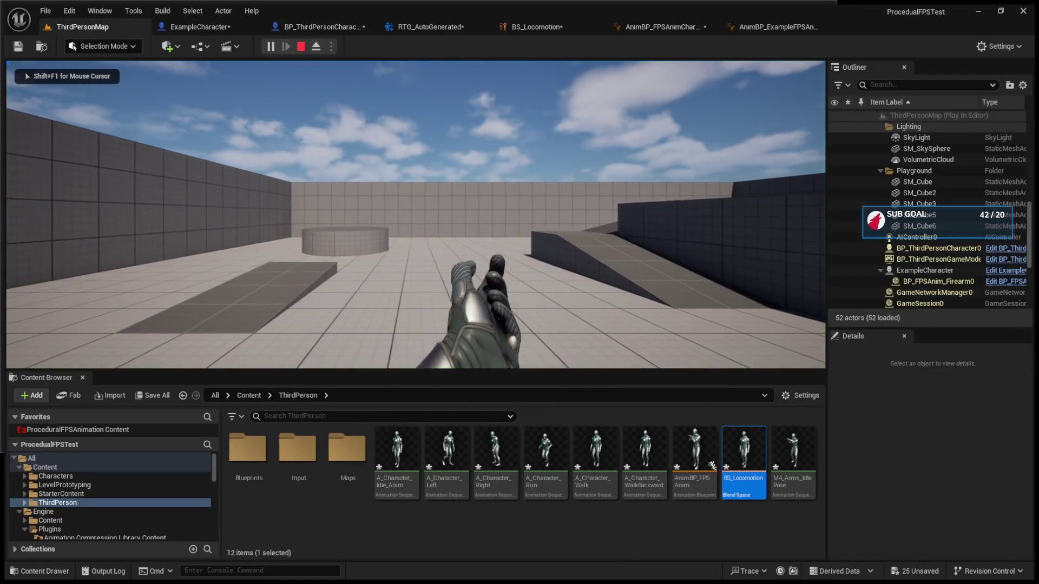
pyautogui.press('Escape')
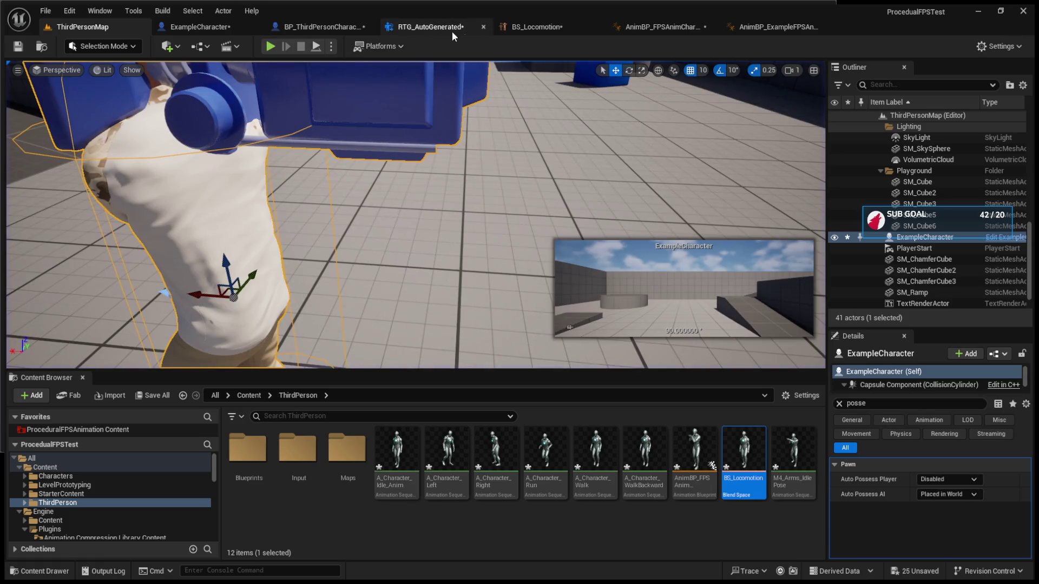
# Move through BS_Locomotion and AnimBP_FPSAnimCharacter to the SK_Mannequin skeleton editor
pyautogui.click(339, 25)
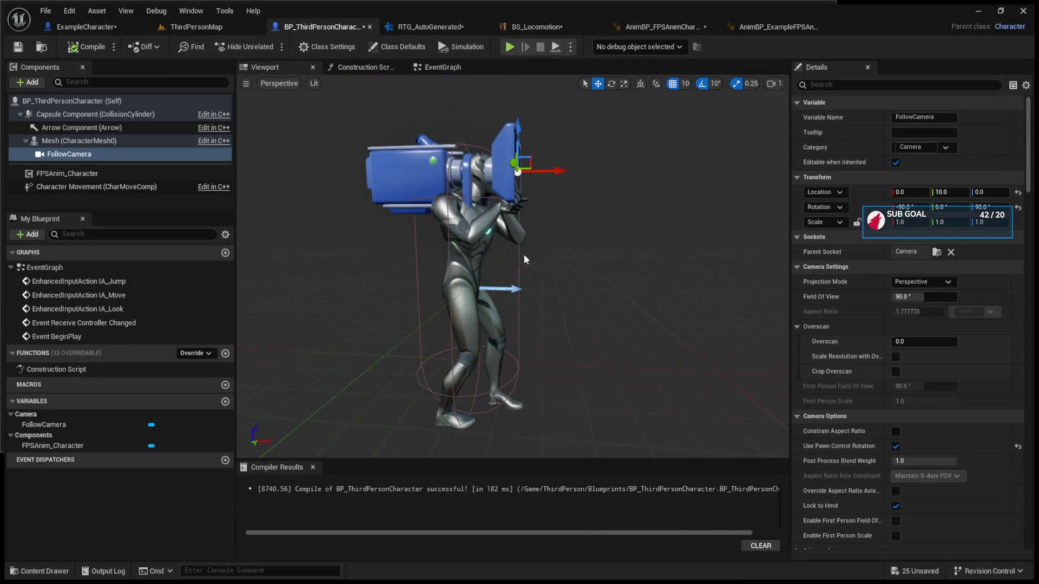
pyautogui.click(511, 27)
pyautogui.click(641, 27)
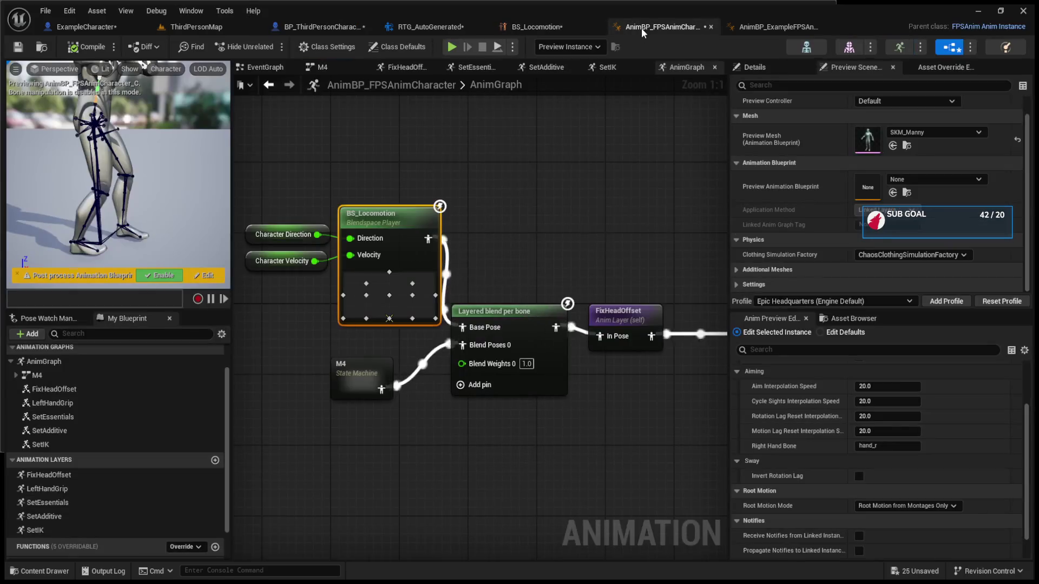
pyautogui.click(806, 48)
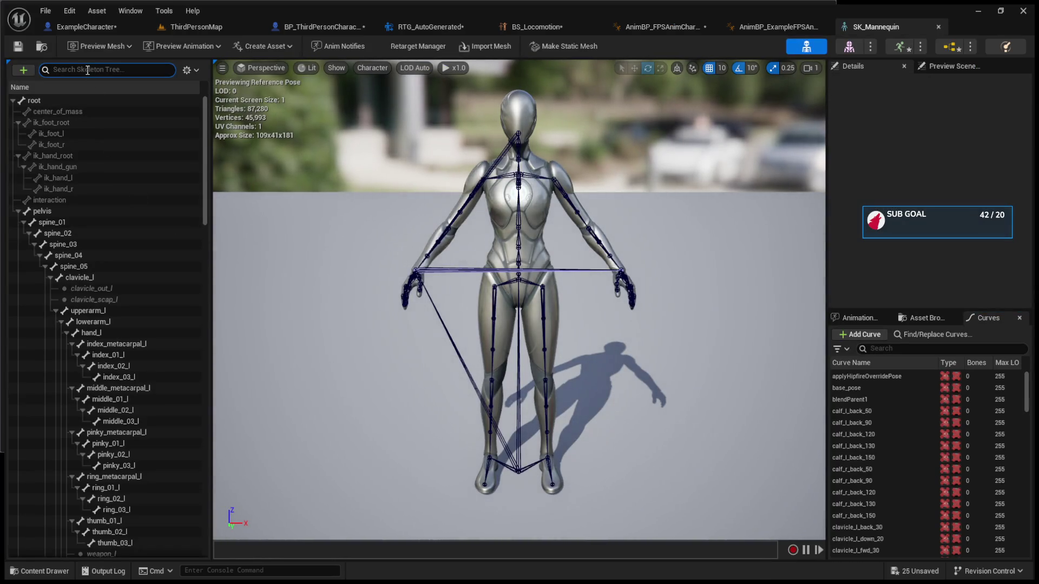
# Select the head's Camera socket and set its Relative Location X and Y to 0
pyautogui.write('camera')
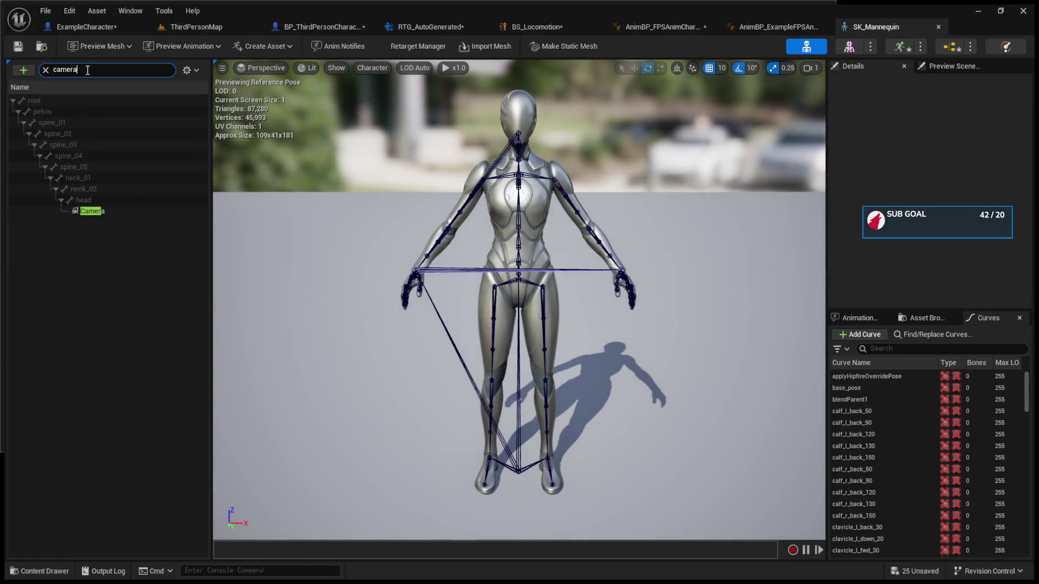
pyautogui.click(106, 211)
pyautogui.moveTo(487, 325); pyautogui.dragTo(633, 289)
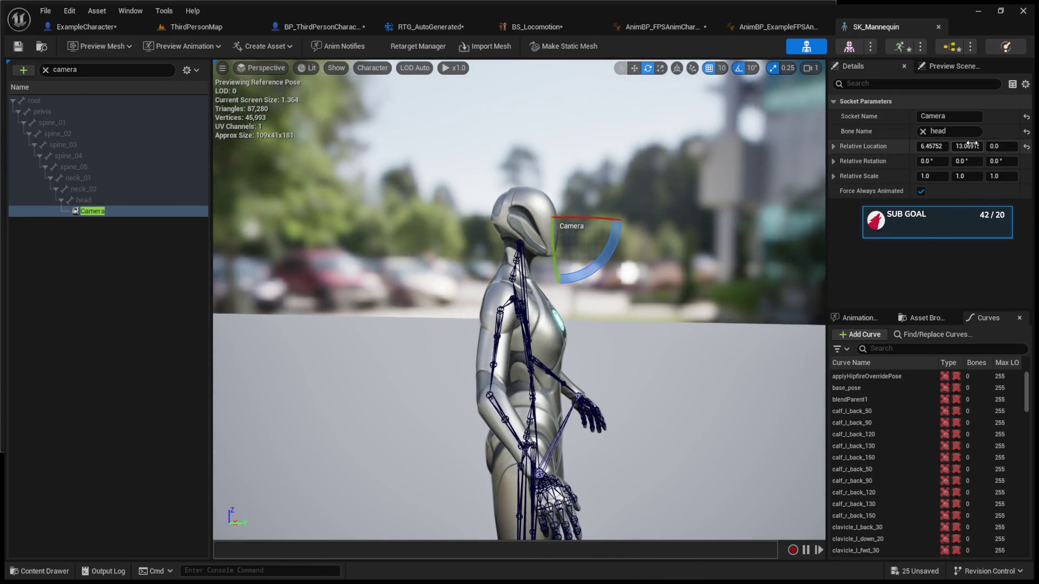
pyautogui.click(863, 146)
pyautogui.click(967, 146)
pyautogui.press('Return')
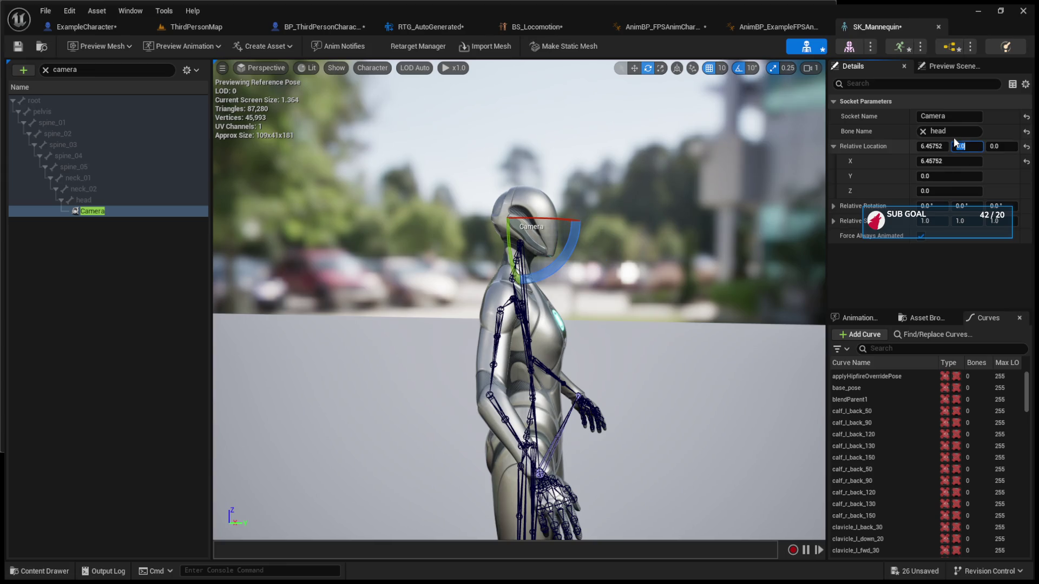
pyautogui.write('0')
pyautogui.press('Return')
# Reselect the Camera socket in translate mode, then play ThirdPersonMap to test the camera
pyautogui.moveTo(595, 352)
pyautogui.mouseDown()
pyautogui.moveTo(584, 227)
pyautogui.moveTo(239, 212)
pyautogui.mouseUp()
pyautogui.click(103, 211)
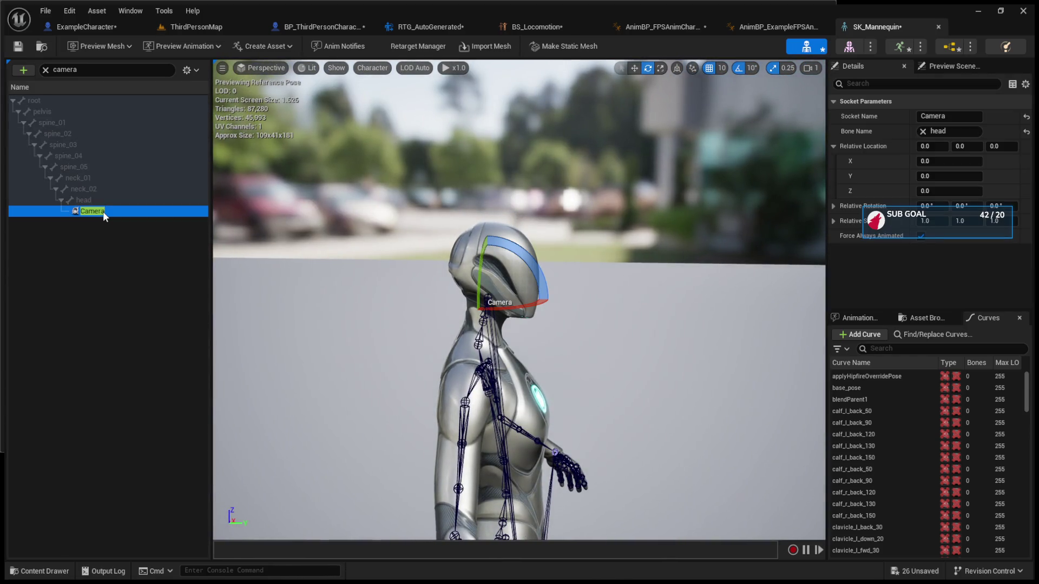
pyautogui.press('w')
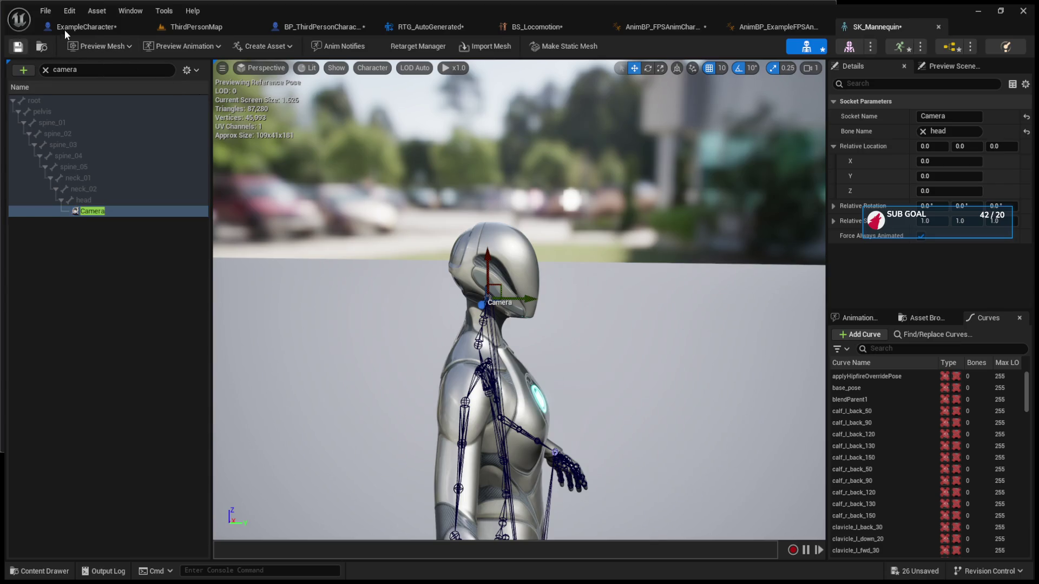
pyautogui.click(64, 28)
pyautogui.click(212, 28)
pyautogui.click(270, 46)
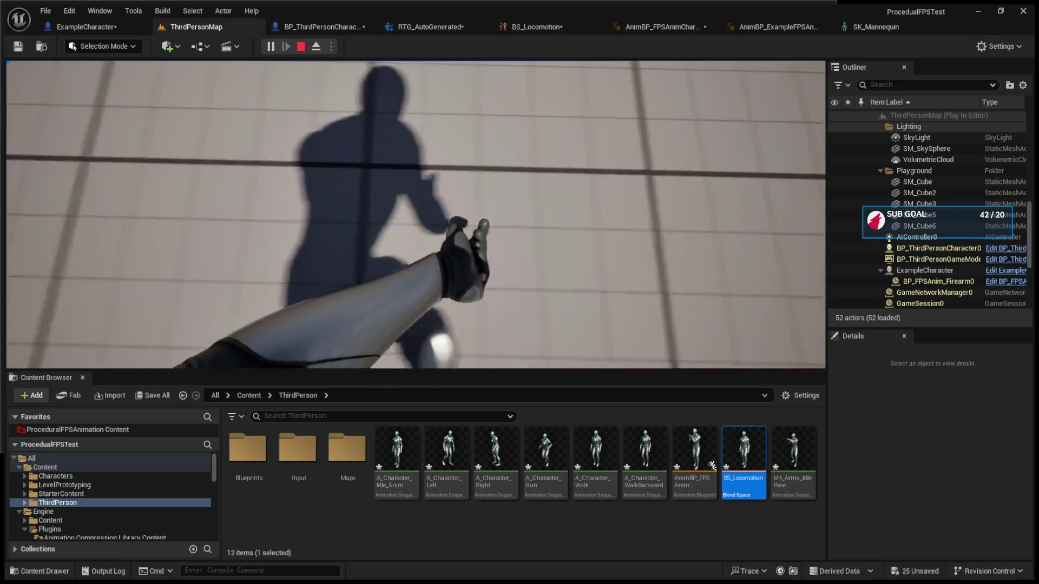
# Drag the Camera socket forward to about X 8.42, Y 0.13
pyautogui.press('Escape')
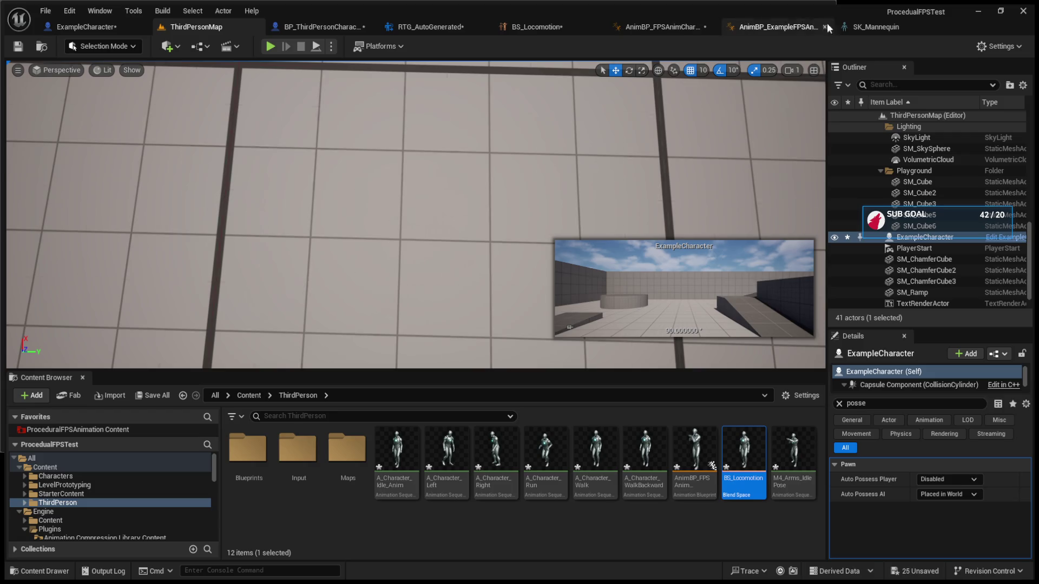
pyautogui.click(871, 26)
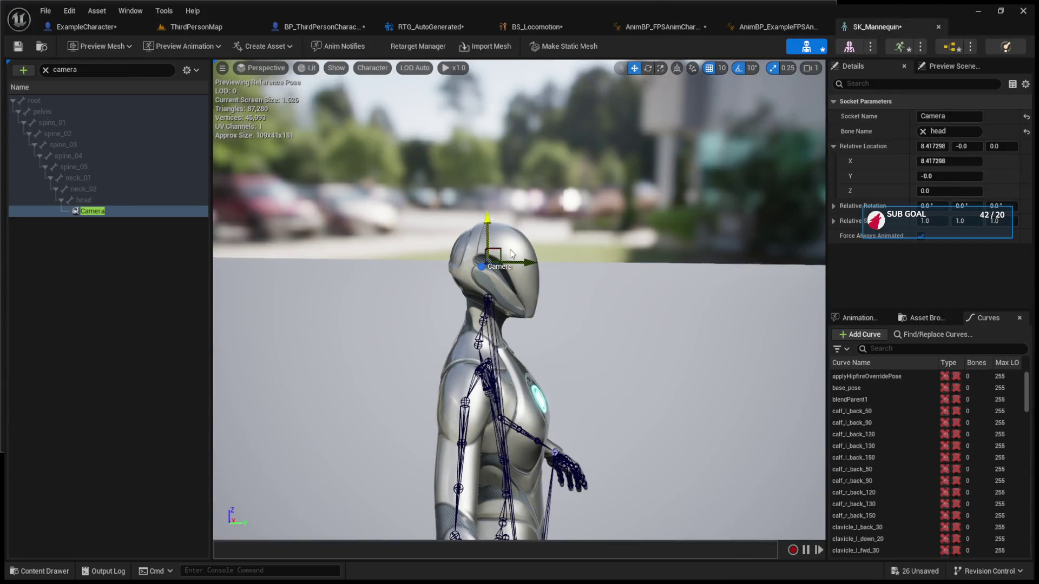
pyautogui.moveTo(541, 262); pyautogui.dragTo(527, 262)
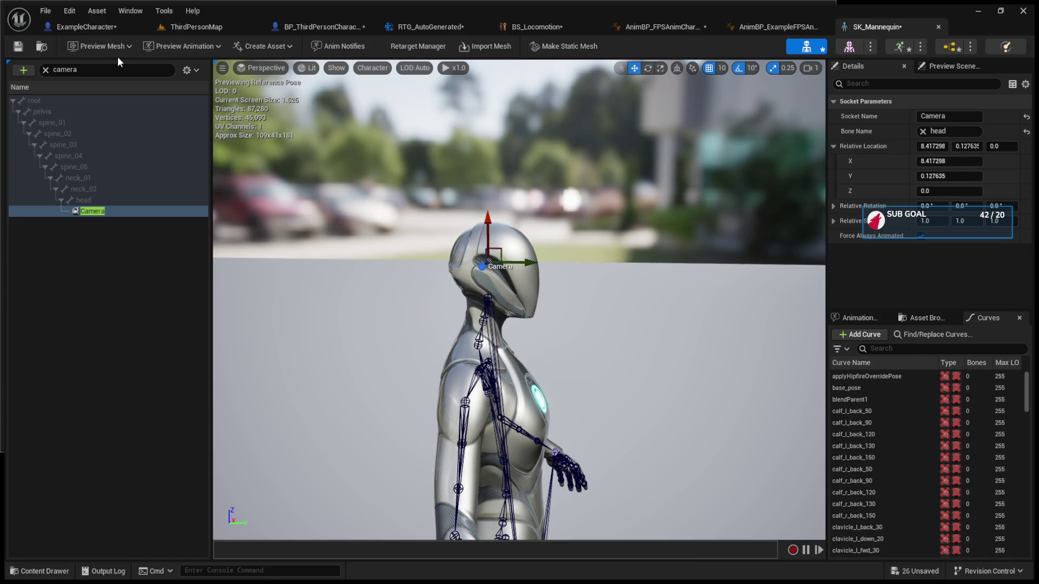
# Retest the camera in ThirdPersonMap, then bring up BP_ThirdPersonCharacter
pyautogui.click(87, 26)
pyautogui.click(194, 26)
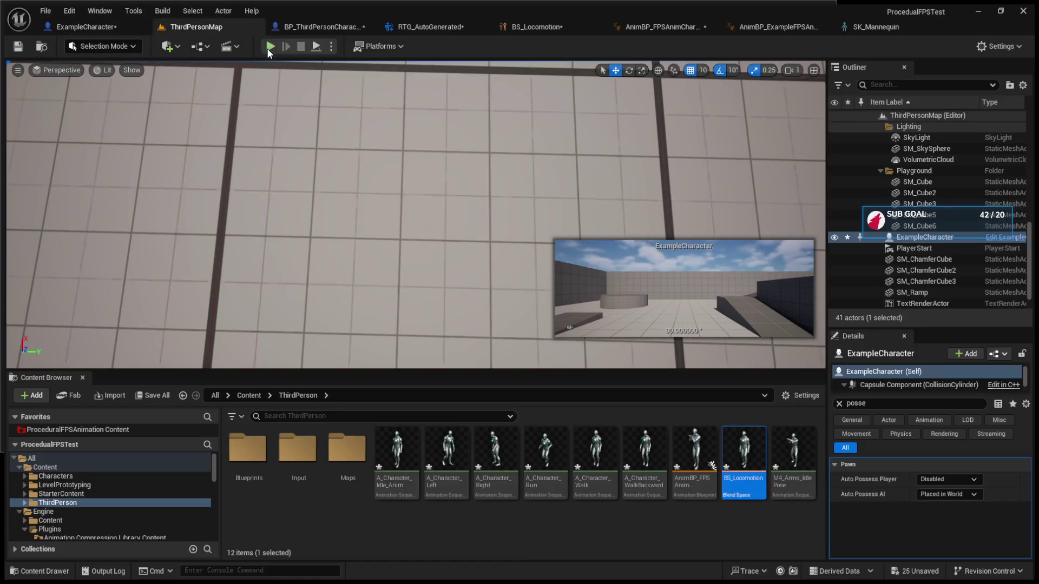
pyautogui.click(270, 46)
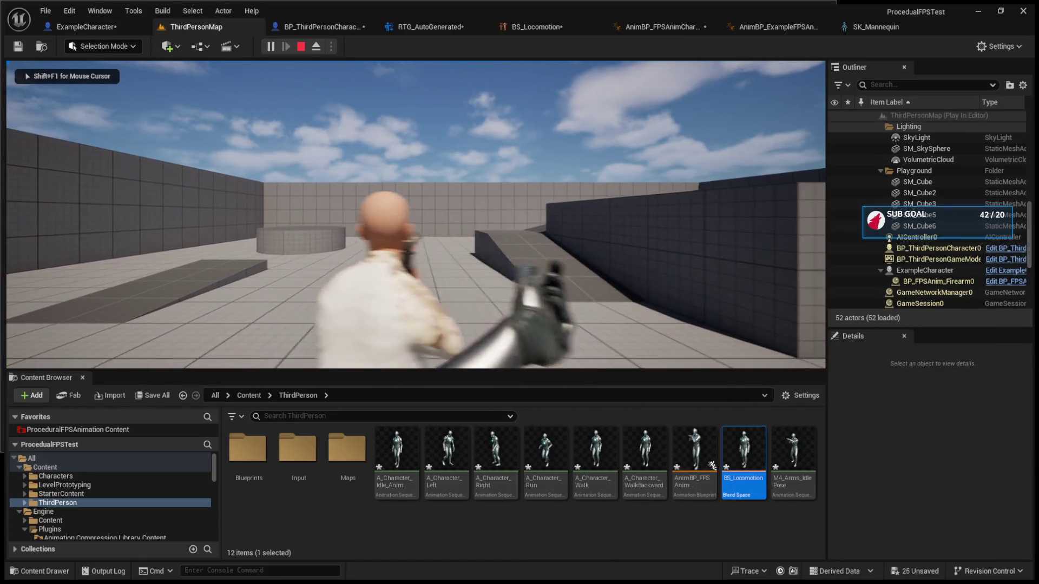
pyautogui.press('Escape')
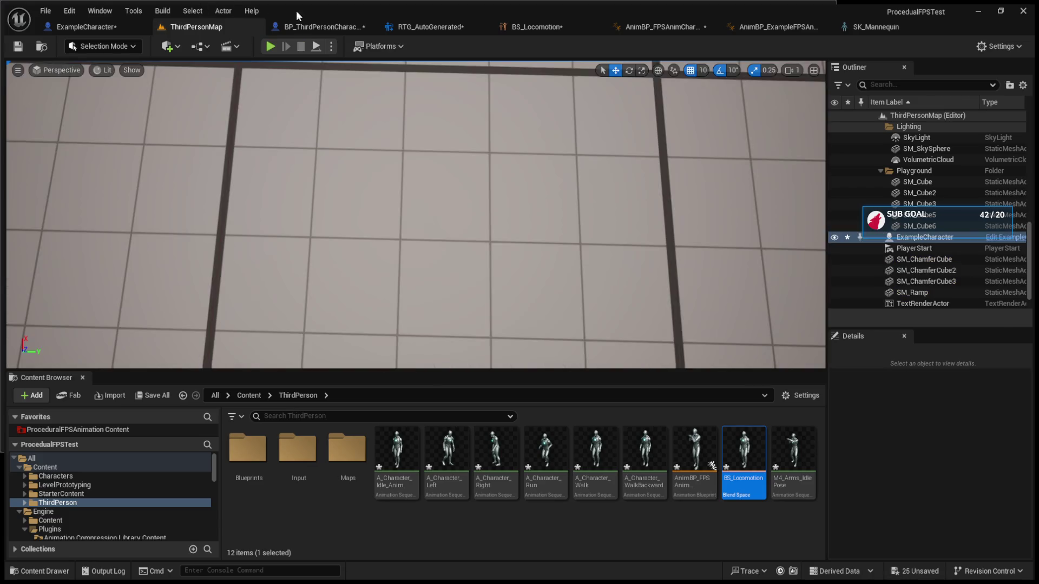
pyautogui.click(404, 26)
pyautogui.click(325, 27)
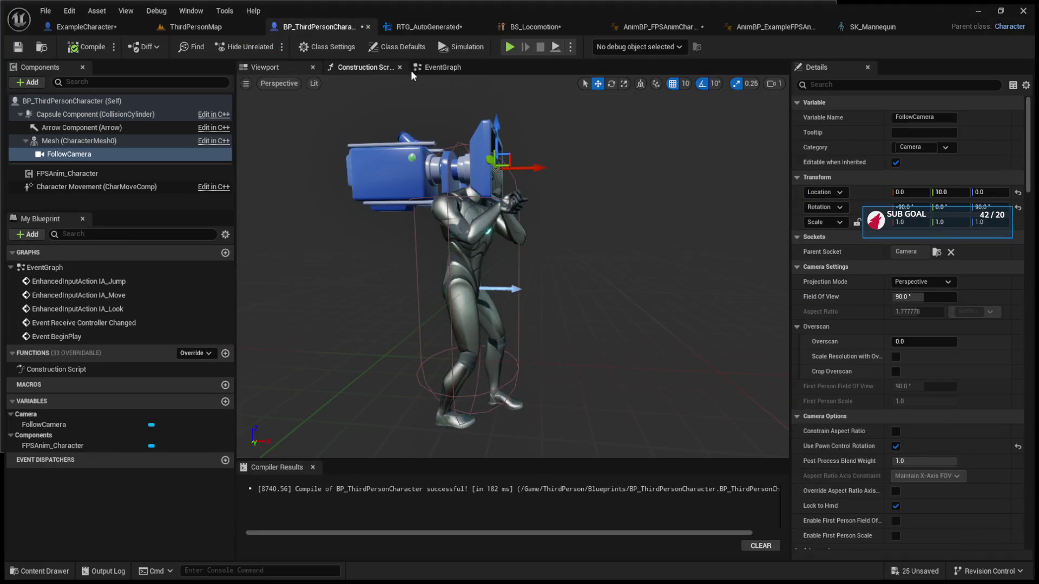
# Cut the E-key Lean Right nodes out of ExampleCharacter's event graph
pyautogui.click(453, 69)
pyautogui.click(114, 24)
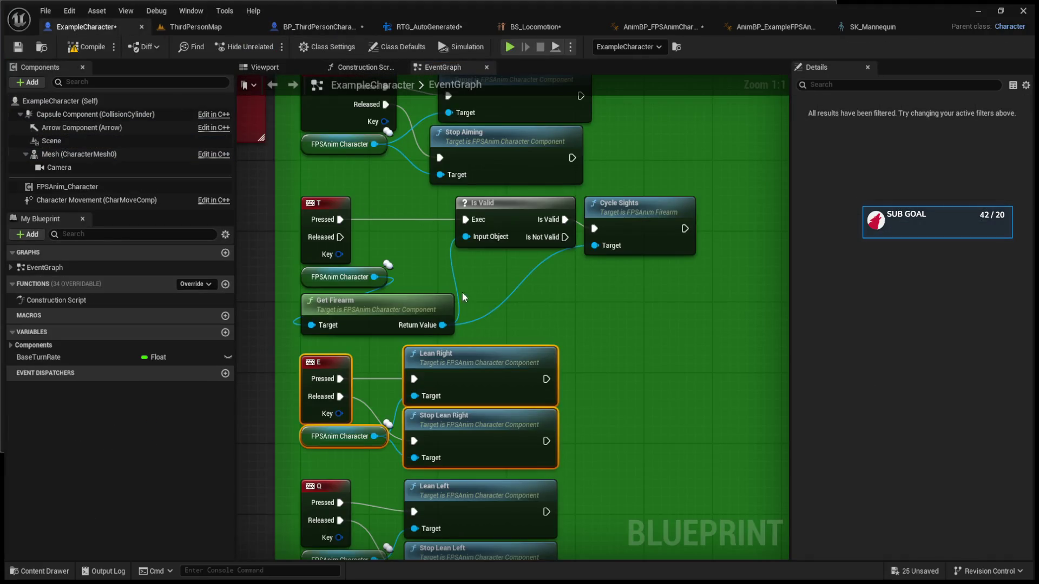
pyautogui.scroll(-3, 456, 278)
pyautogui.moveTo(633, 389); pyautogui.dragTo(323, 306)
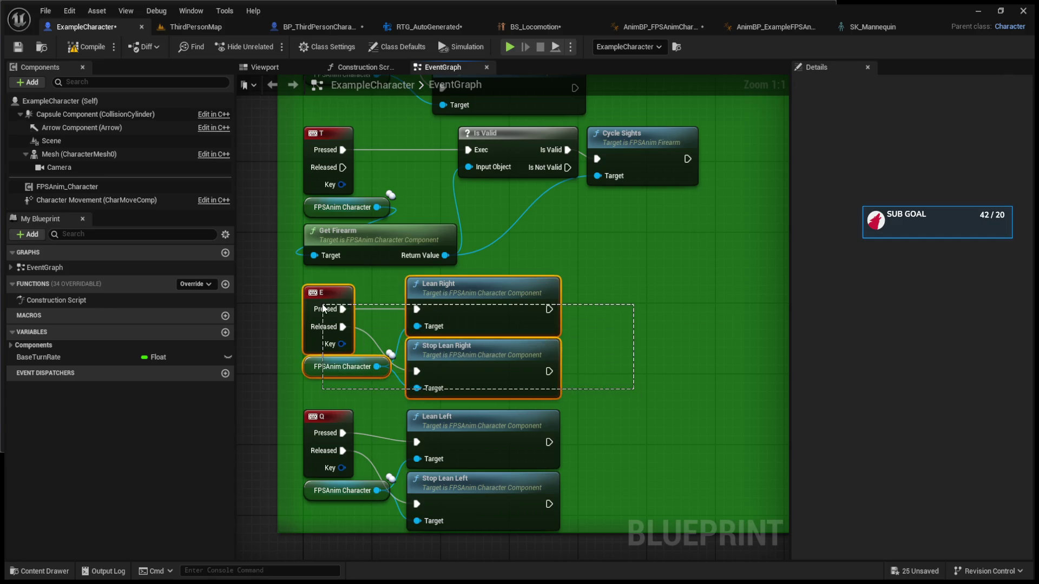
pyautogui.press('Delete')
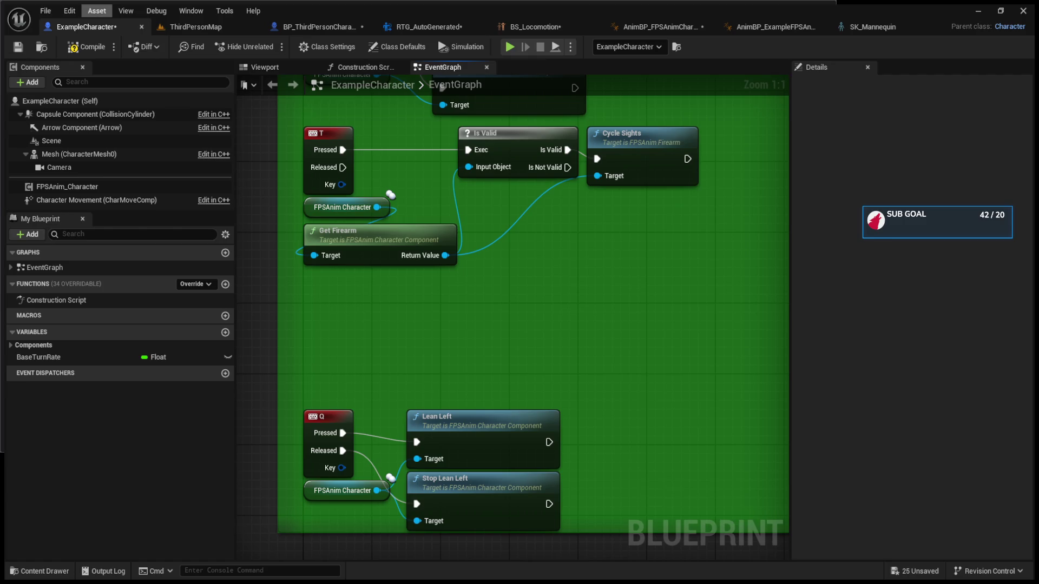
# Paste the lean nodes into BP_ThirdPersonCharacter, wire Mesh to Init's Third Person Mesh, and compile
pyautogui.click(343, 25)
pyautogui.scroll(-3, 538, 216)
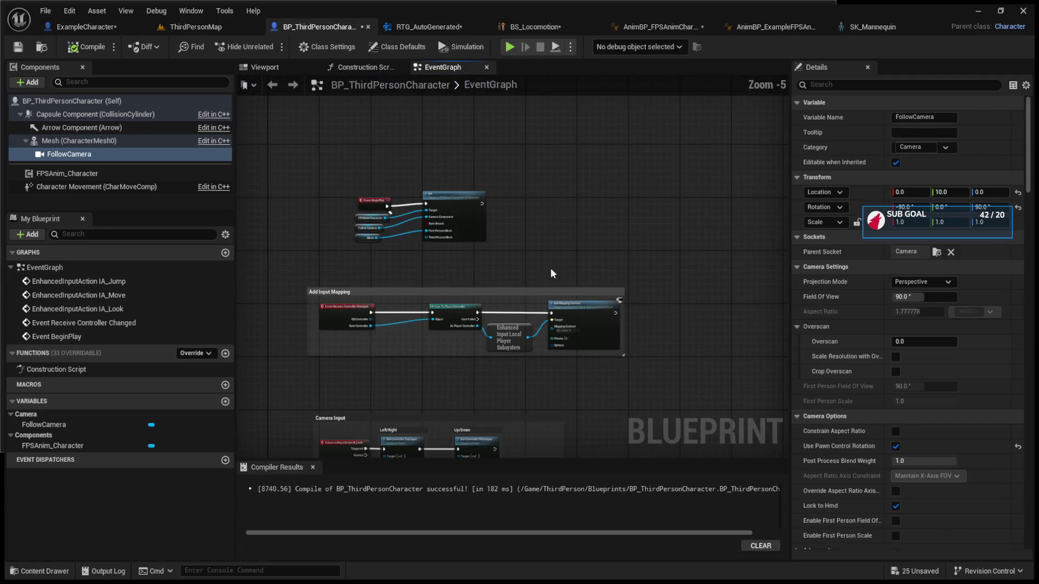
pyautogui.hotkey('ctrl', 'v')
pyautogui.scroll(4, 552, 233)
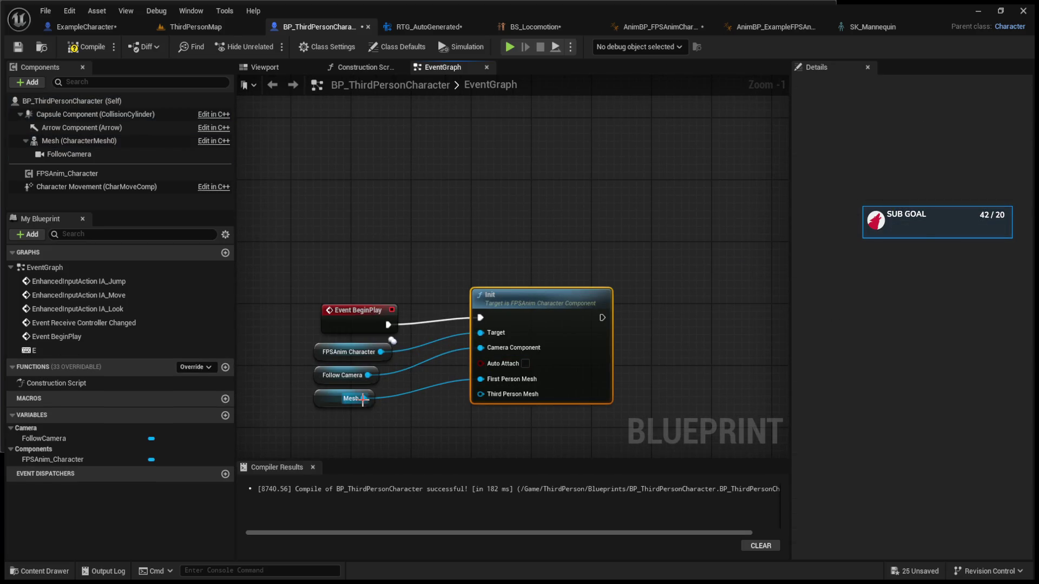
pyautogui.click(362, 398)
pyautogui.moveTo(375, 400); pyautogui.dragTo(482, 397)
pyautogui.click(86, 47)
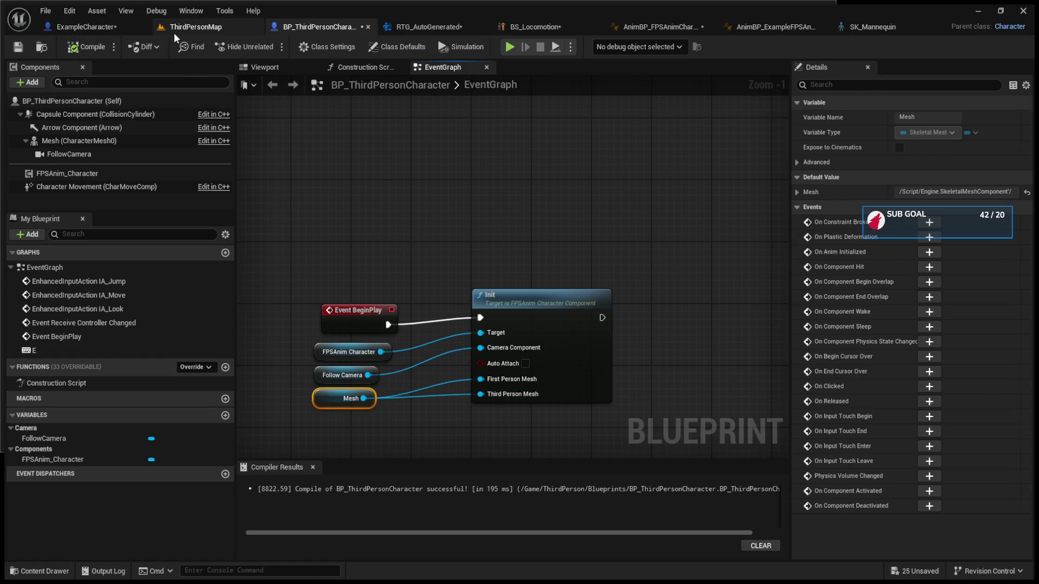
# Play-test ThirdPersonMap with the updated character
pyautogui.click(174, 31)
pyautogui.click(316, 149)
pyautogui.hotkey('alt', 'p')
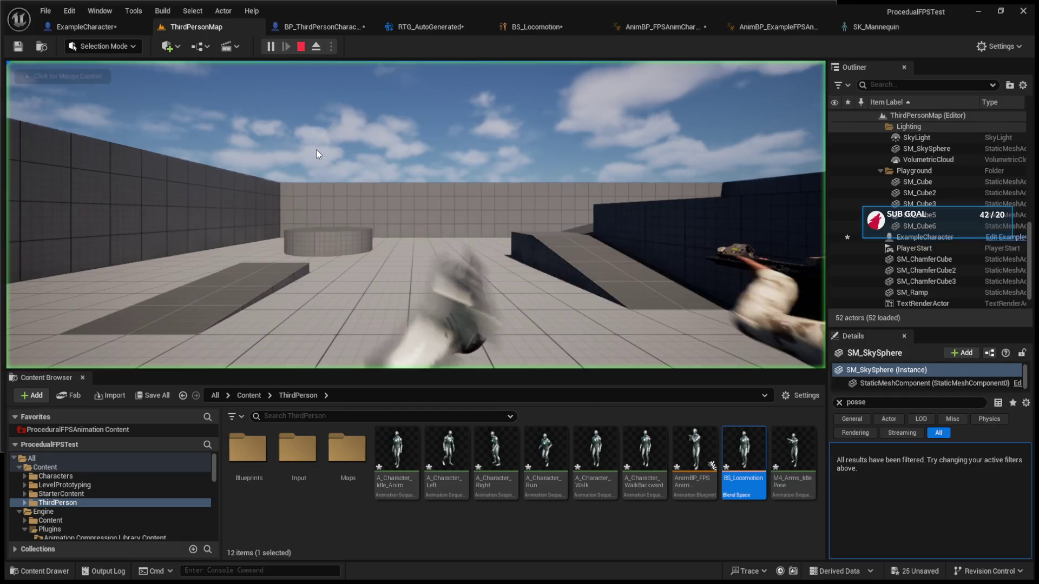
pyautogui.click(416, 216)
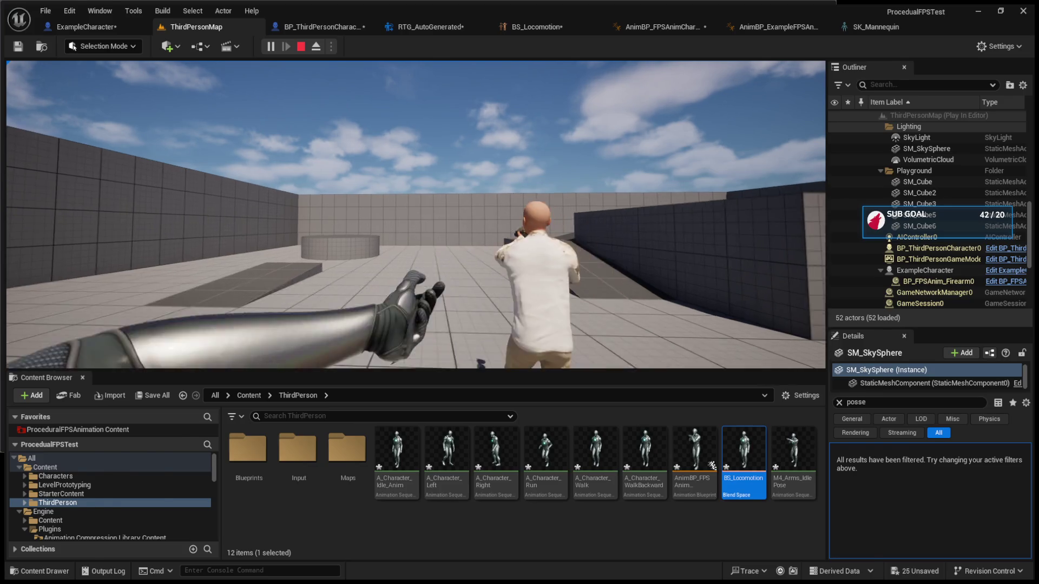
pyautogui.hotkey('ctrl', 'Tab')
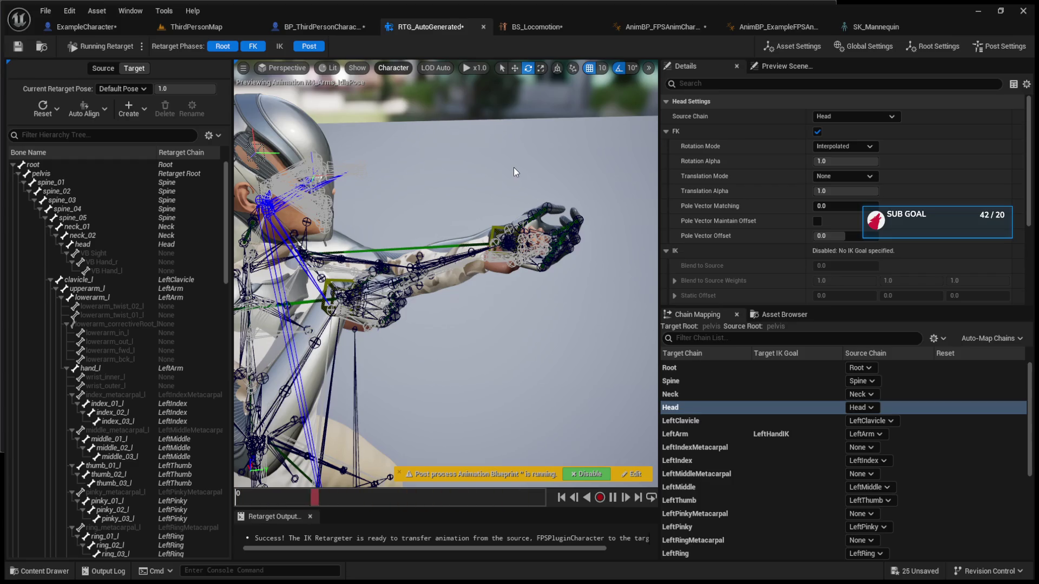
# Show bone names and inspect the clavicle_l bone and LeftClavicle chain mapping
pyautogui.click(491, 183)
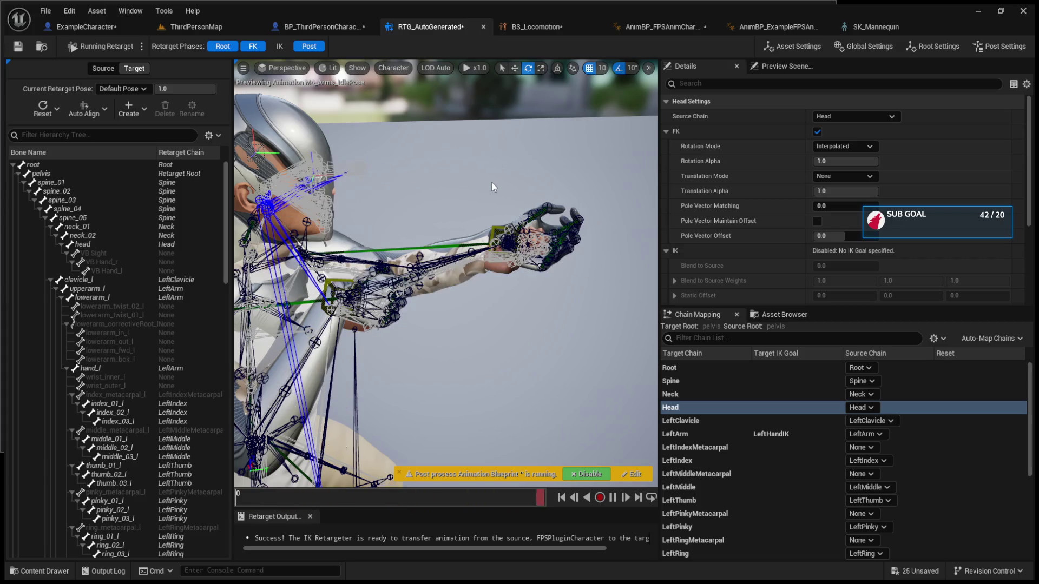
pyautogui.scroll(2, 492, 180)
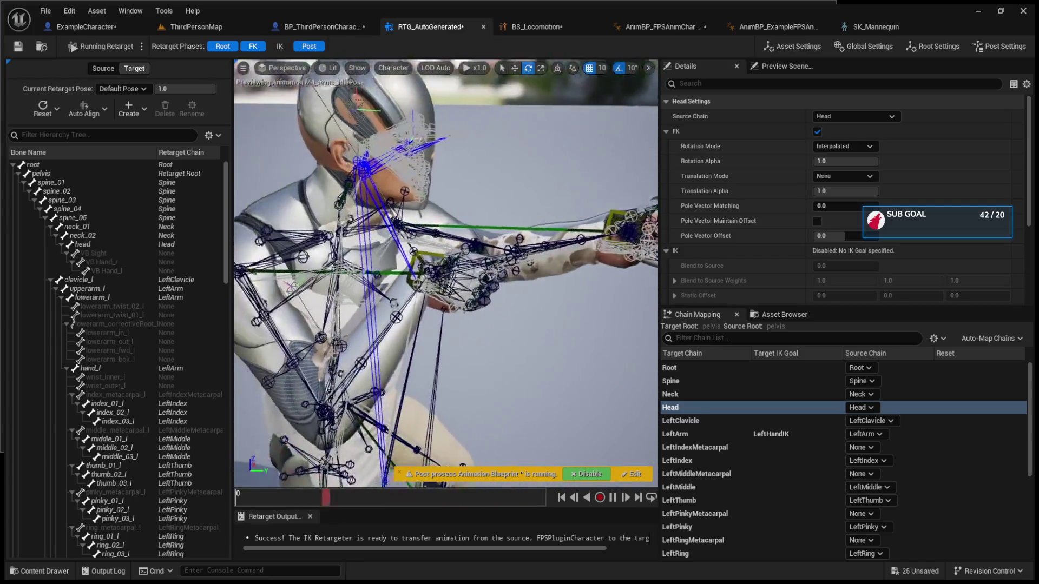
pyautogui.click(452, 238)
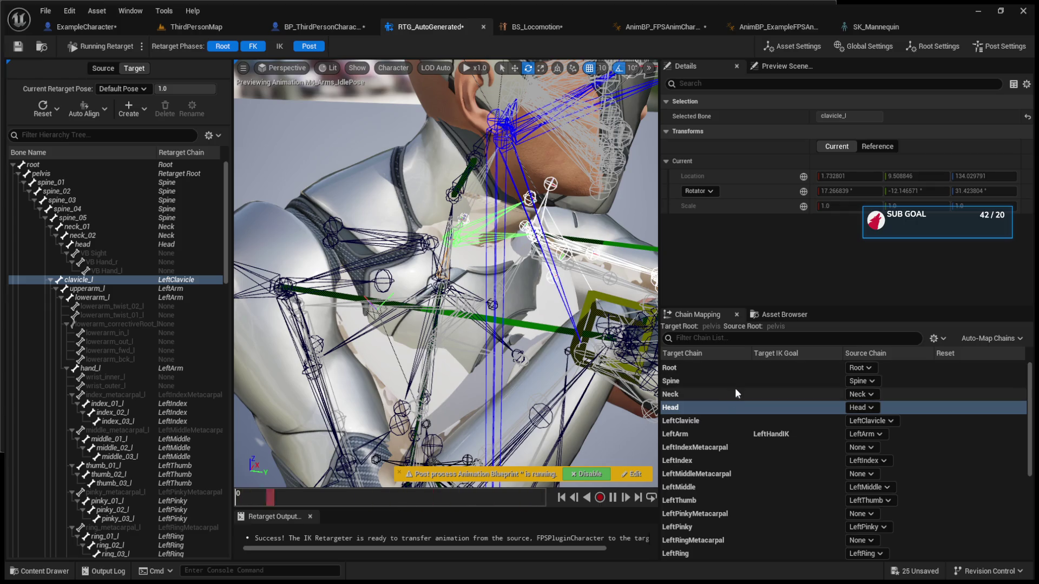
pyautogui.click(784, 417)
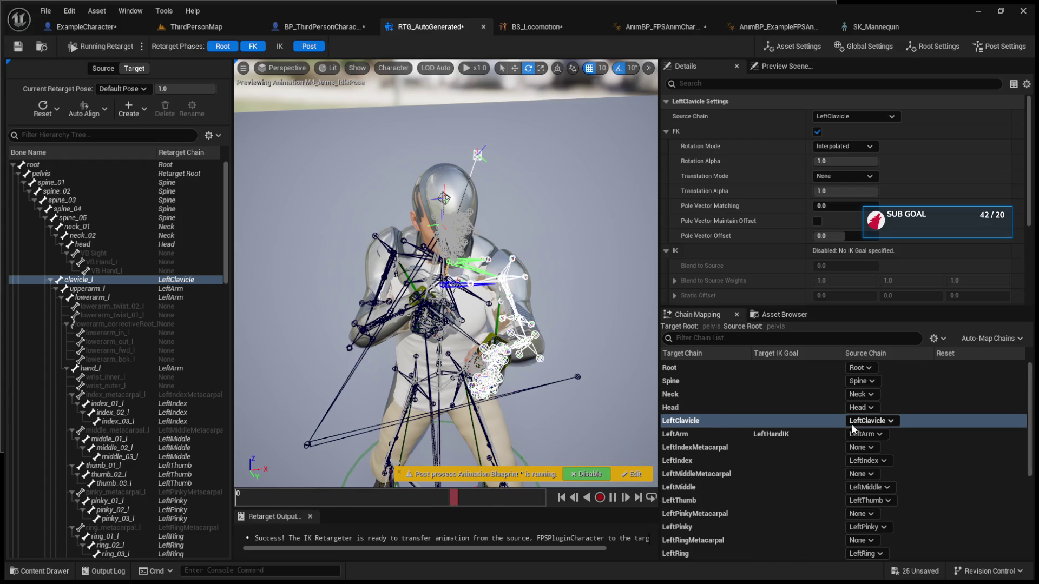
pyautogui.click(95, 67)
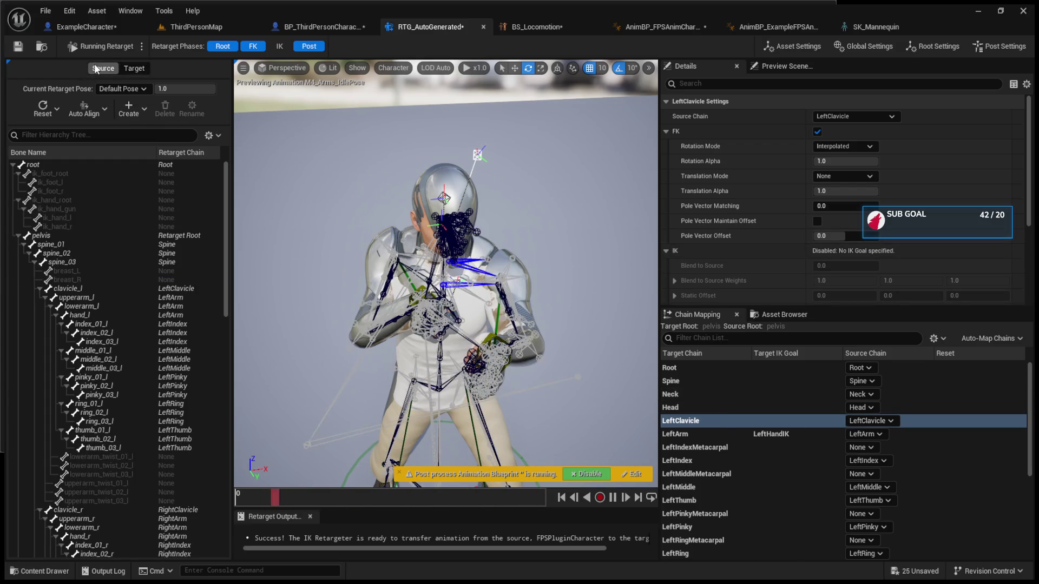
pyautogui.press('f')
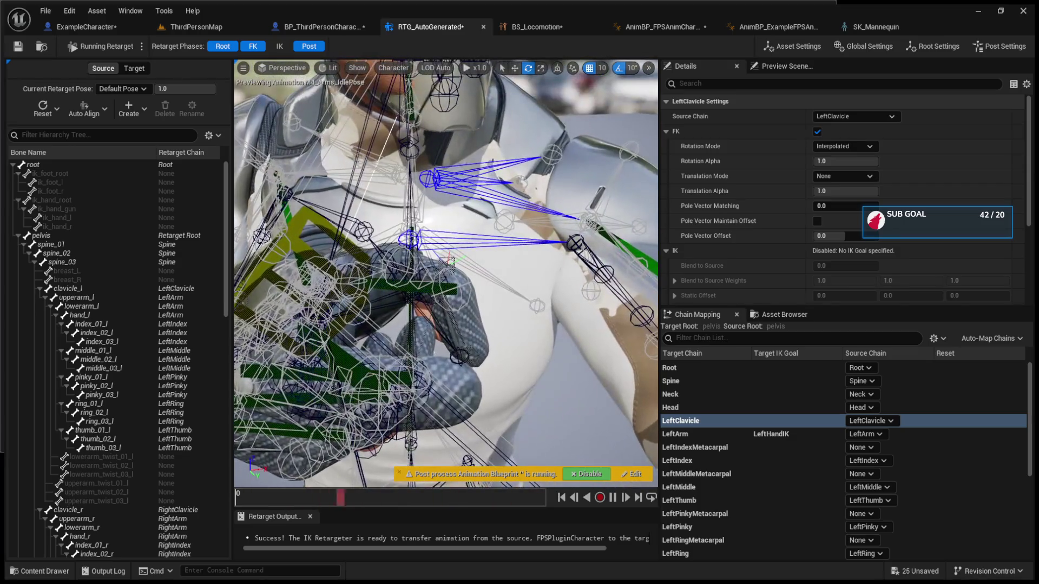
pyautogui.scroll(-10, 446, 281)
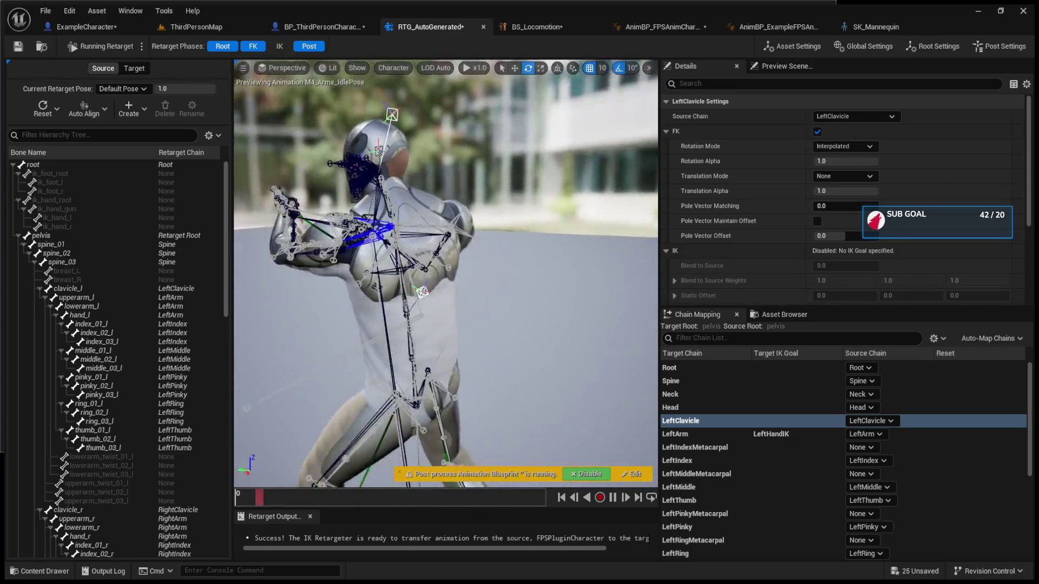
pyautogui.scroll(-5, 447, 281)
# Review the preview scene settings and the root retarget settings
pyautogui.click(774, 66)
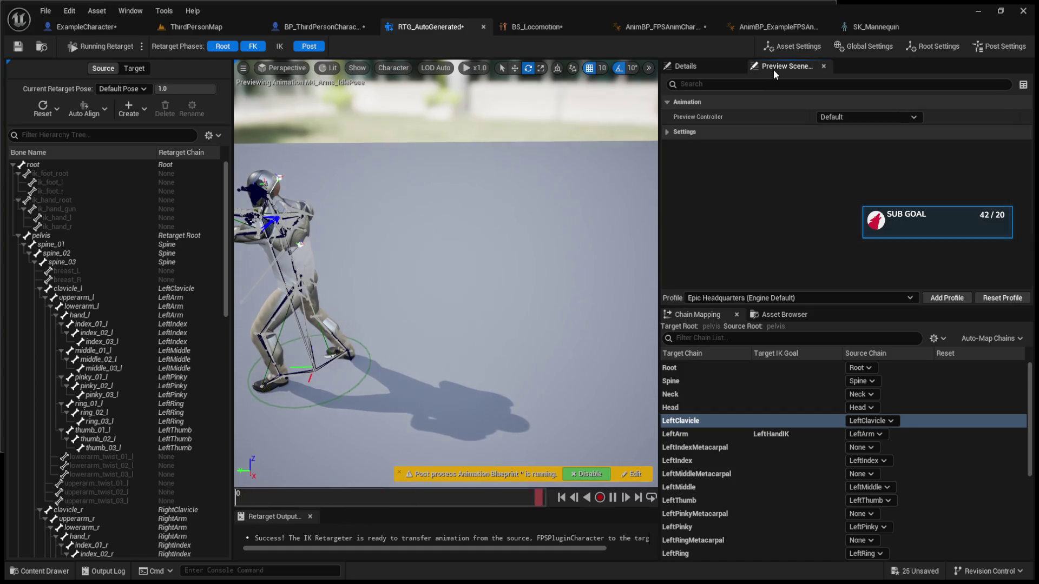
pyautogui.click(667, 131)
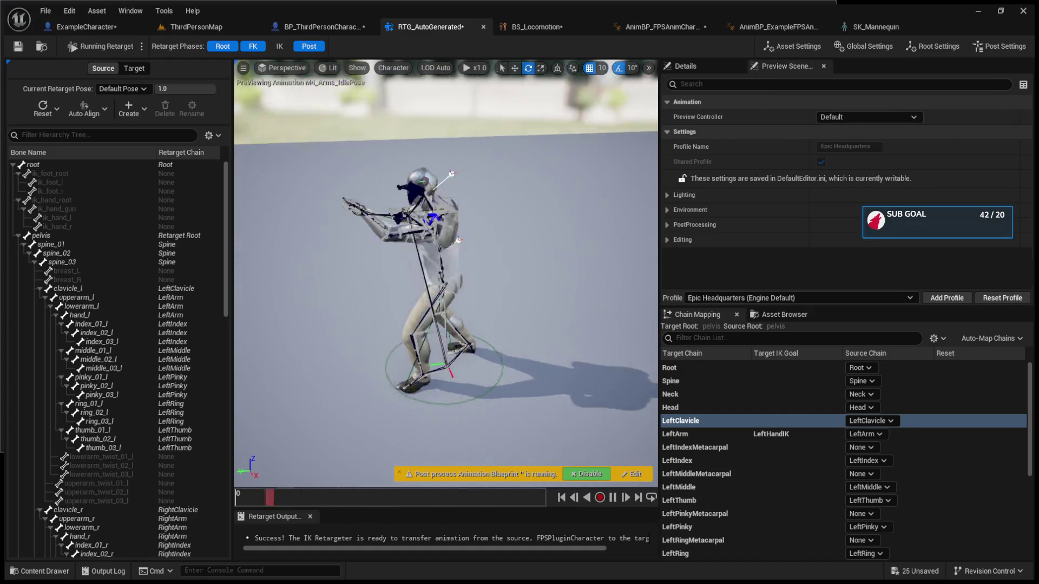
pyautogui.click(782, 46)
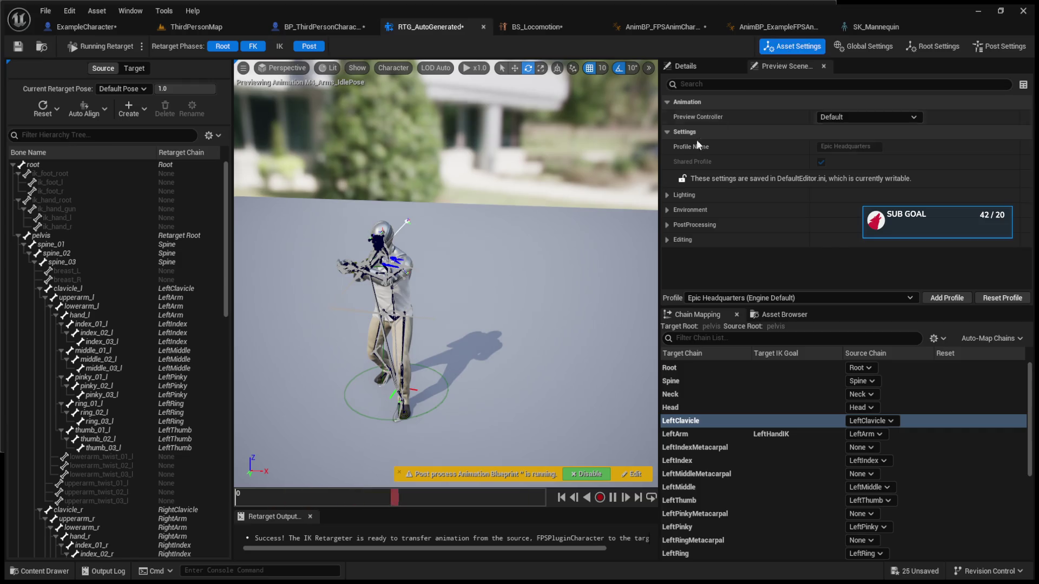
pyautogui.click(857, 49)
pyautogui.click(924, 45)
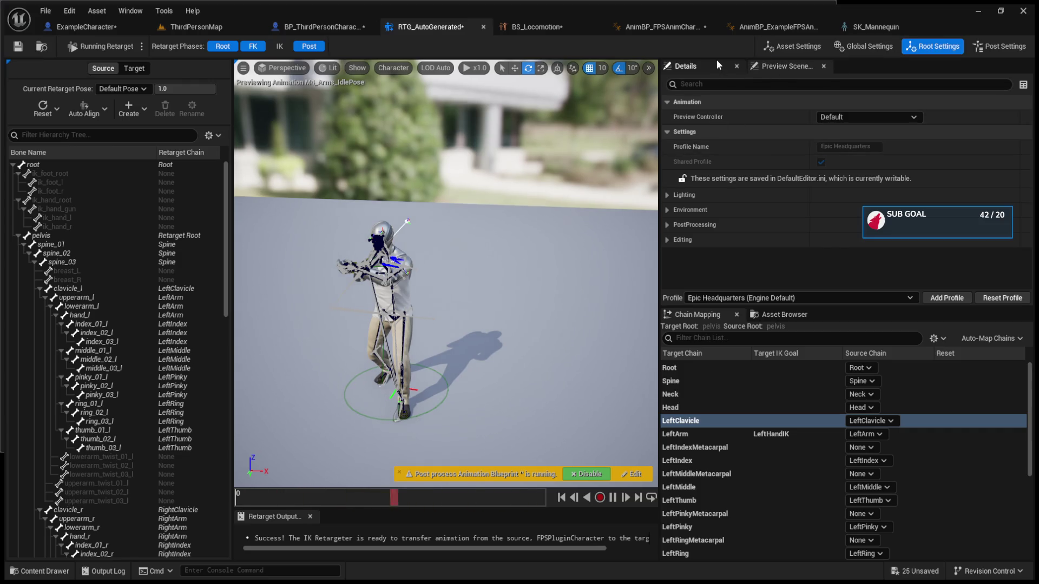
pyautogui.scroll(-1, 778, 134)
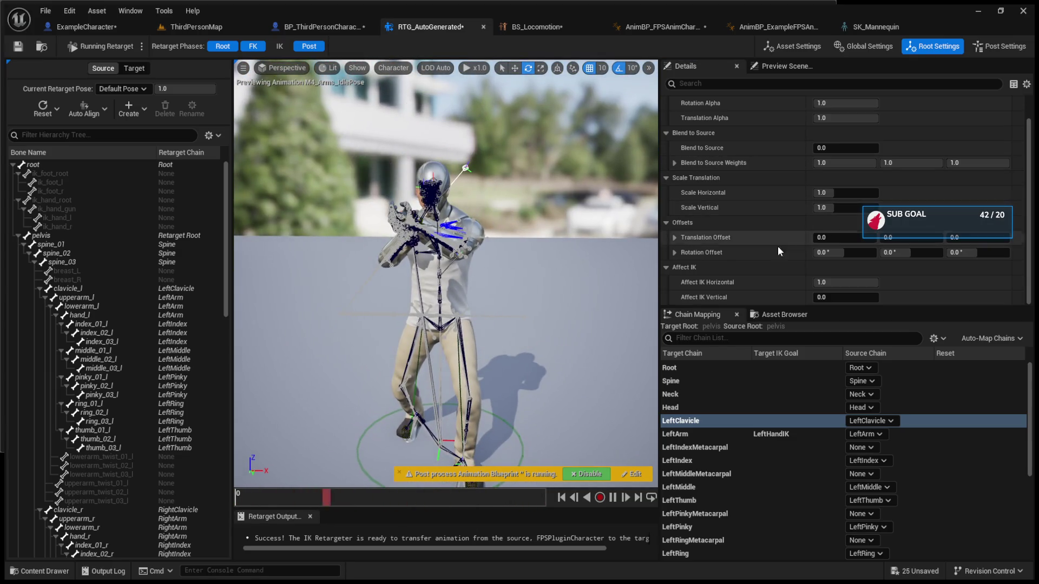
# Raise Source Mesh Offset Z to about -0.57 and set Target Mesh Offset X near 129.44
pyautogui.click(792, 46)
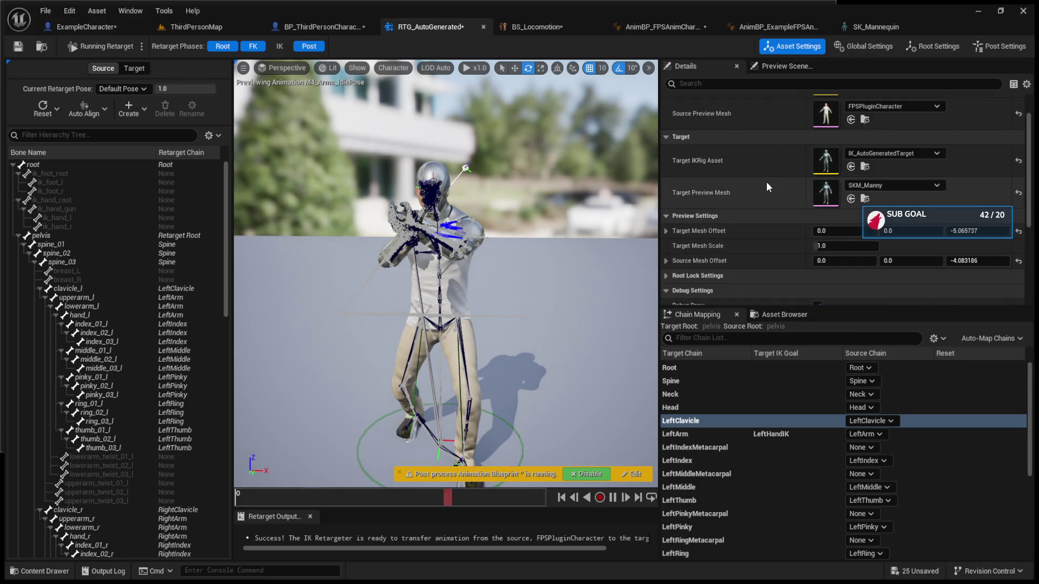
pyautogui.scroll(-3, 774, 190)
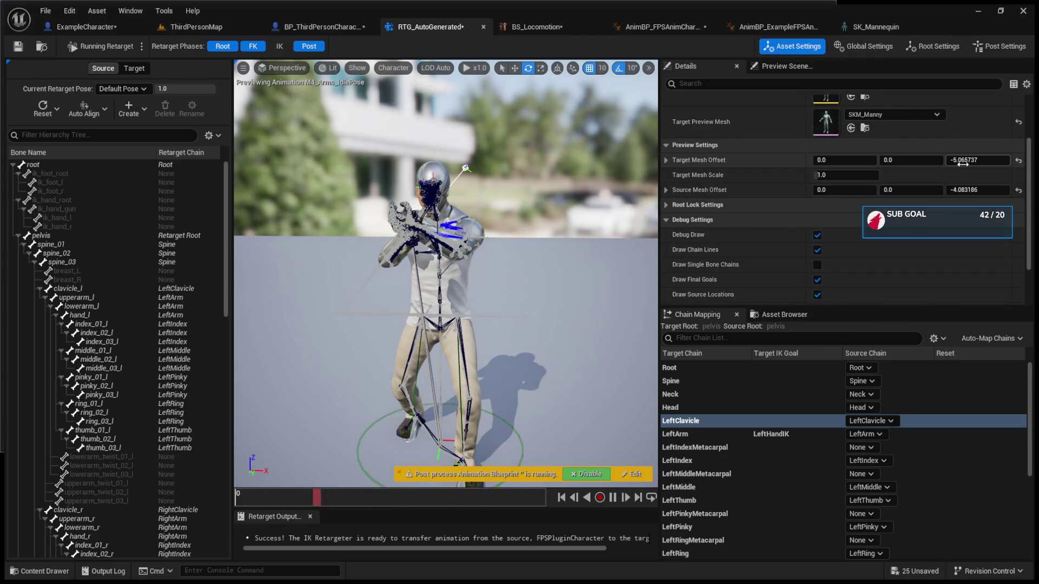
pyautogui.moveTo(958, 158); pyautogui.dragTo(961, 158)
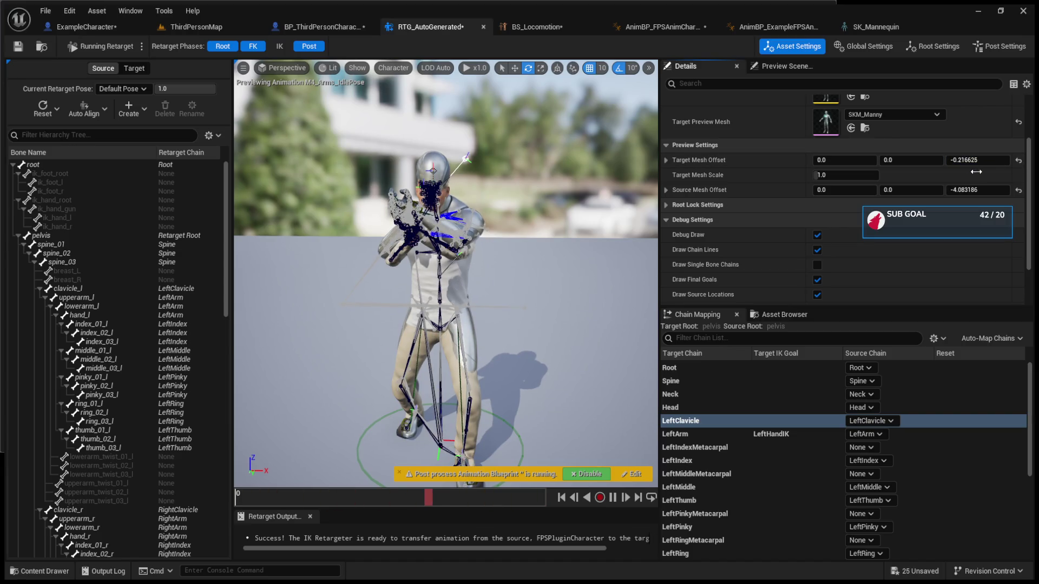
pyautogui.hotkey('ctrl', 'z')
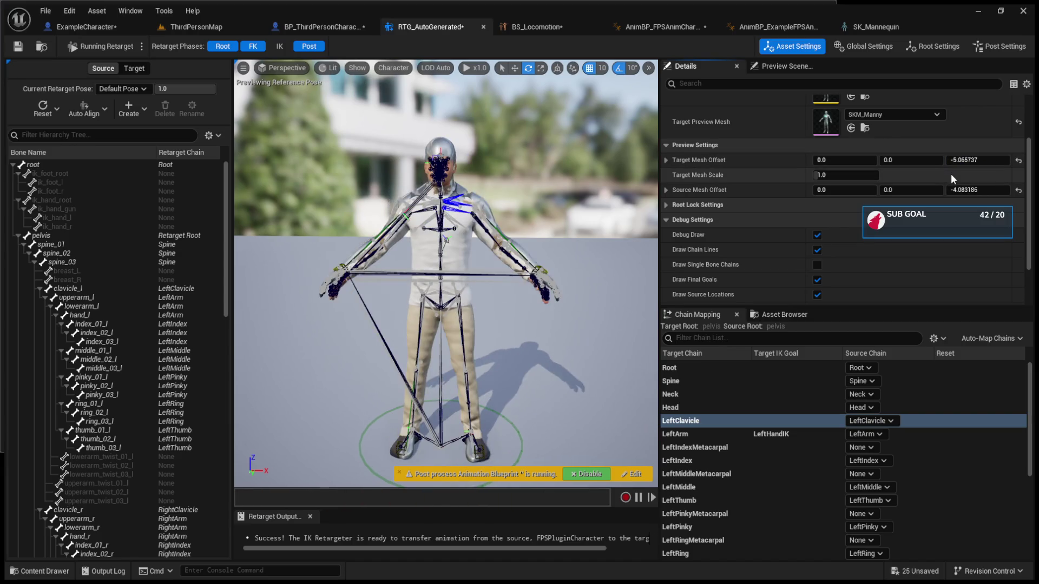
pyautogui.moveTo(963, 190); pyautogui.dragTo(963, 189)
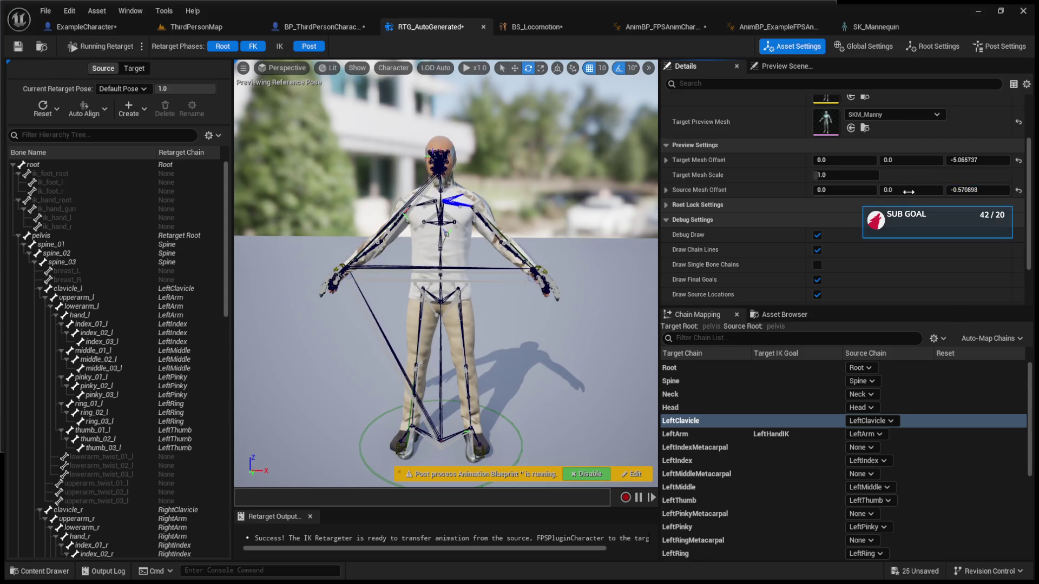
pyautogui.moveTo(824, 160); pyautogui.dragTo(887, 160)
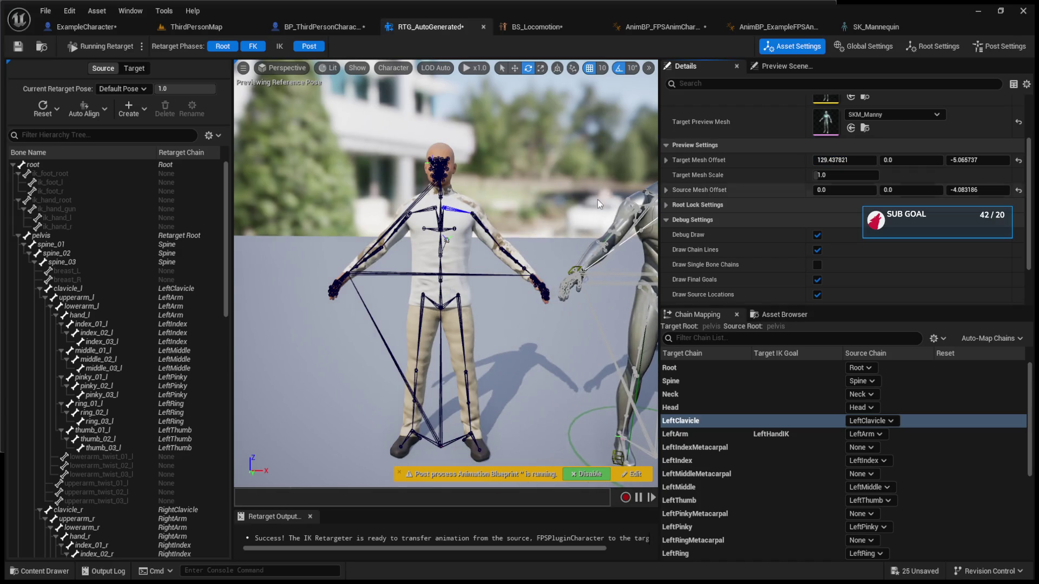
# Reset Target Mesh Offset X to 0, then drag it to 122.19788 beside the source
pyautogui.scroll(5, 615, 197)
pyautogui.scroll(-5, 615, 197)
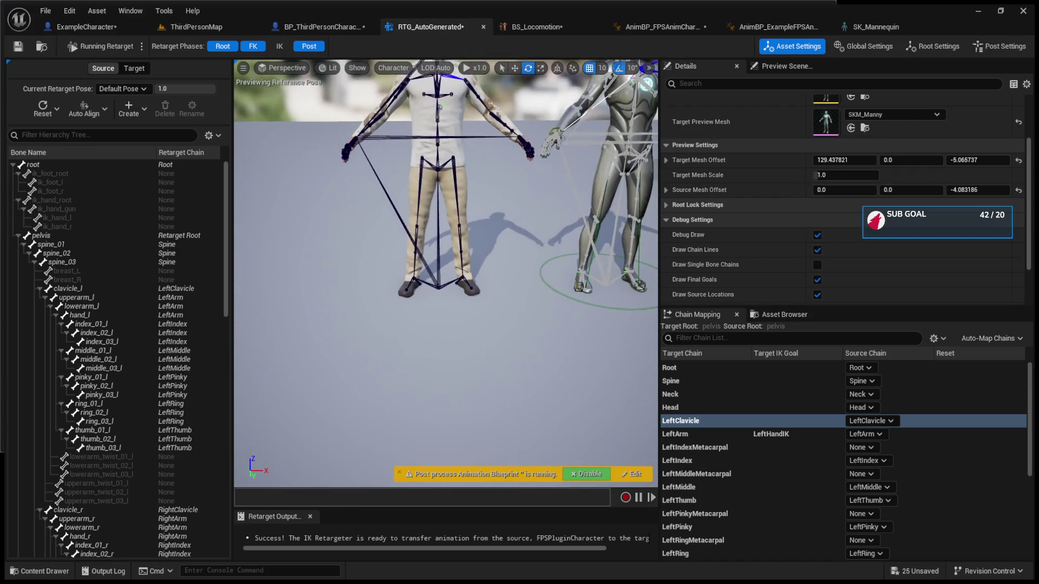
pyautogui.click(836, 158)
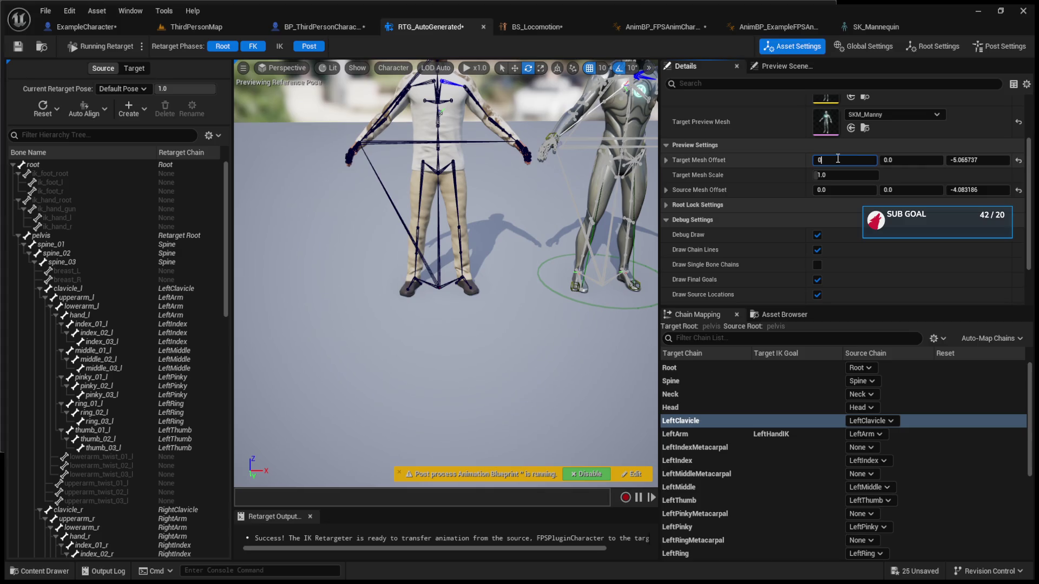
pyautogui.press('Return')
pyautogui.scroll(5, 476, 281)
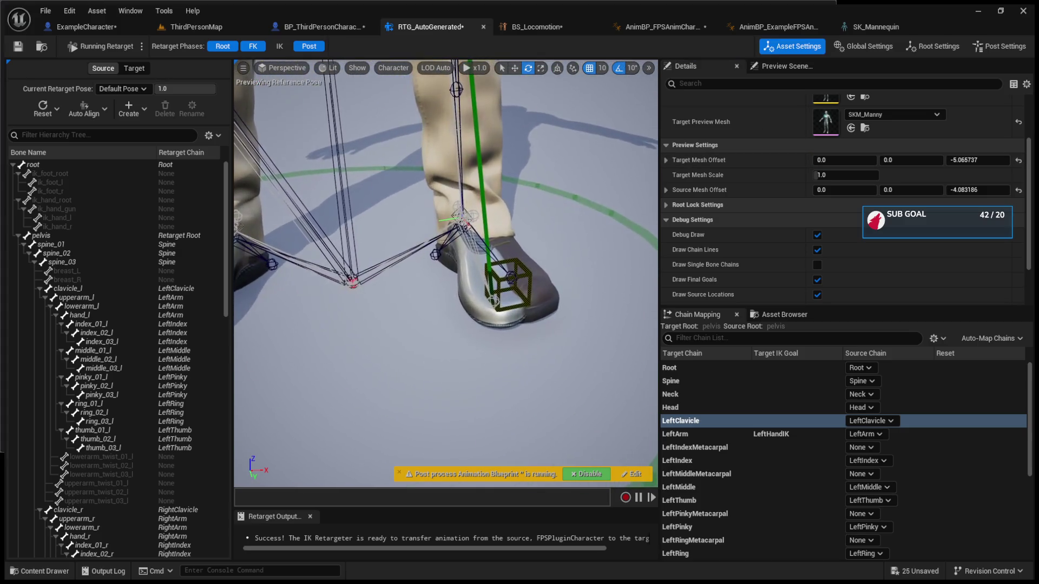
pyautogui.scroll(-6, 476, 282)
pyautogui.moveTo(833, 160); pyautogui.dragTo(898, 159)
pyautogui.scroll(8, 446, 258)
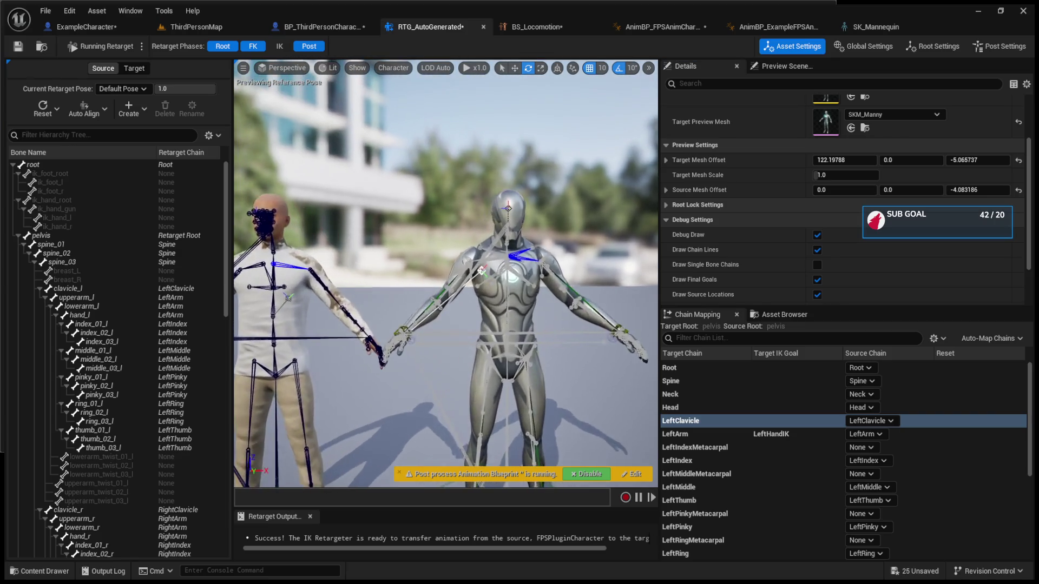
pyautogui.scroll(-10, 436, 258)
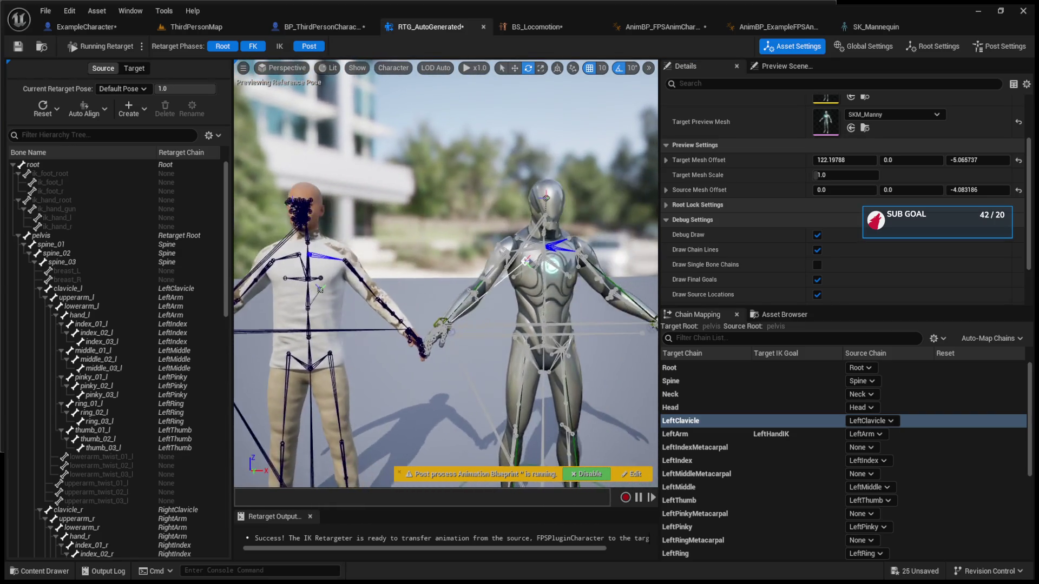
pyautogui.moveTo(425, 265); pyautogui.dragTo(431, 264)
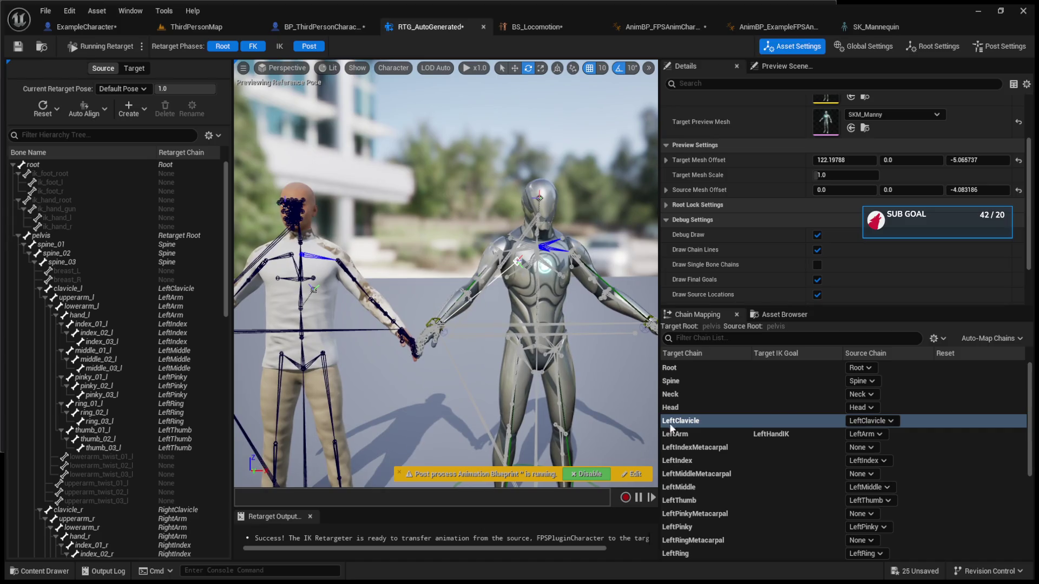
# Inspect the left arm and finger chain mappings, from LeftArm through LeftPinky
pyautogui.click(674, 435)
pyautogui.click(692, 450)
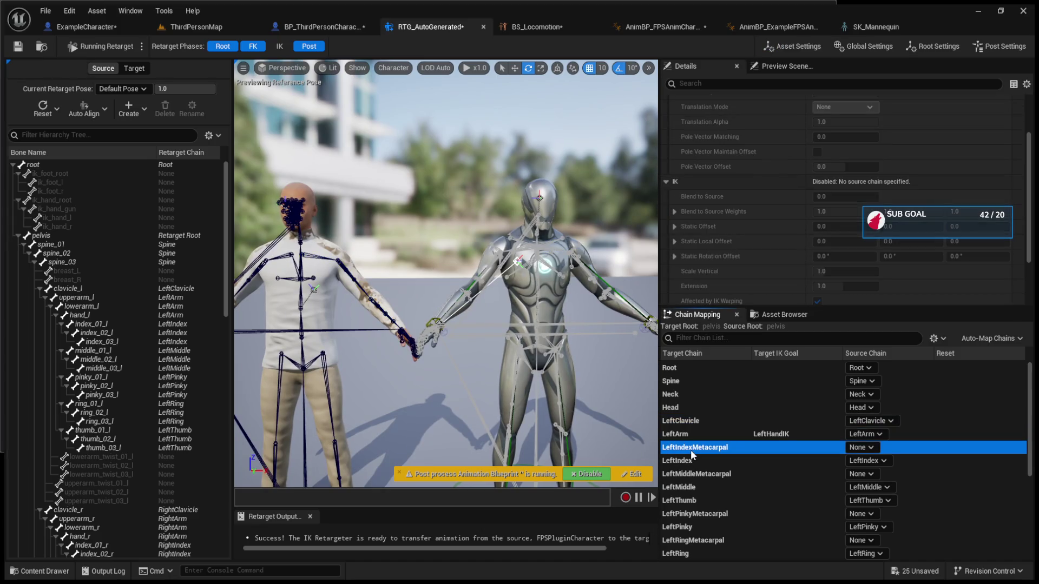
pyautogui.click(696, 462)
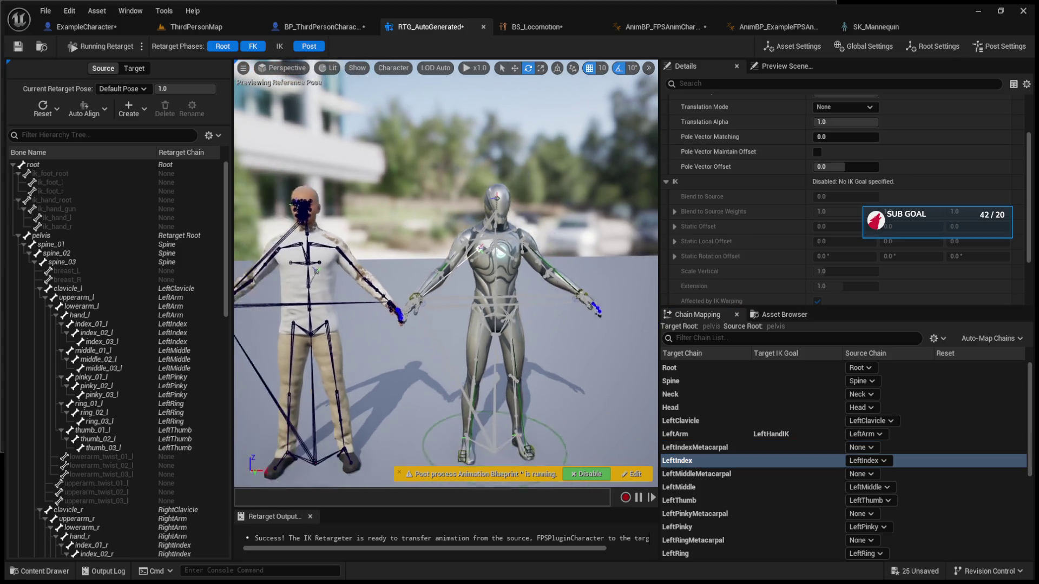
pyautogui.click(730, 476)
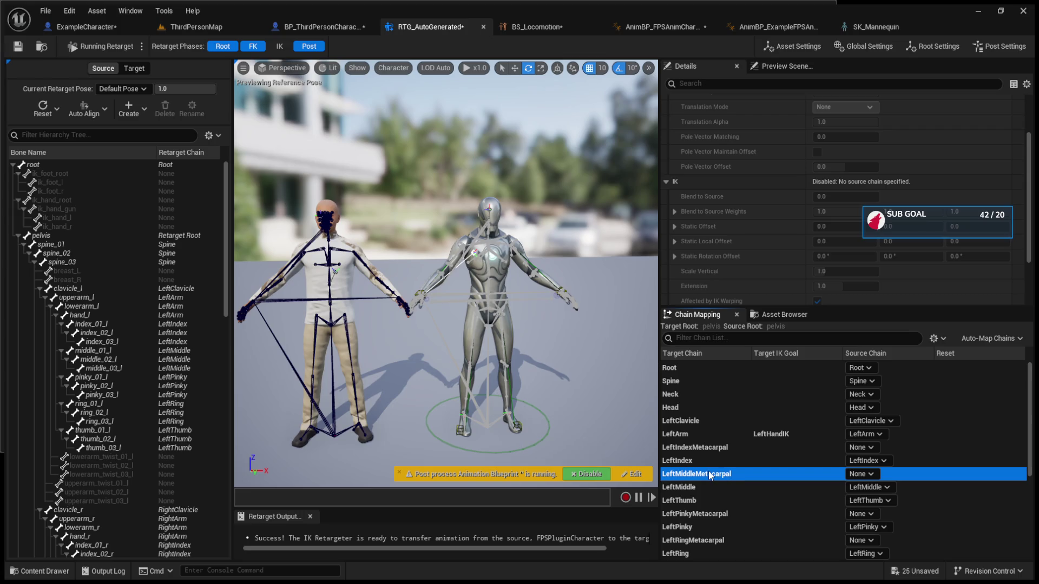
pyautogui.click(716, 486)
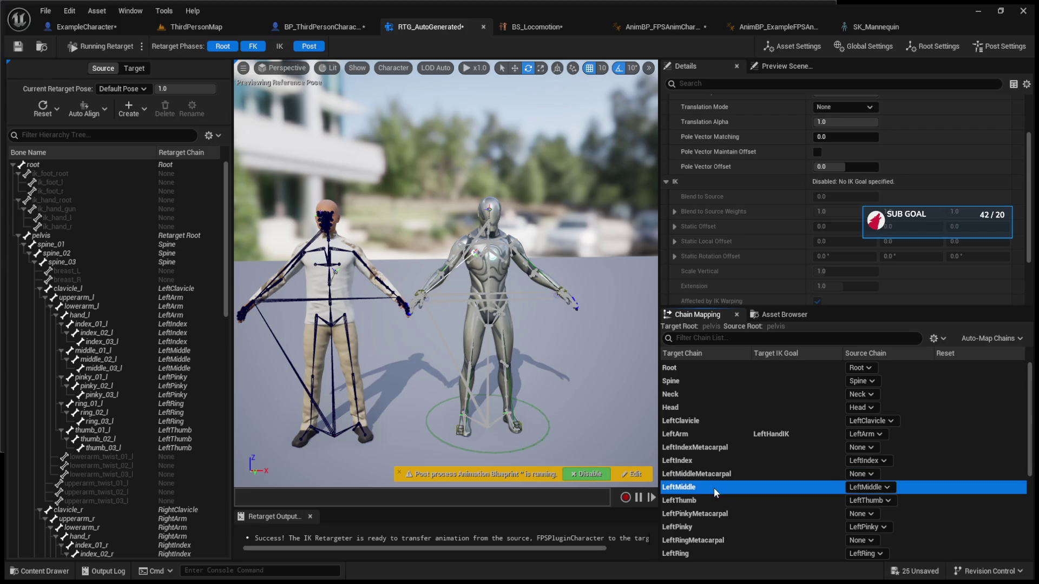
pyautogui.click(715, 502)
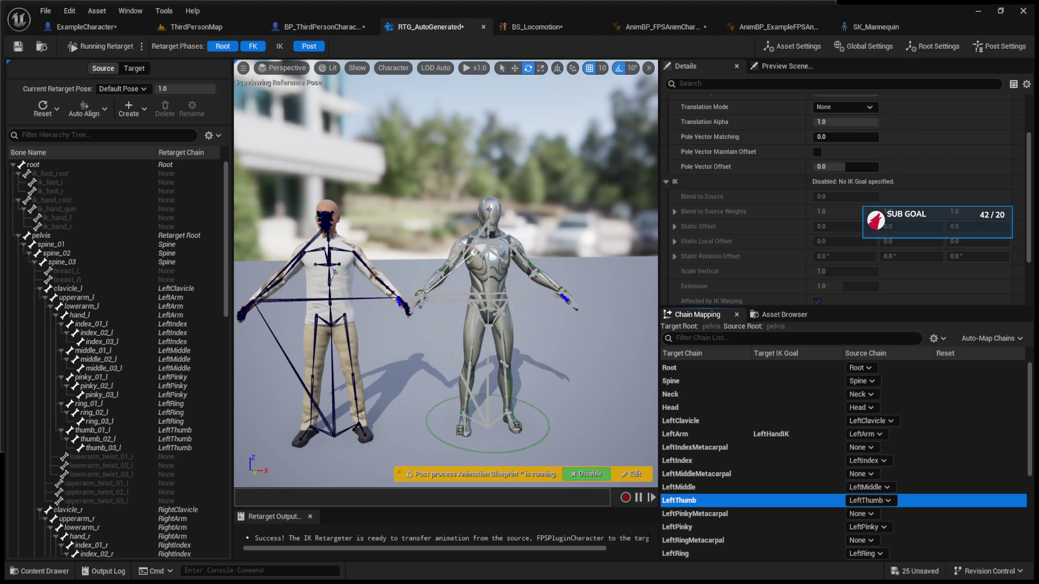
pyautogui.scroll(10, 475, 377)
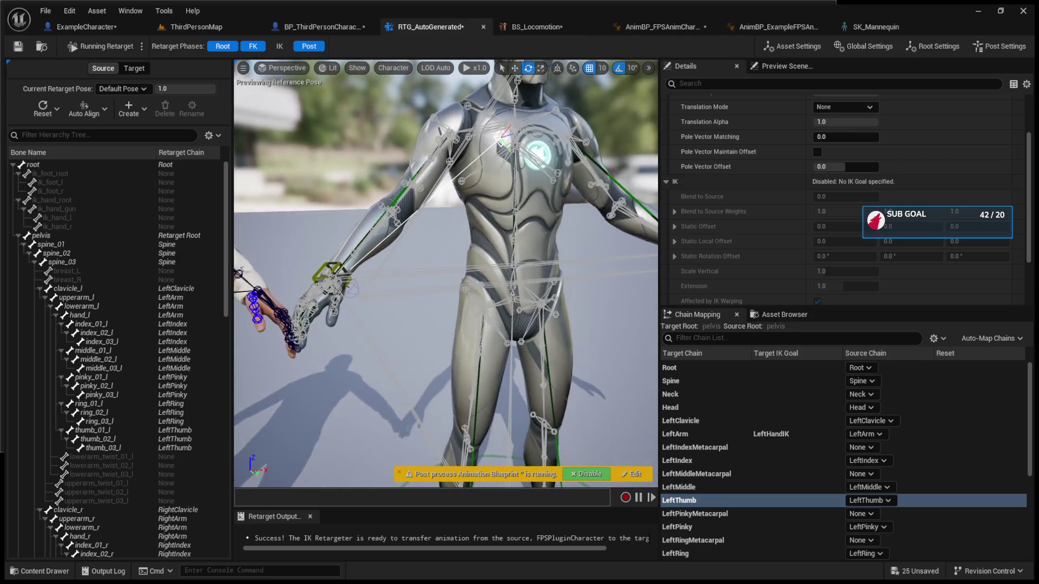
pyautogui.scroll(10, 446, 273)
pyautogui.scroll(3, 446, 273)
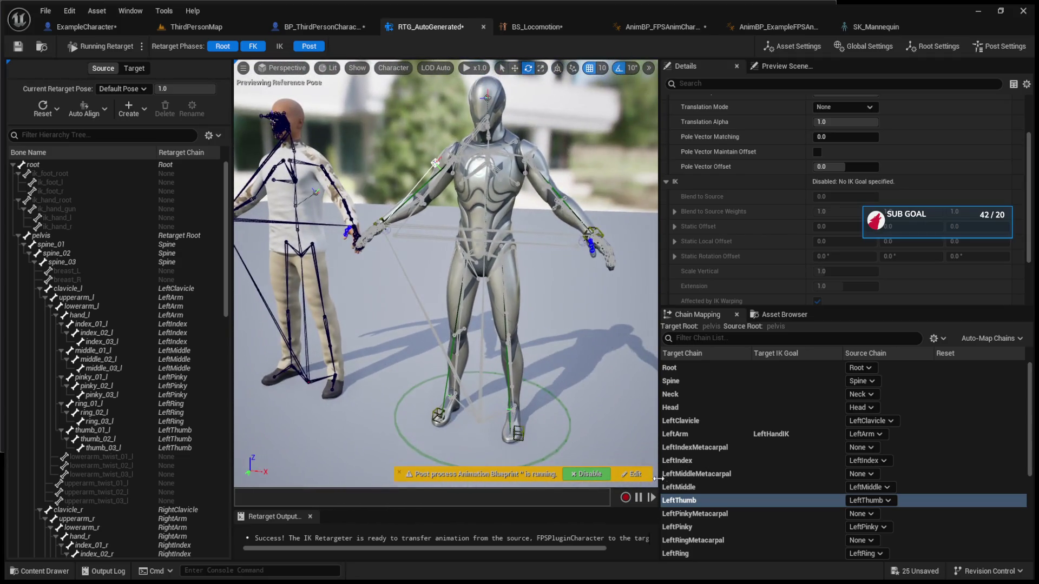
pyautogui.click(717, 515)
pyautogui.press('f')
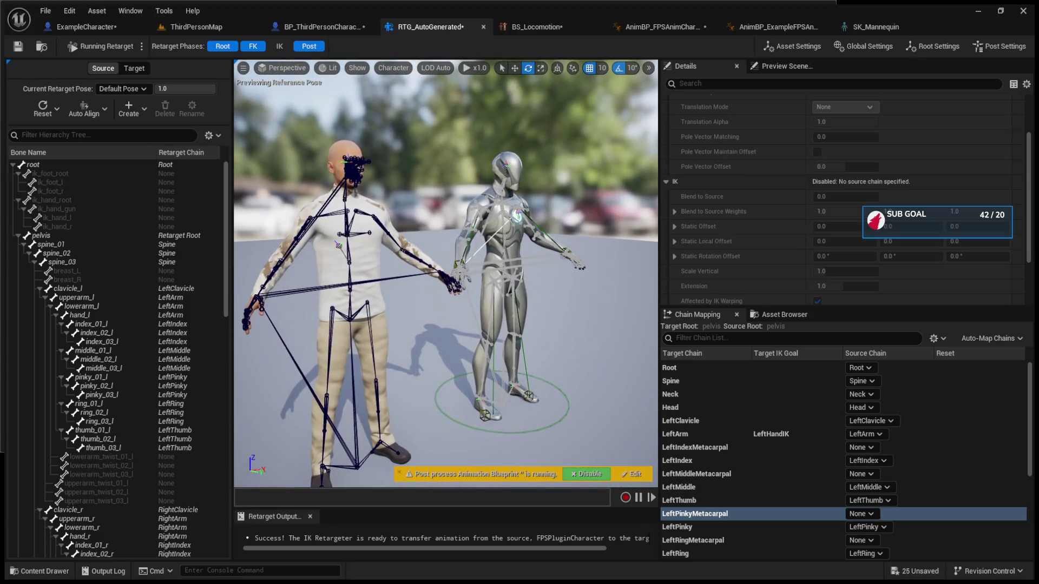
pyautogui.click(696, 528)
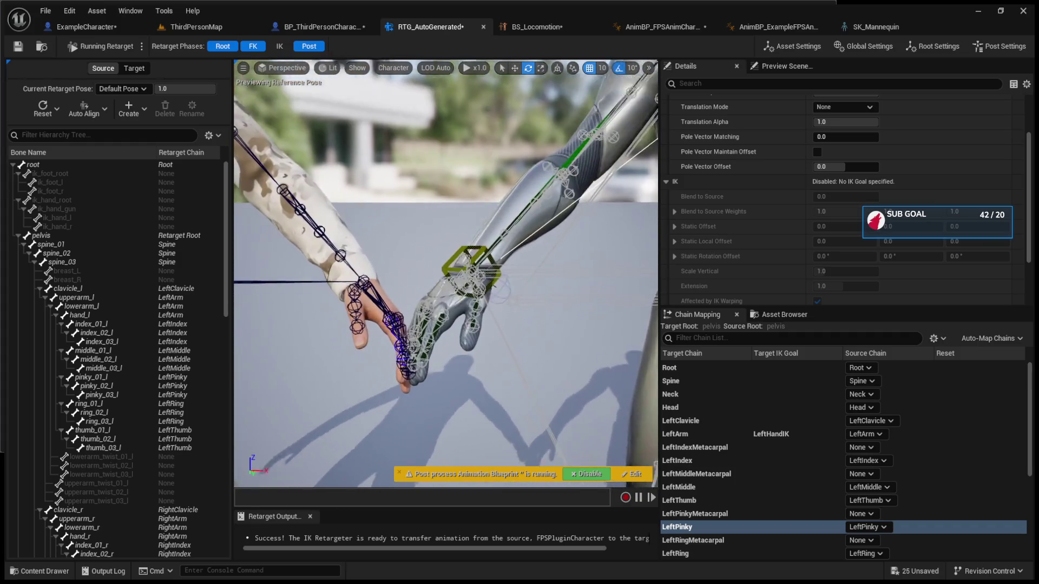
pyautogui.scroll(-3, 793, 429)
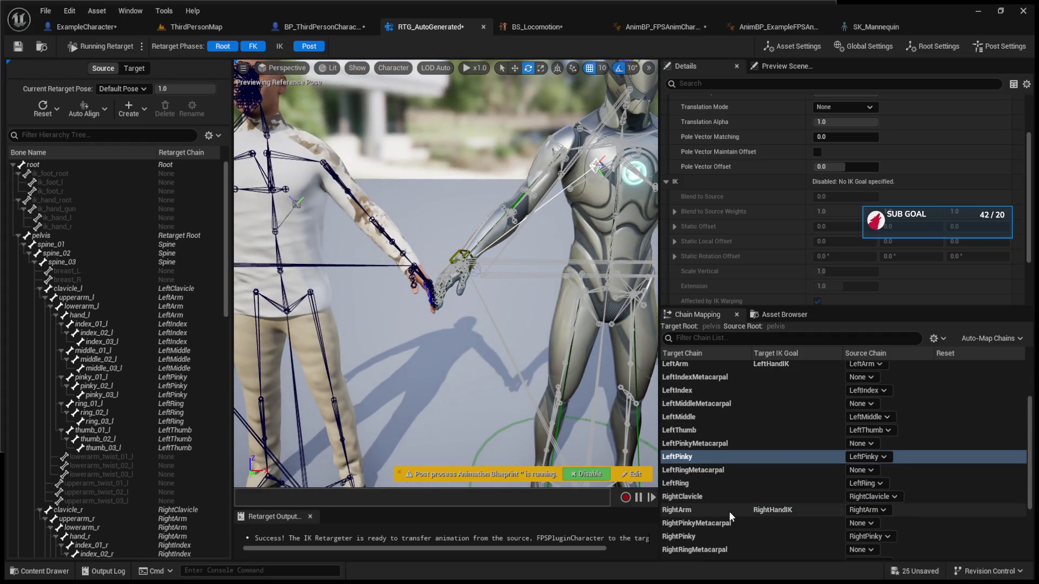
# Inspect RightArm and the right pinky chains, undoing the accidental RightArm source change
pyautogui.click(729, 512)
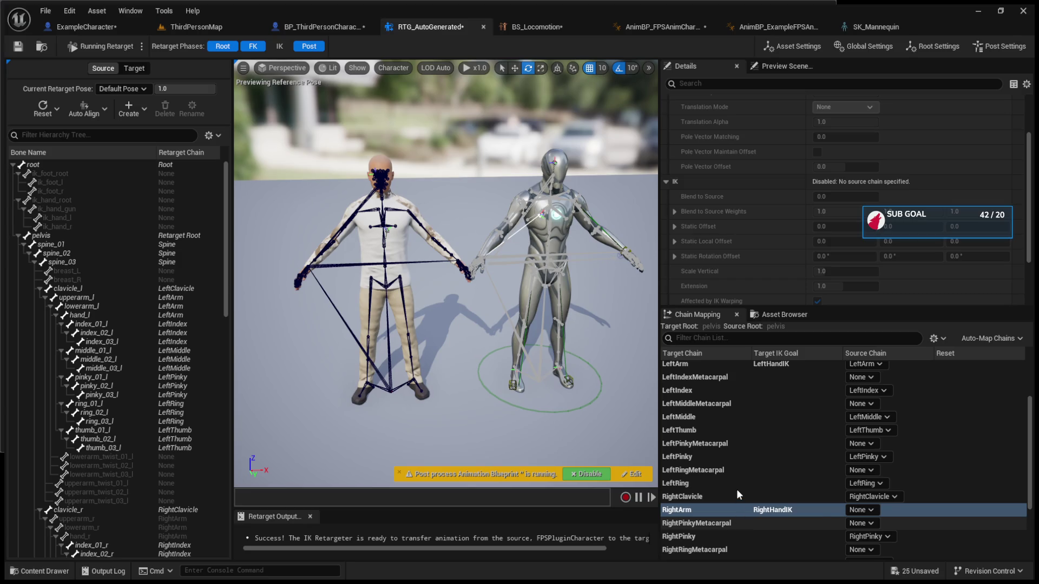
pyautogui.hotkey('ctrl', 'z')
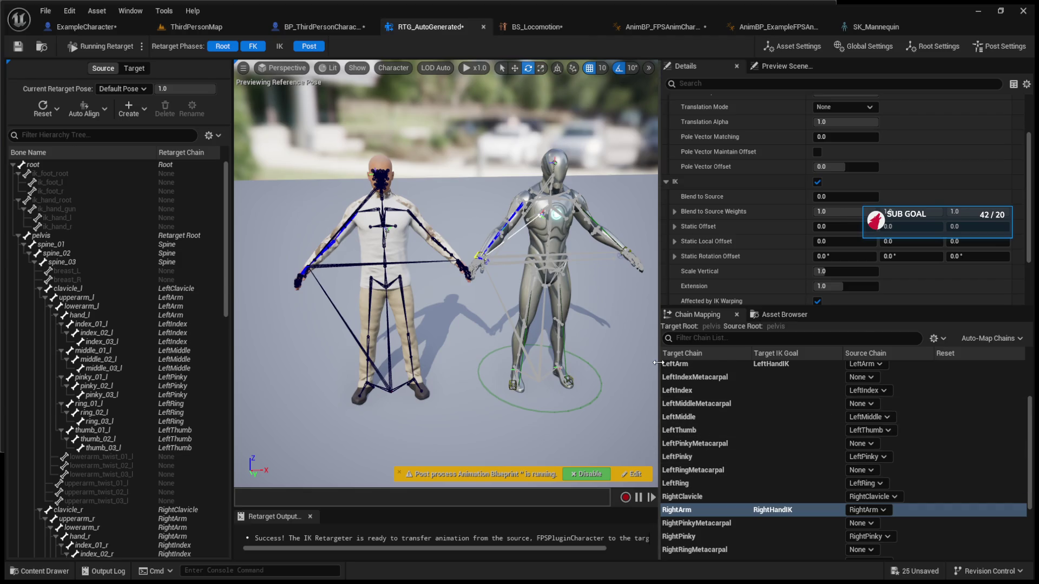
pyautogui.moveTo(475, 253); pyautogui.dragTo(474, 259)
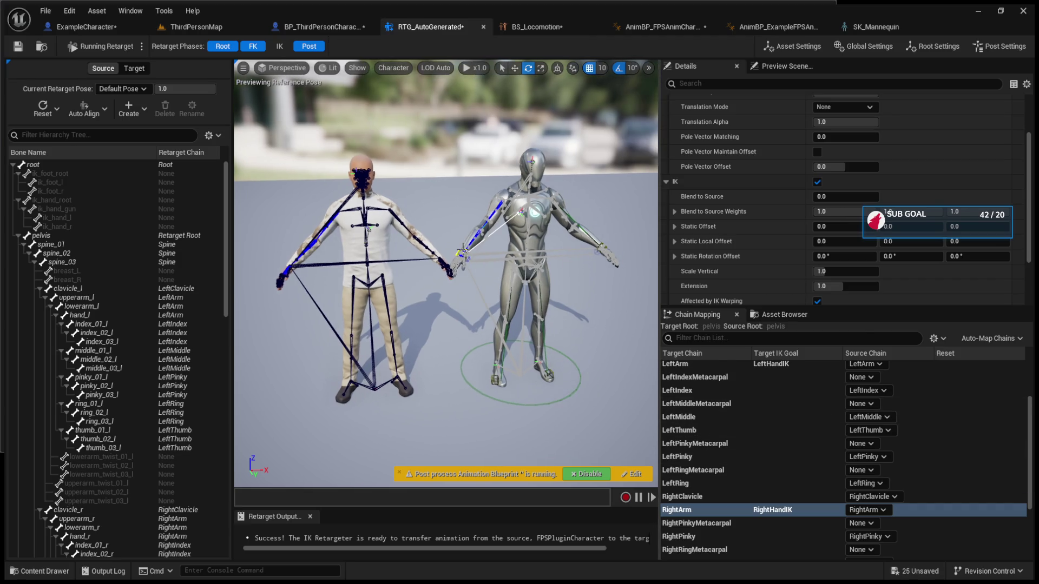
pyautogui.click(512, 68)
pyautogui.click(735, 528)
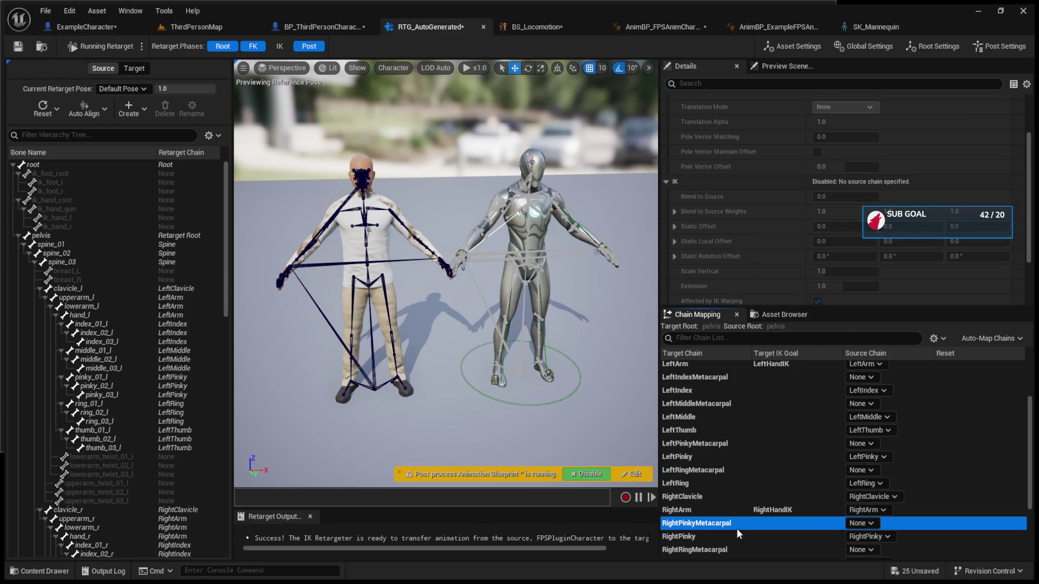
pyautogui.click(738, 537)
pyautogui.scroll(-3, 738, 508)
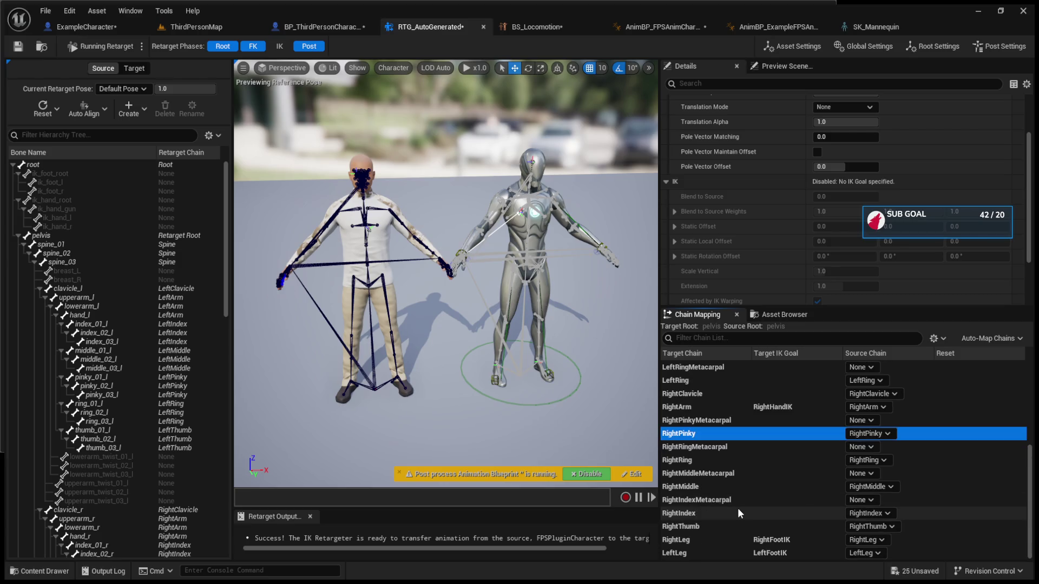
pyautogui.scroll(5, 738, 508)
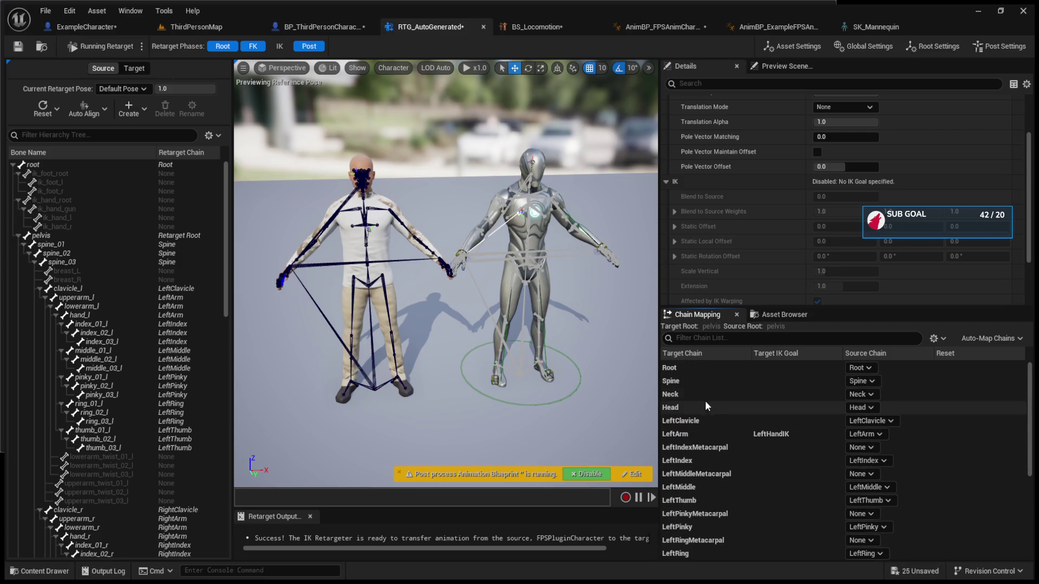
# Focus on the source character's spine and compare its spine_02 and spine_03 bones with the Spine chain
pyautogui.click(703, 383)
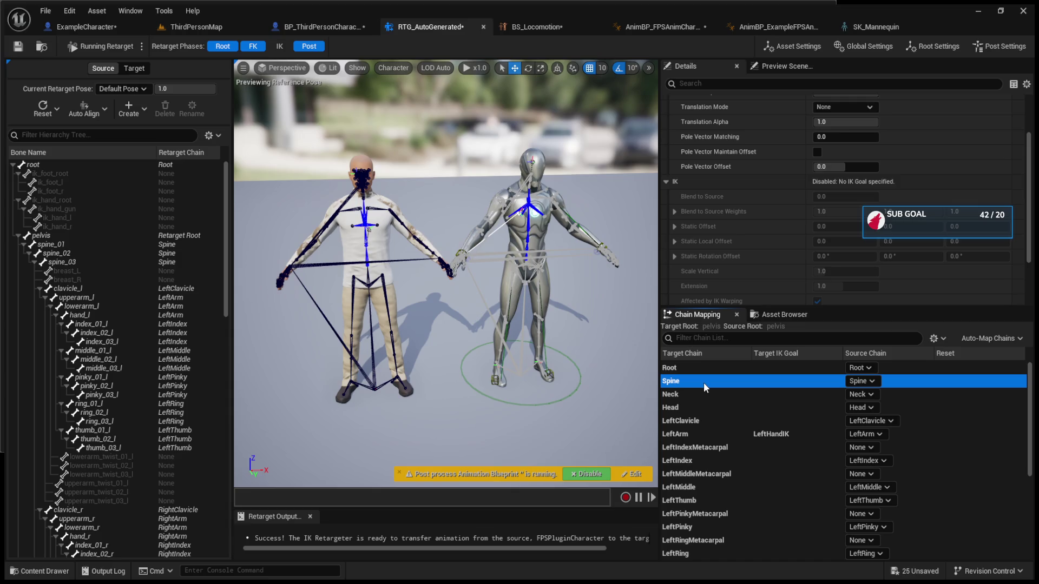
pyautogui.press('f')
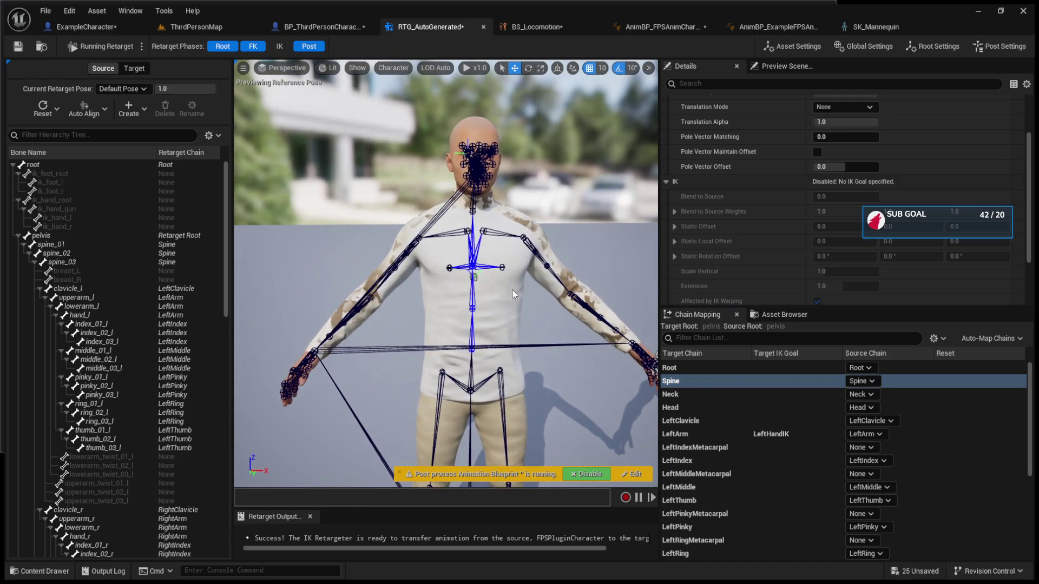
pyautogui.click(500, 268)
pyautogui.moveTo(500, 267)
pyautogui.mouseDown()
pyautogui.moveTo(606, 288)
pyautogui.moveTo(552, 292)
pyautogui.moveTo(597, 300)
pyautogui.mouseUp()
pyautogui.click(99, 263)
pyautogui.click(97, 253)
pyautogui.click(546, 258)
# Show the Spine chain on both skeletons, recheck spine_02, spine_03 and breast_L, then list the target bones
pyautogui.click(547, 269)
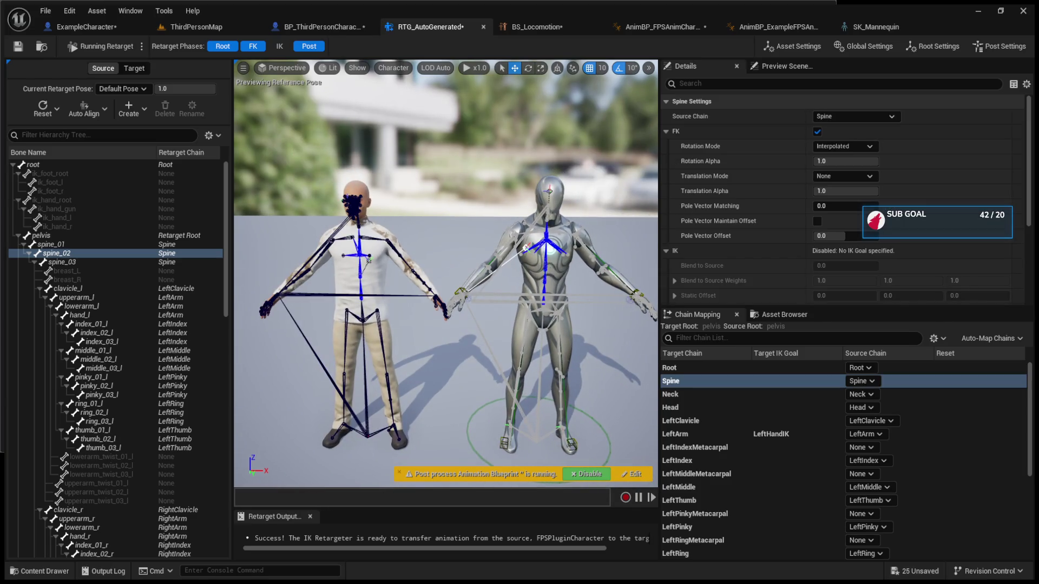
pyautogui.click(94, 262)
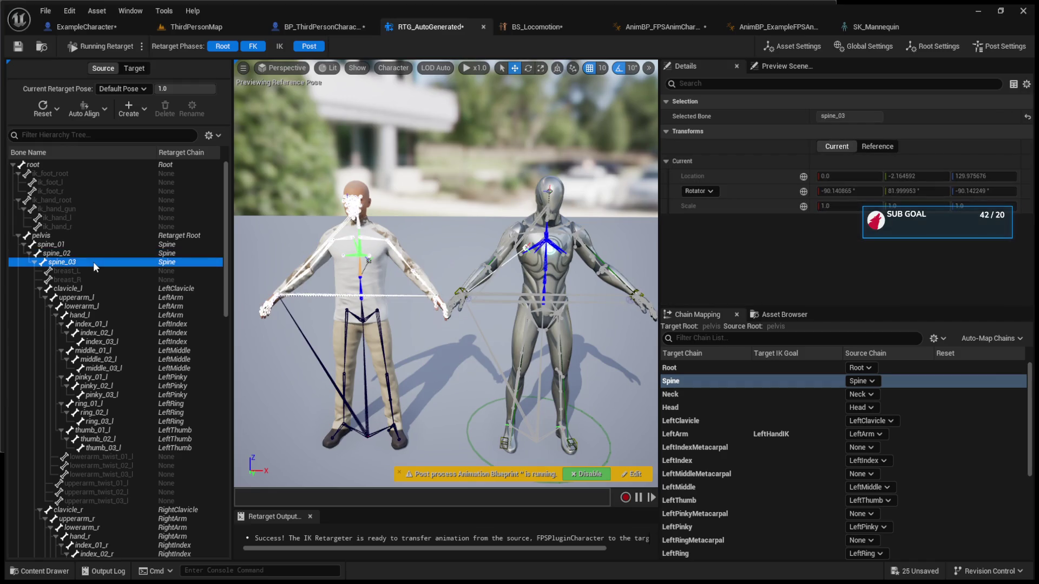
pyautogui.click(91, 252)
pyautogui.click(91, 264)
pyautogui.click(92, 272)
pyautogui.click(85, 251)
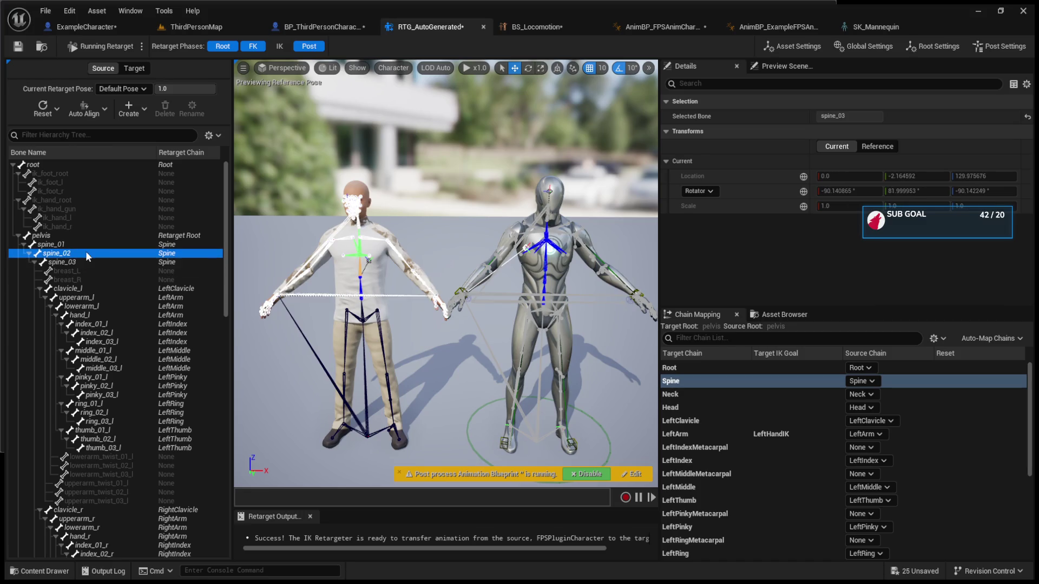
pyautogui.click(121, 66)
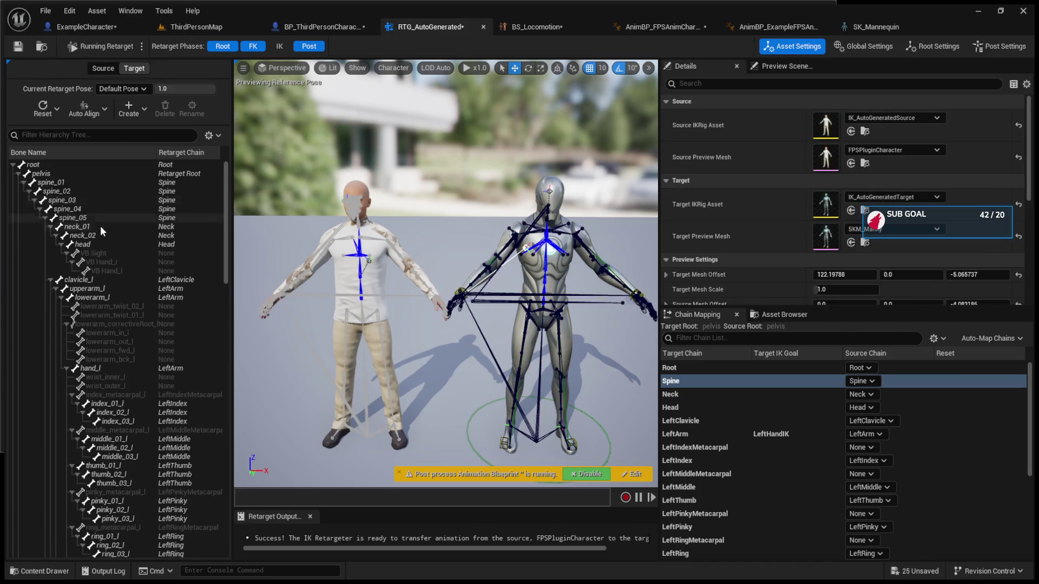
# Inspect the Mannequin's spine_02 and spine_03 and compare the source and target left thigh bones
pyautogui.click(84, 200)
pyautogui.click(79, 191)
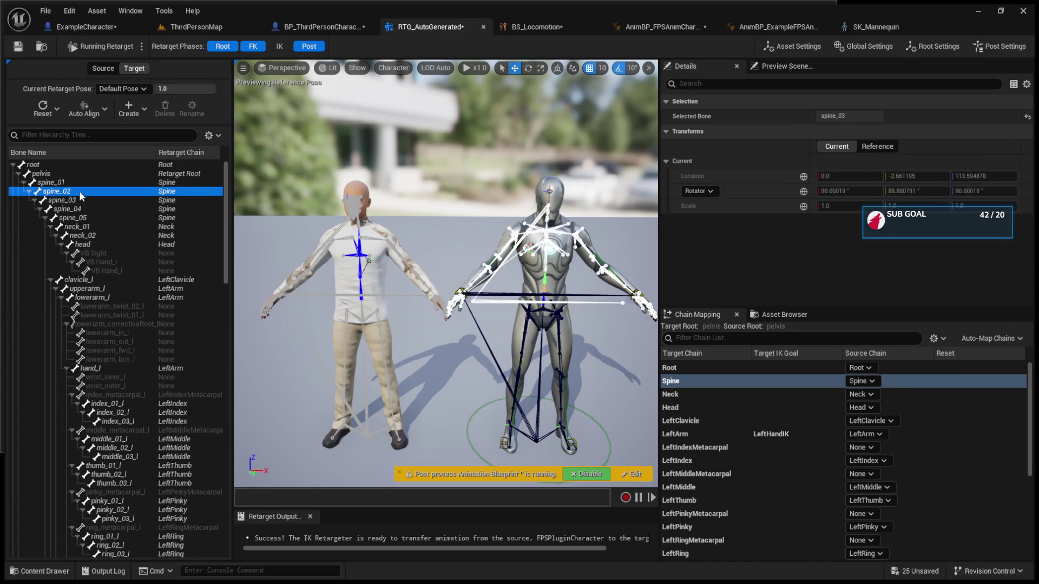
pyautogui.click(83, 200)
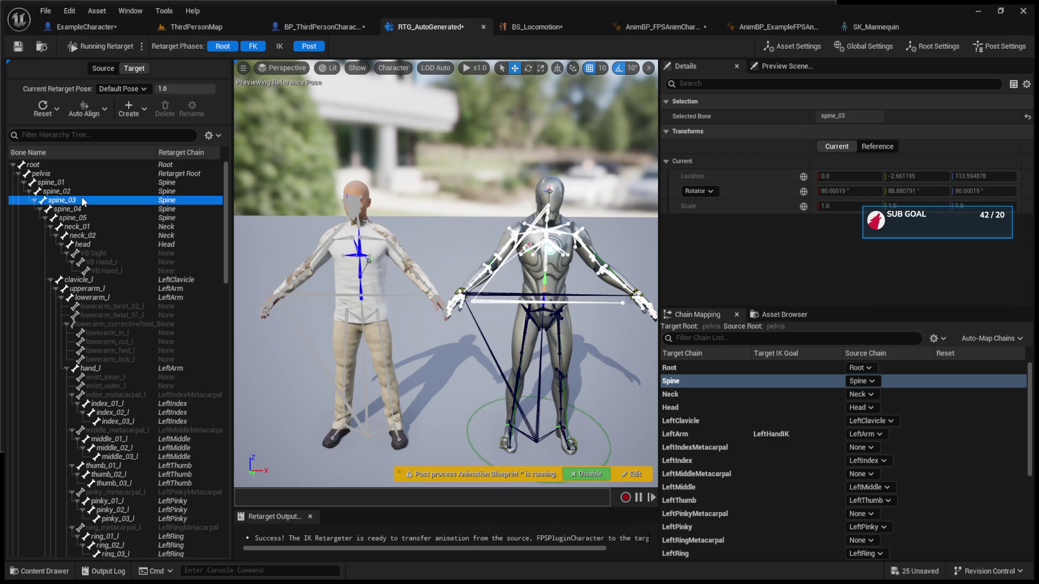
pyautogui.click(381, 310)
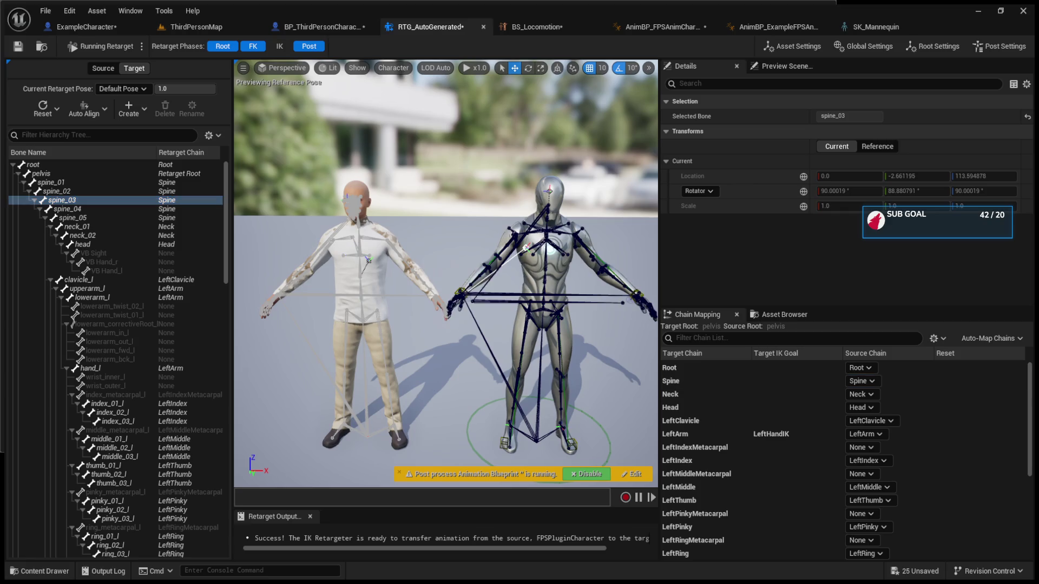
pyautogui.click(103, 68)
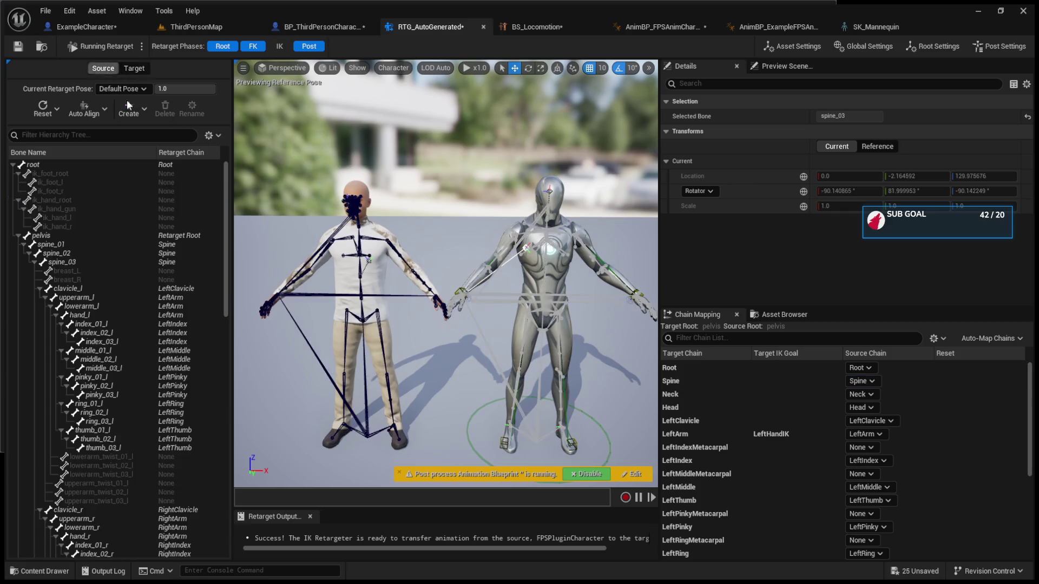
pyautogui.click(381, 330)
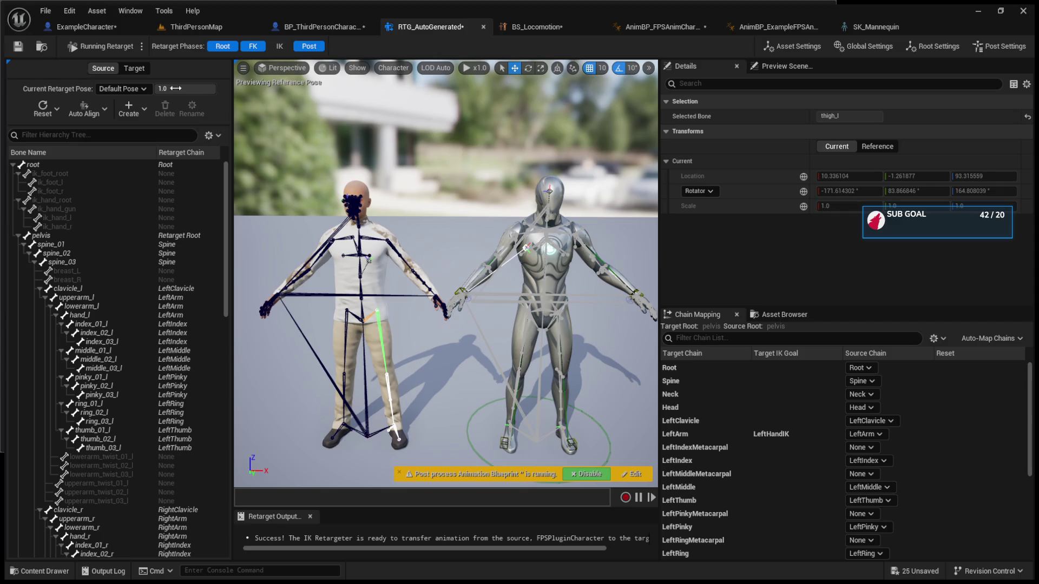
pyautogui.click(136, 69)
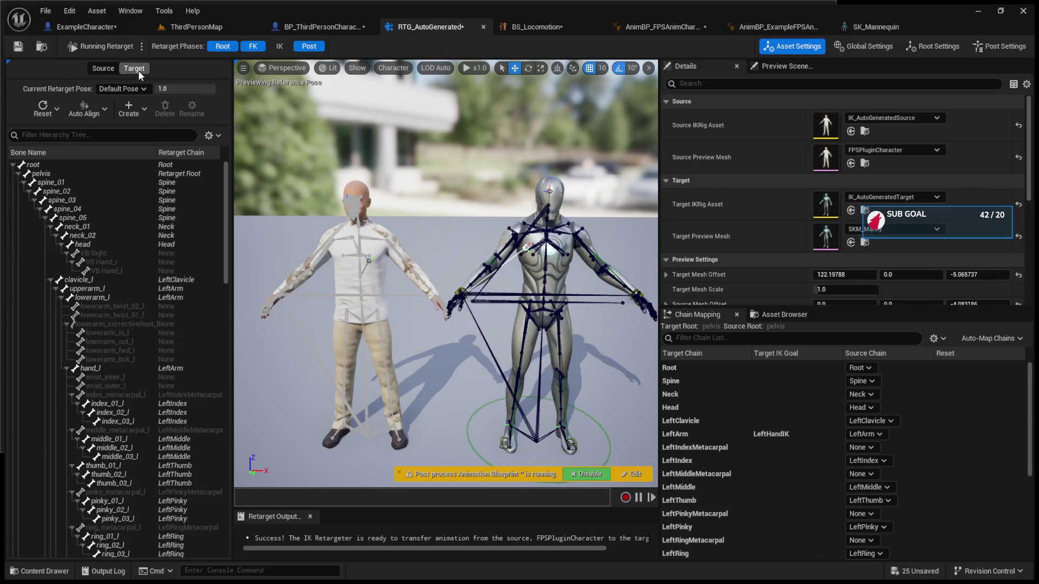
pyautogui.click(565, 335)
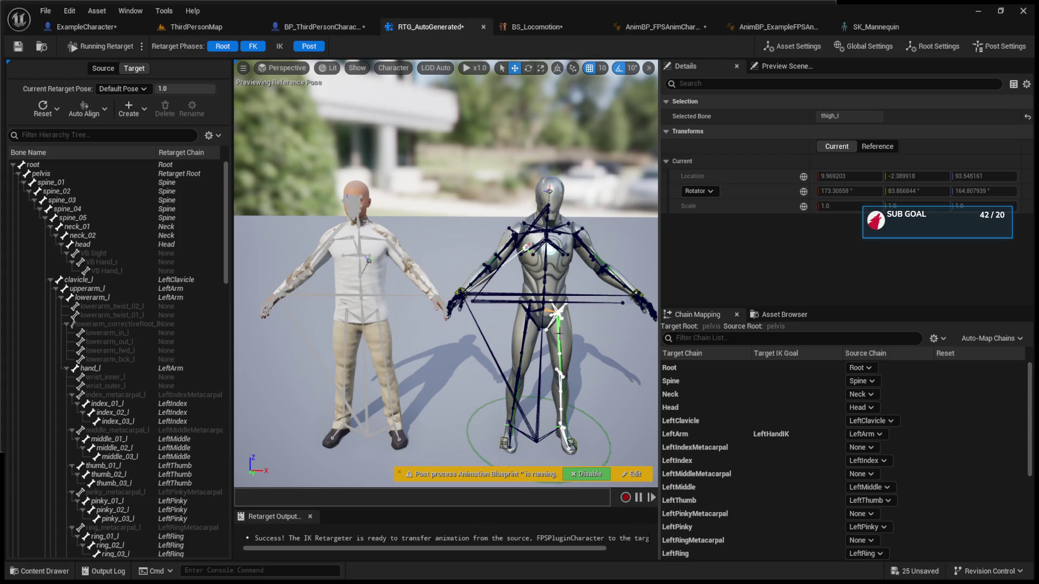
# Review the RightLeg, LeftLeg, RightThumb, RightIndex and RightIndexMetacarpal chain settings
pyautogui.scroll(-5, 774, 447)
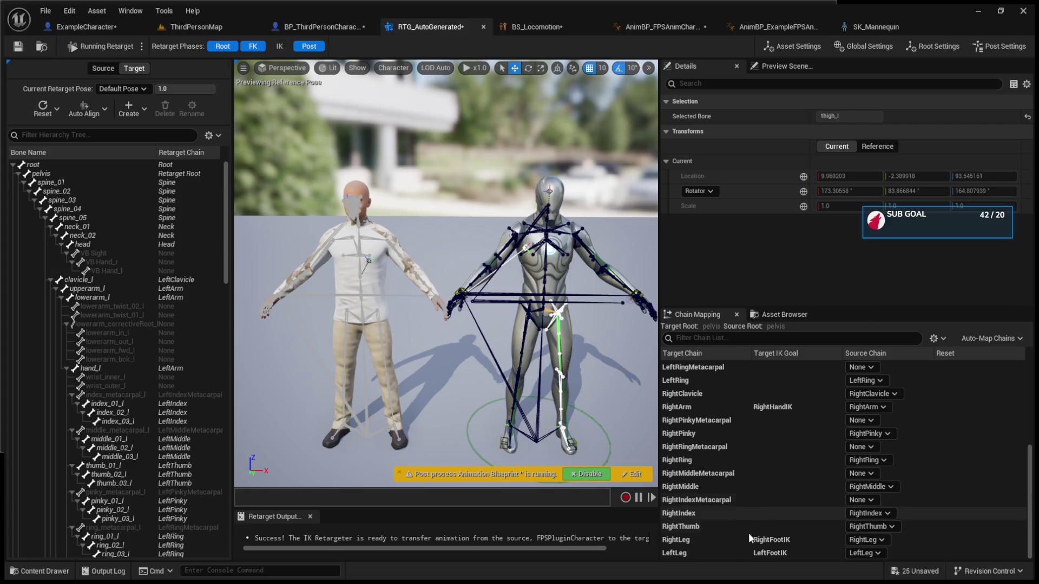
pyautogui.click(731, 540)
pyautogui.click(726, 552)
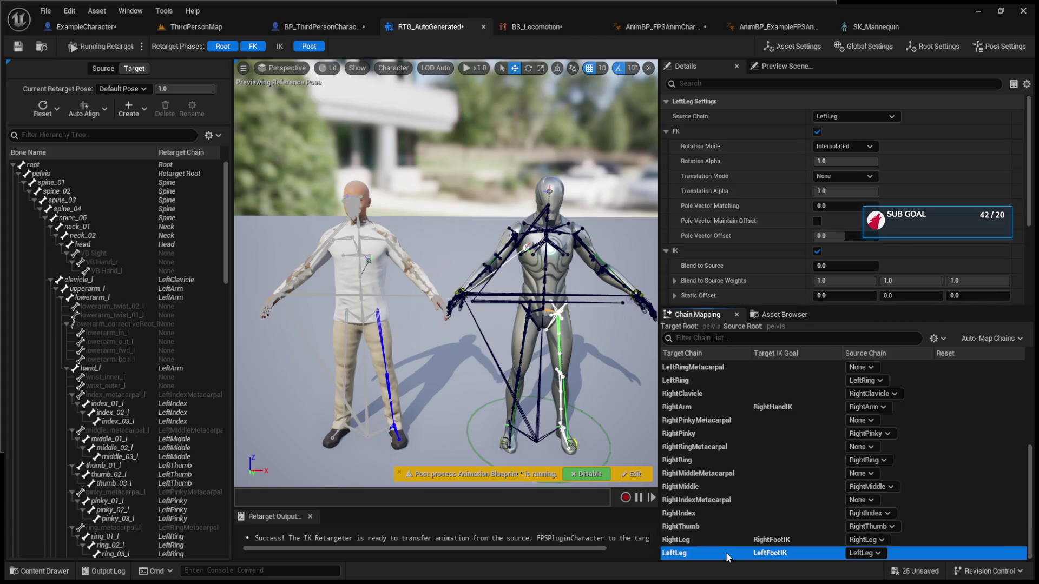
pyautogui.click(721, 543)
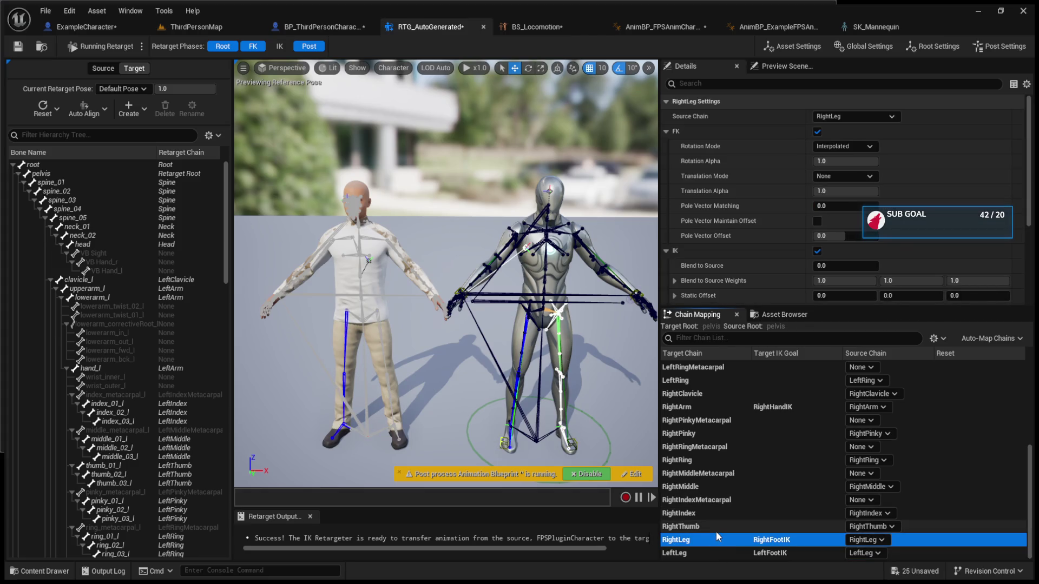
pyautogui.click(716, 532)
pyautogui.click(715, 515)
pyautogui.click(715, 500)
# Review the Neck and Spine chain settings, then return to the ThirdPersonMap level
pyautogui.scroll(3, 712, 489)
pyautogui.scroll(3, 713, 489)
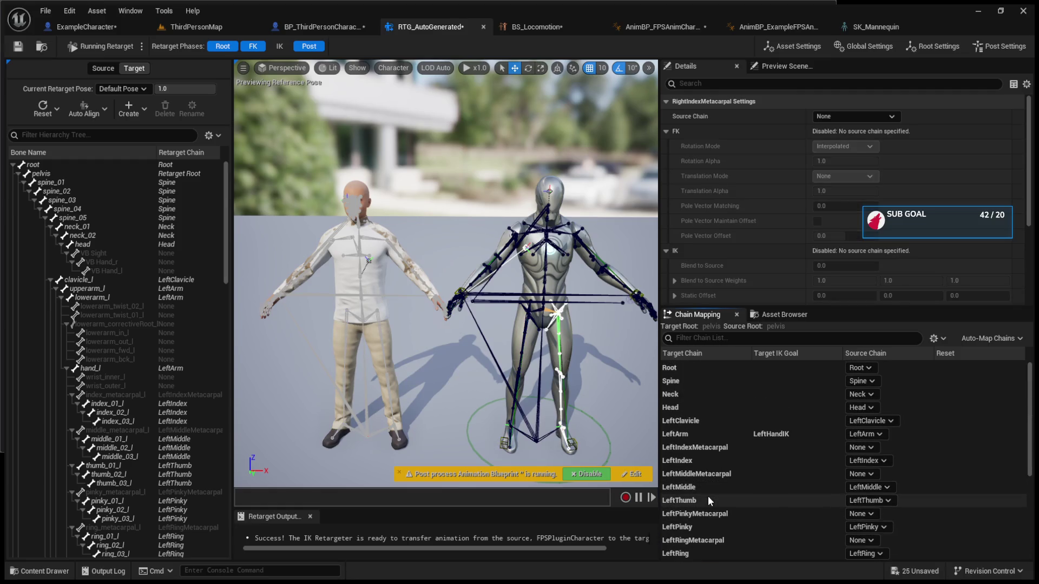
pyautogui.click(682, 393)
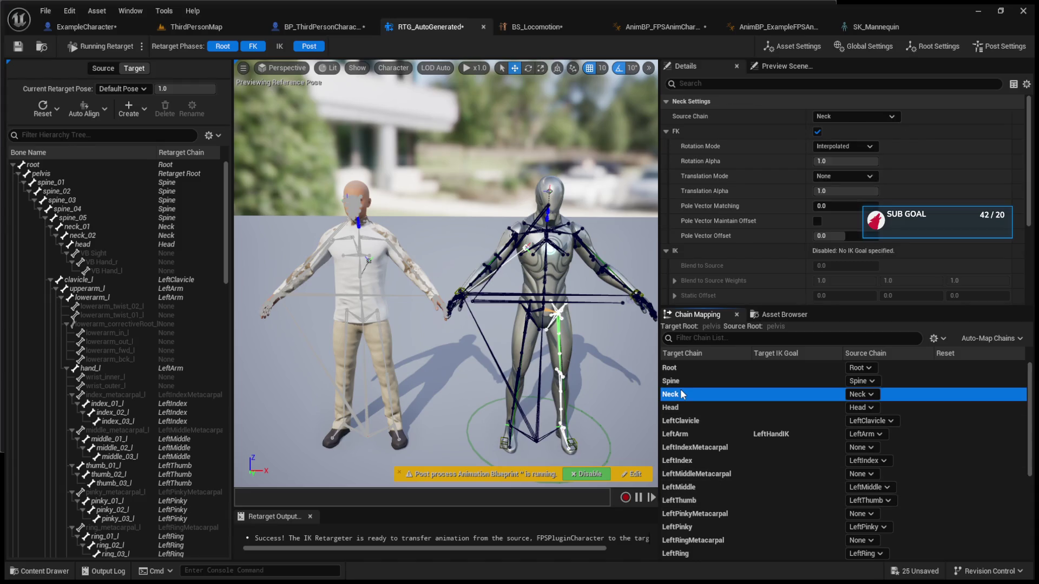
pyautogui.click(683, 382)
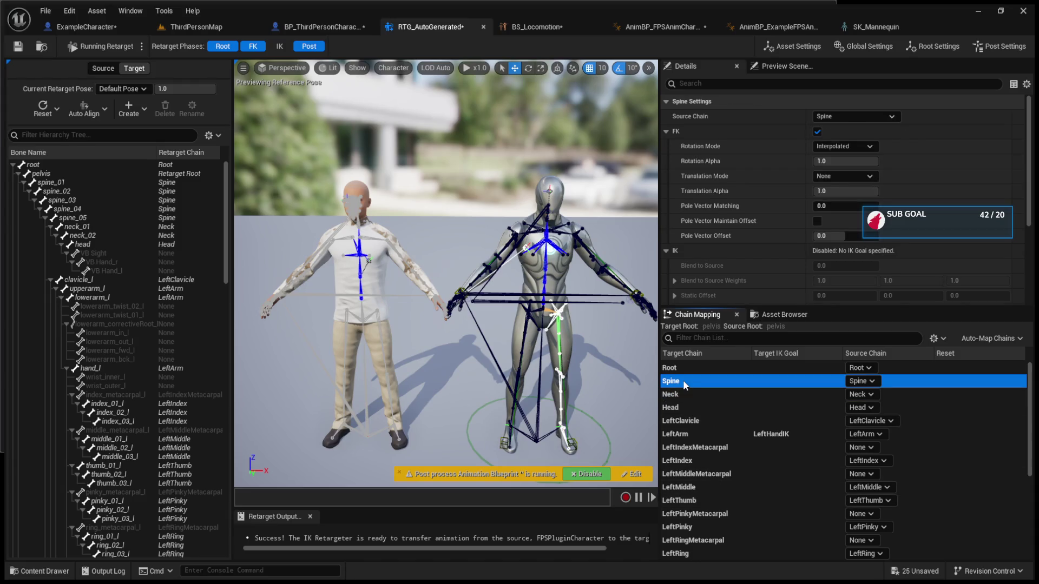
pyautogui.click(185, 29)
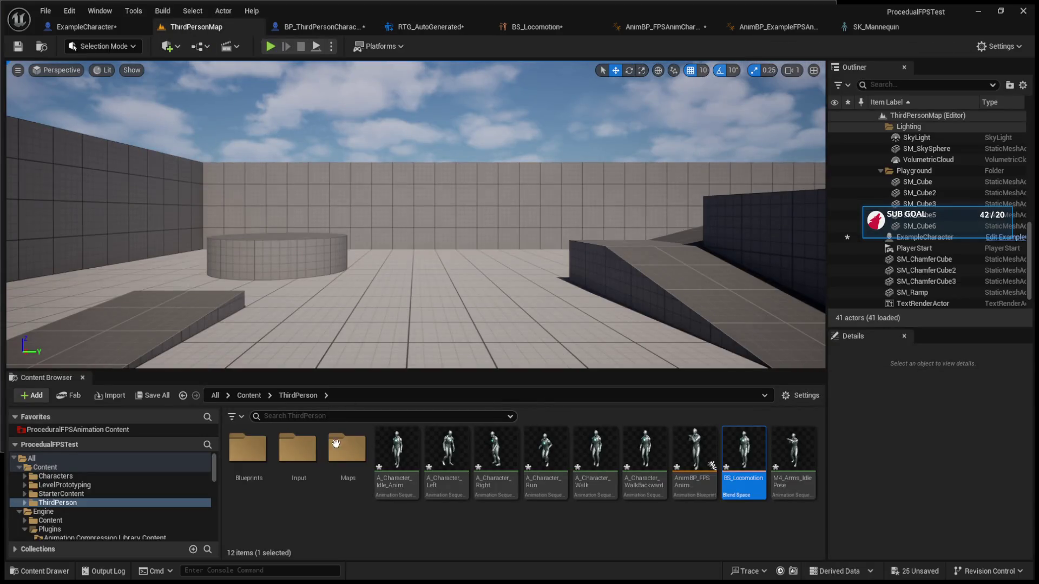
pyautogui.click(346, 460)
pyautogui.click(337, 515)
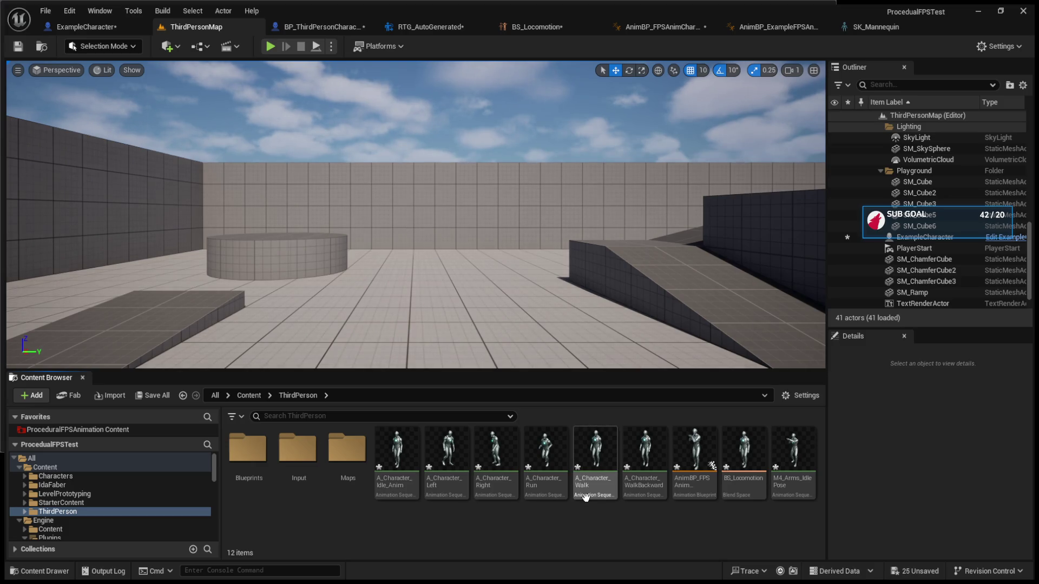
pyautogui.click(308, 28)
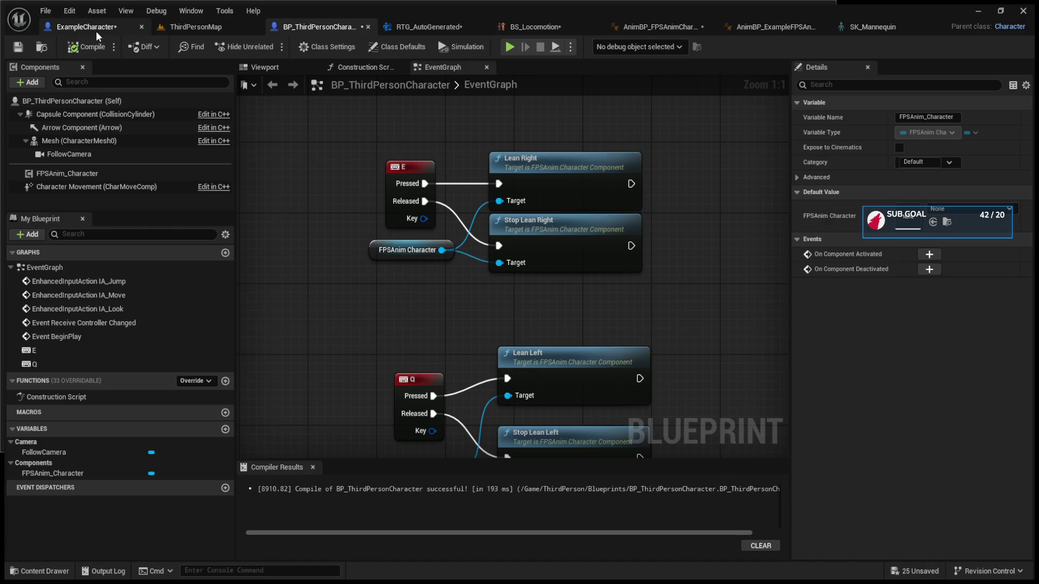
# Rewire Init so Mesh feeds Third Person Mesh instead of First Person Mesh, then compile the blueprint
pyautogui.click(308, 69)
pyautogui.click(440, 67)
pyautogui.scroll(-2, 538, 248)
pyautogui.scroll(2, 538, 340)
pyautogui.keyDown('alt'); pyautogui.click(437, 333); pyautogui.keyUp('alt')
pyautogui.moveTo(307, 356); pyautogui.dragTo(437, 350)
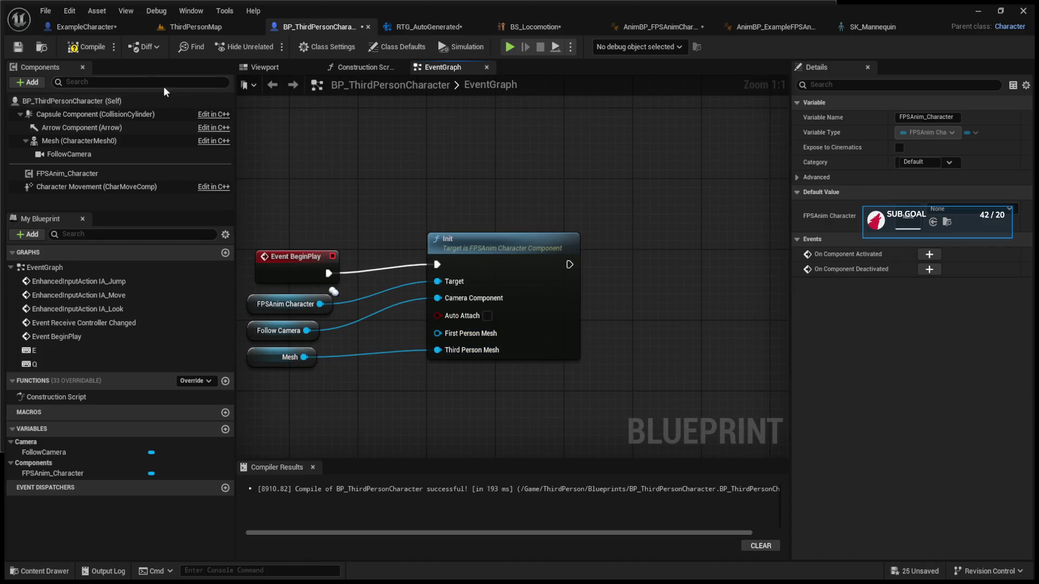
pyautogui.click(79, 27)
pyautogui.click(84, 49)
pyautogui.click(167, 28)
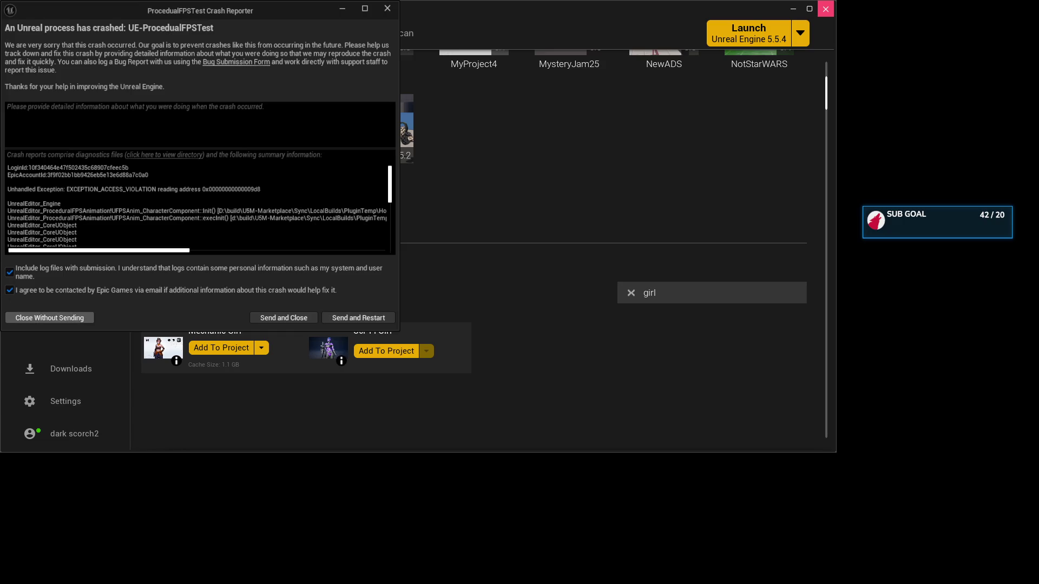
# Send the crash report and restart Unreal Editor
pyautogui.click(358, 317)
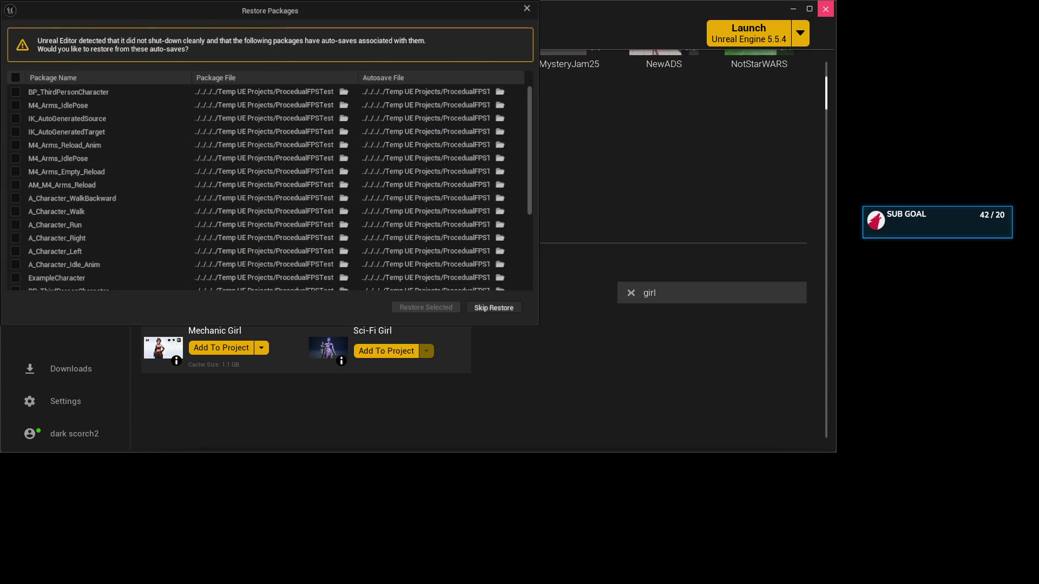
# Skip restoring the auto-saved packages and let ProceduralFPSTest reload
pyautogui.click(494, 306)
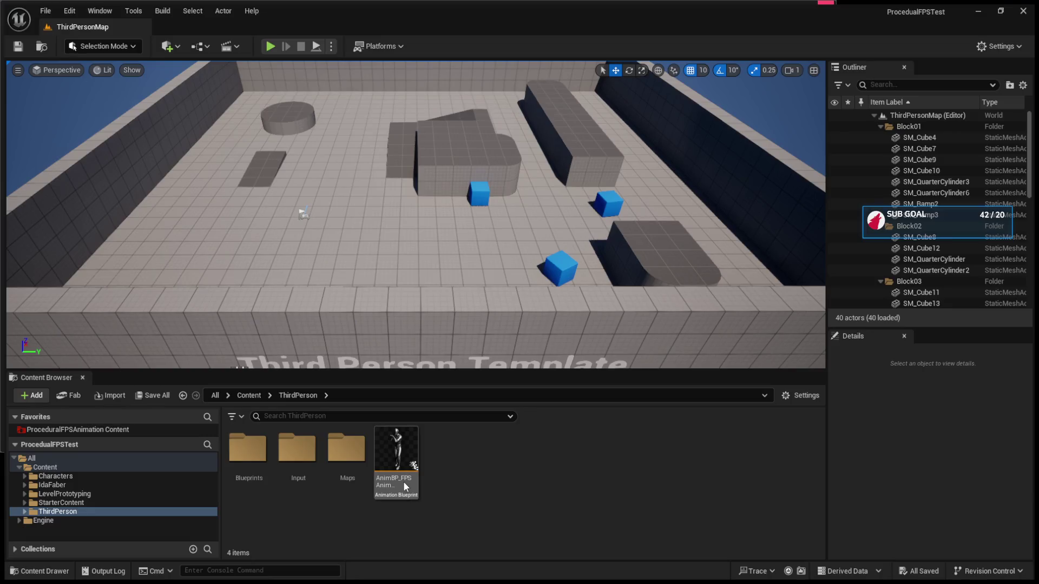
# Delete the AnimBP_FPS animation blueprint from the ThirdPerson content folder
pyautogui.click(403, 482)
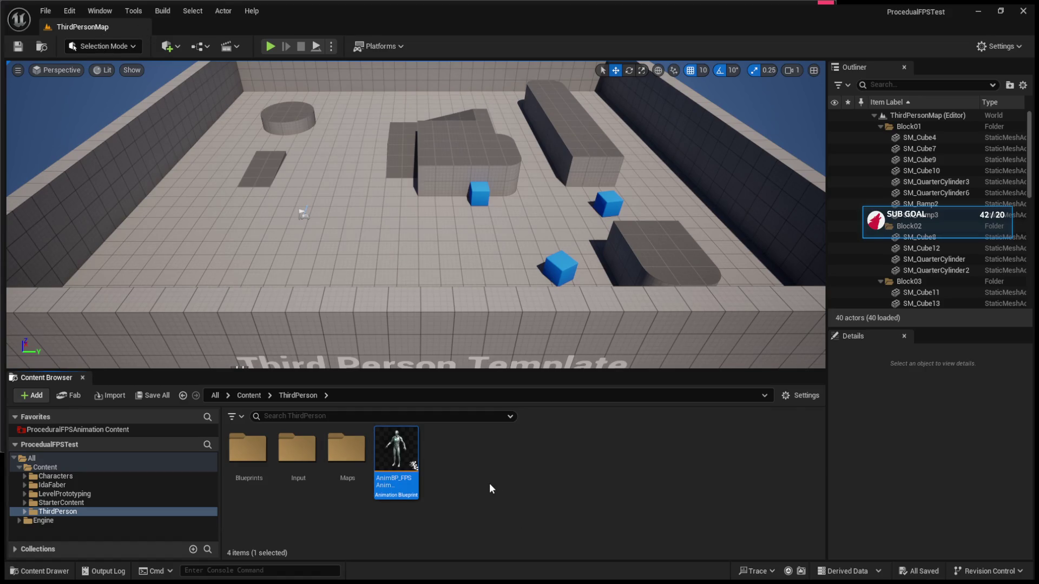
pyautogui.press('Delete')
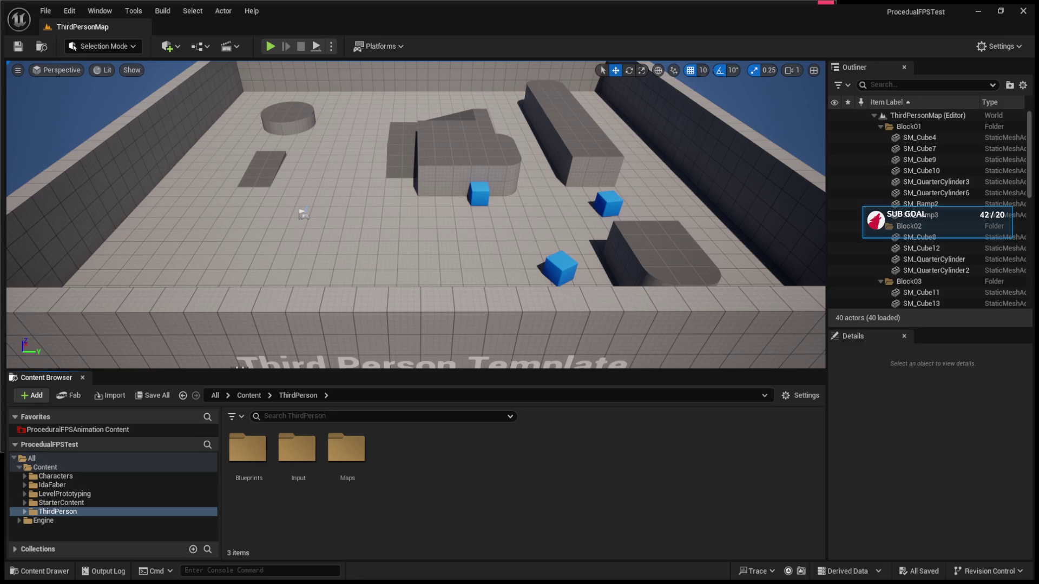
pyautogui.click(94, 431)
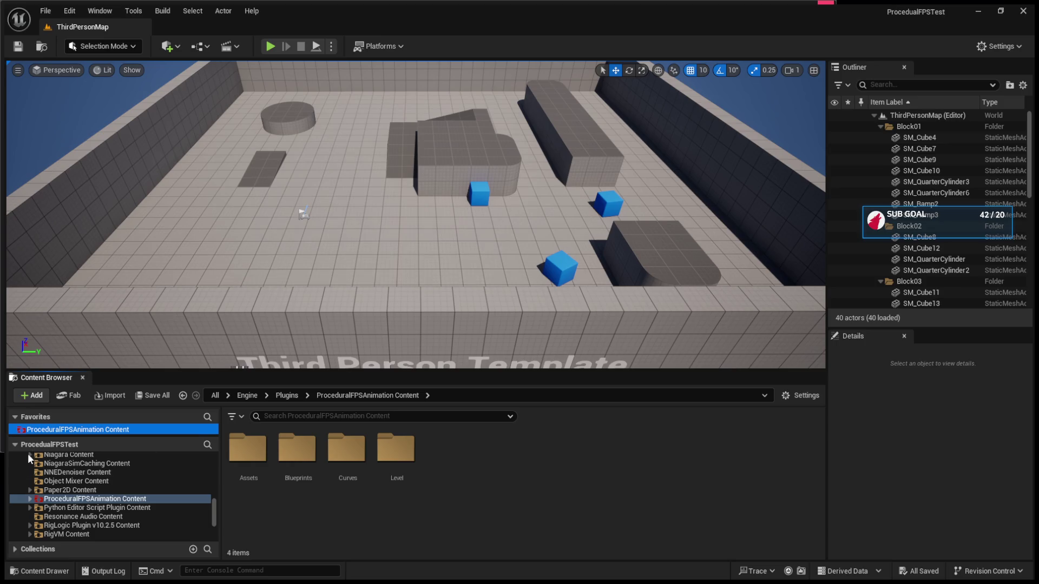
# Find and select RTG_AutoGenerated in the ThirdPerson Blueprints folder
pyautogui.scroll(10, 45, 487)
pyautogui.click(20, 521)
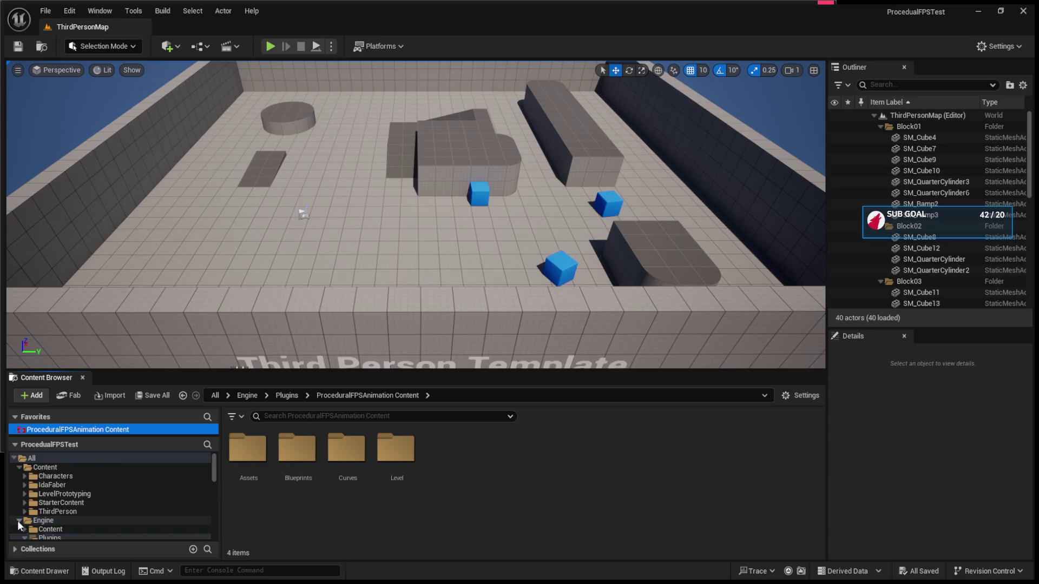
pyautogui.click(43, 520)
pyautogui.click(57, 495)
pyautogui.click(60, 512)
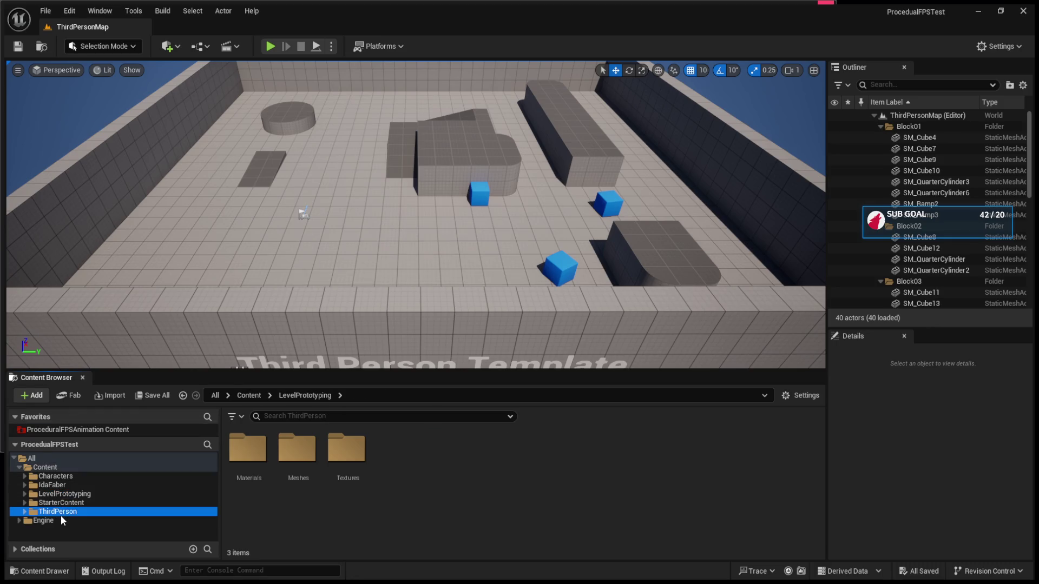
pyautogui.click(274, 454)
pyautogui.doubleClick(272, 454)
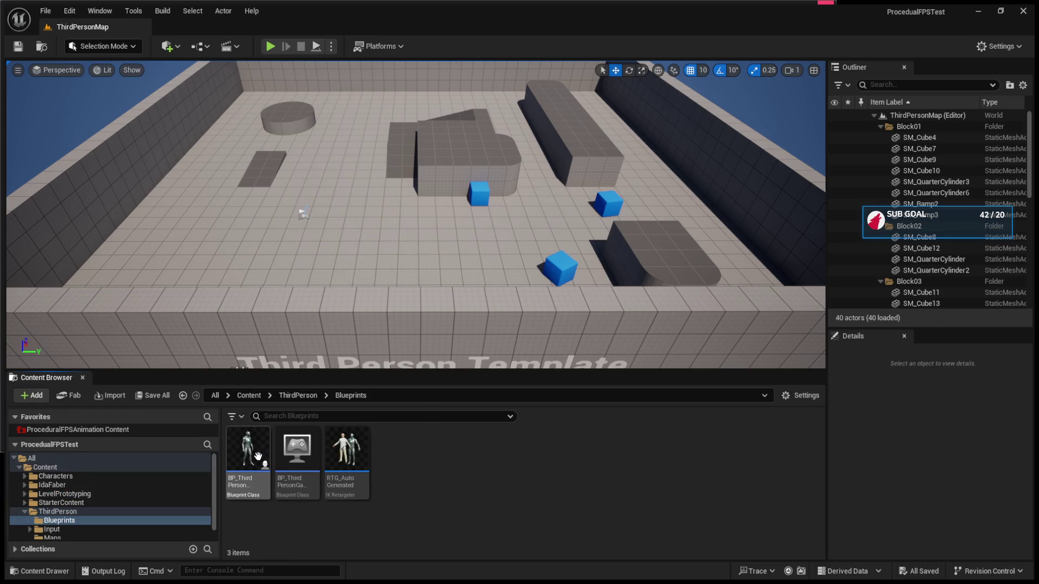
pyautogui.click(348, 493)
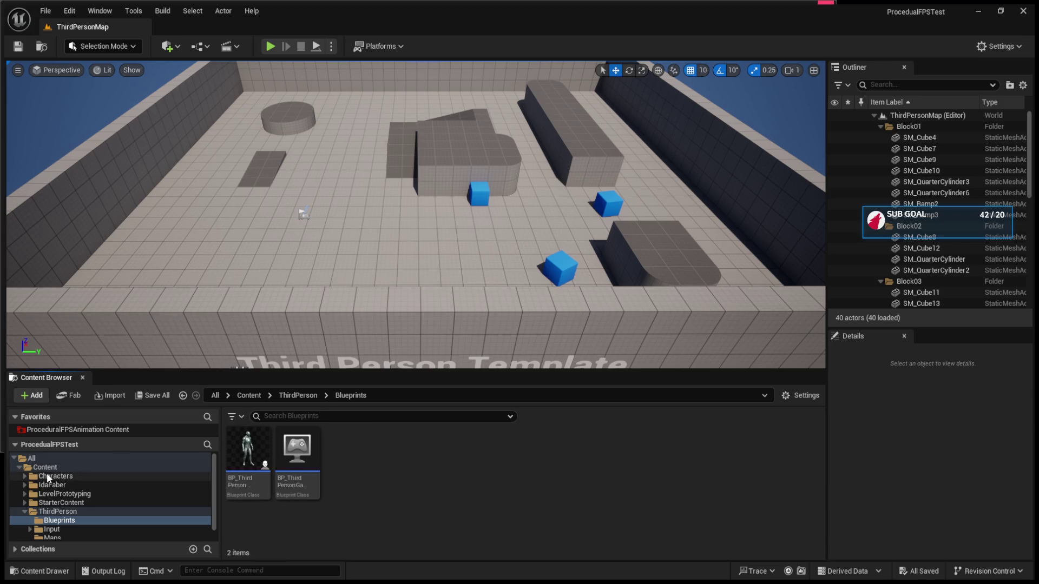
# Browse the ProceduralFPSAnimation plugin's Blueprints, Assets and Level folders
pyautogui.click(74, 430)
pyautogui.doubleClick(284, 453)
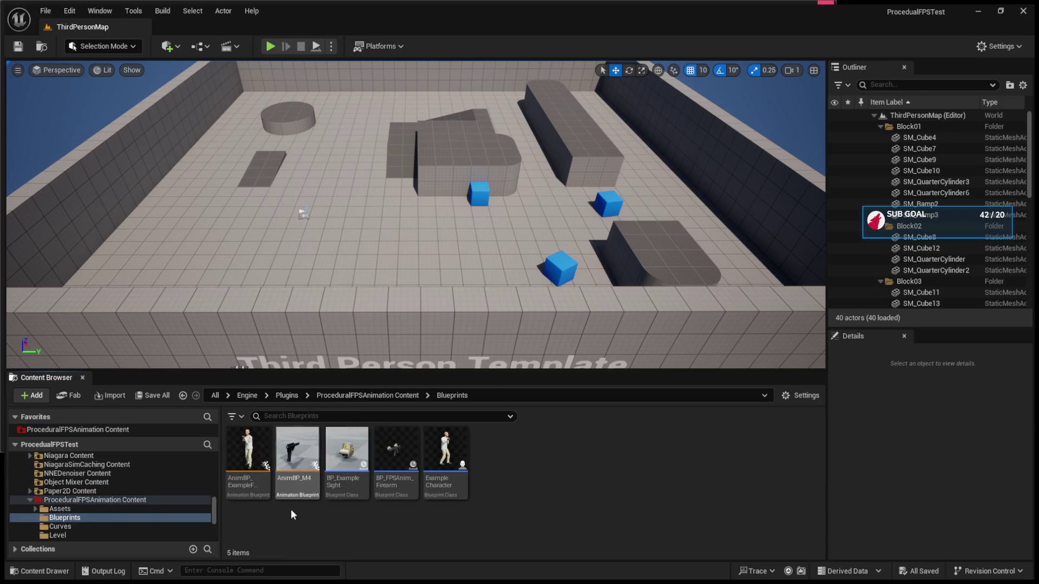
pyautogui.click(240, 456)
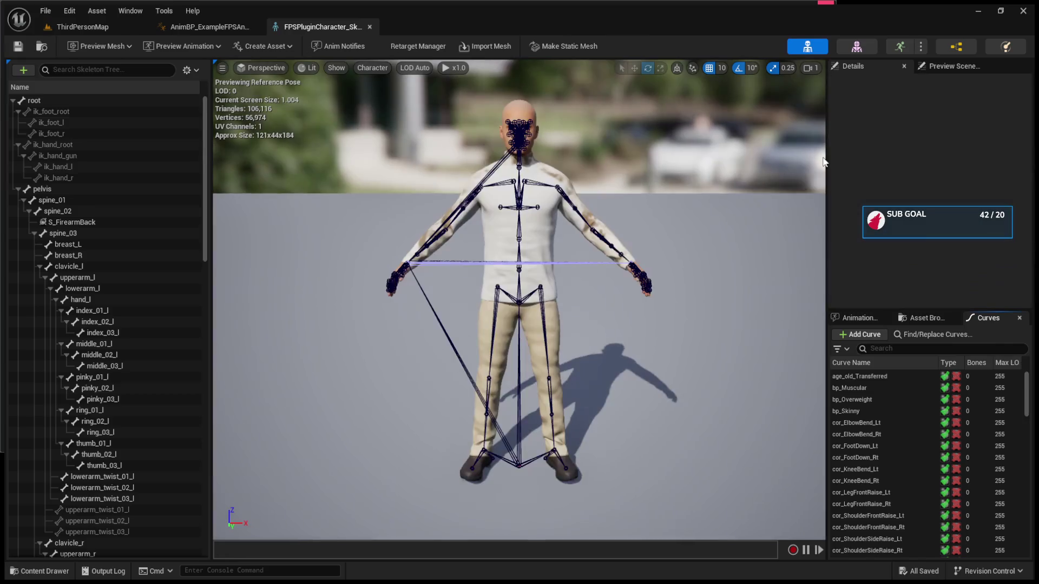
pyautogui.click(69, 28)
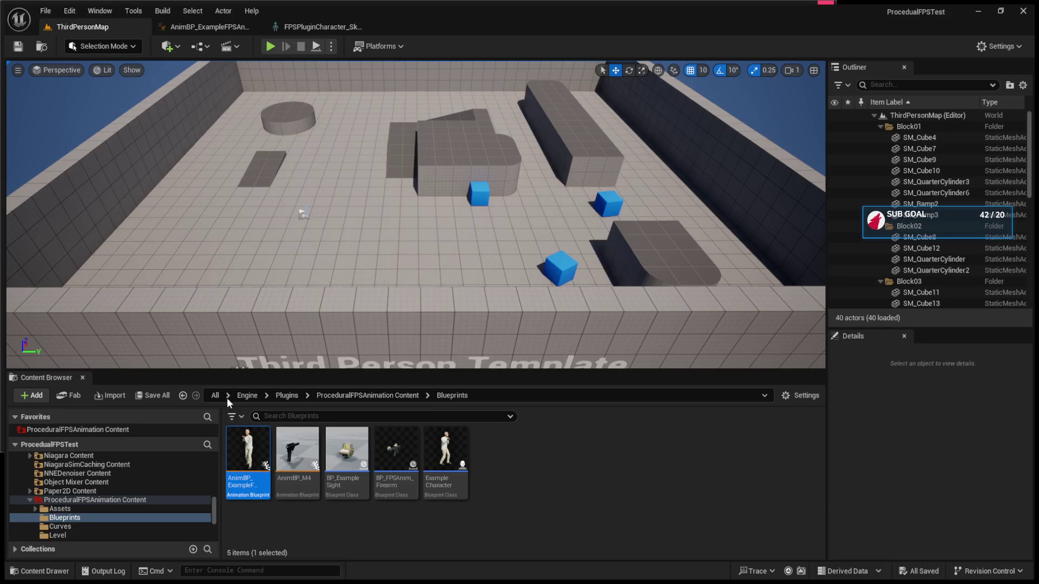
pyautogui.click(369, 395)
pyautogui.doubleClick(247, 457)
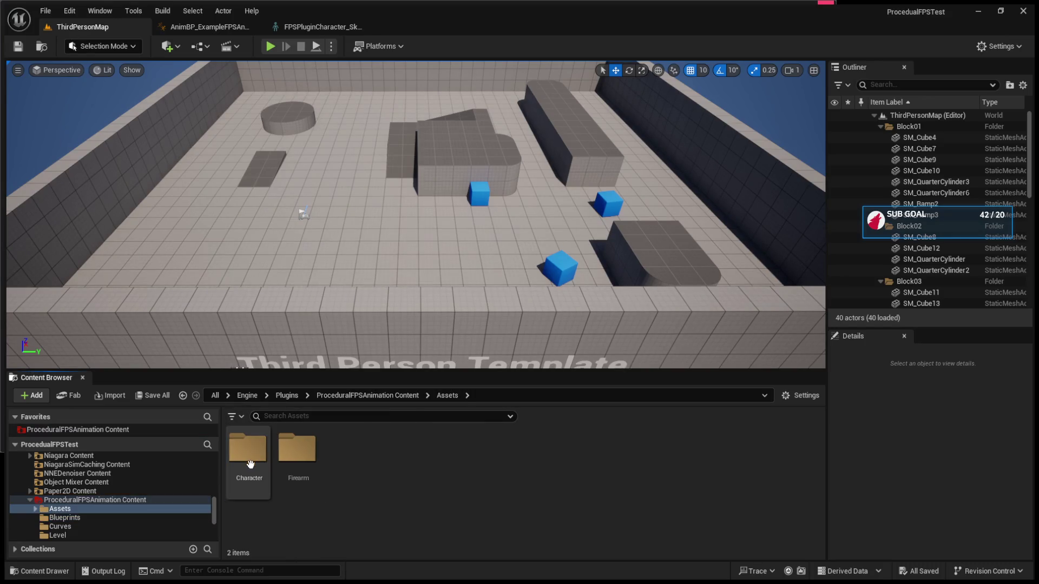
pyautogui.click(363, 394)
pyautogui.doubleClick(397, 452)
# Open ExampleLevel, enlarge the viewport, and play-test it until stopping with Esc
pyautogui.click(252, 476)
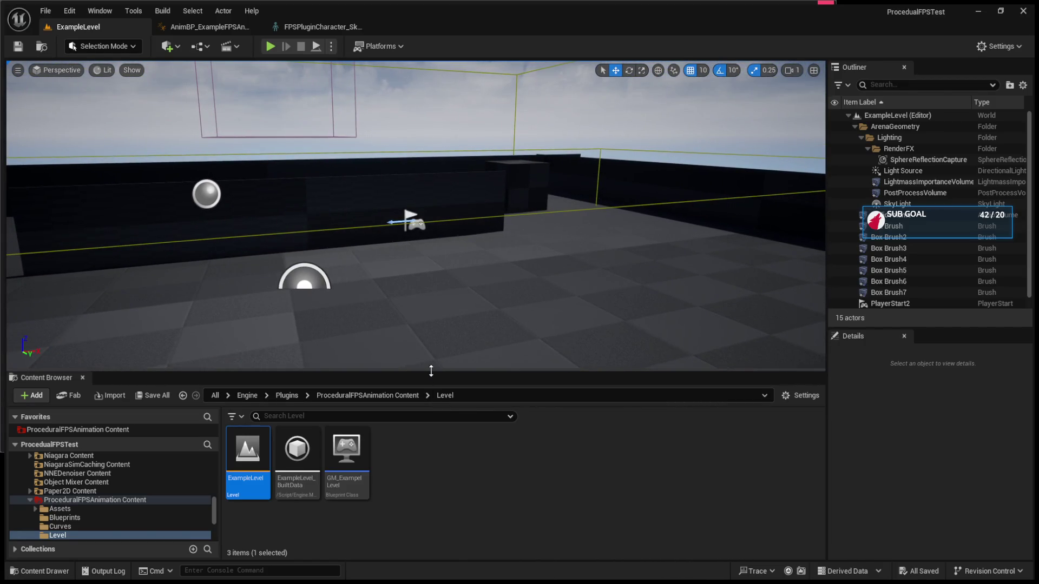
pyautogui.moveTo(438, 370); pyautogui.dragTo(439, 398)
pyautogui.click(270, 46)
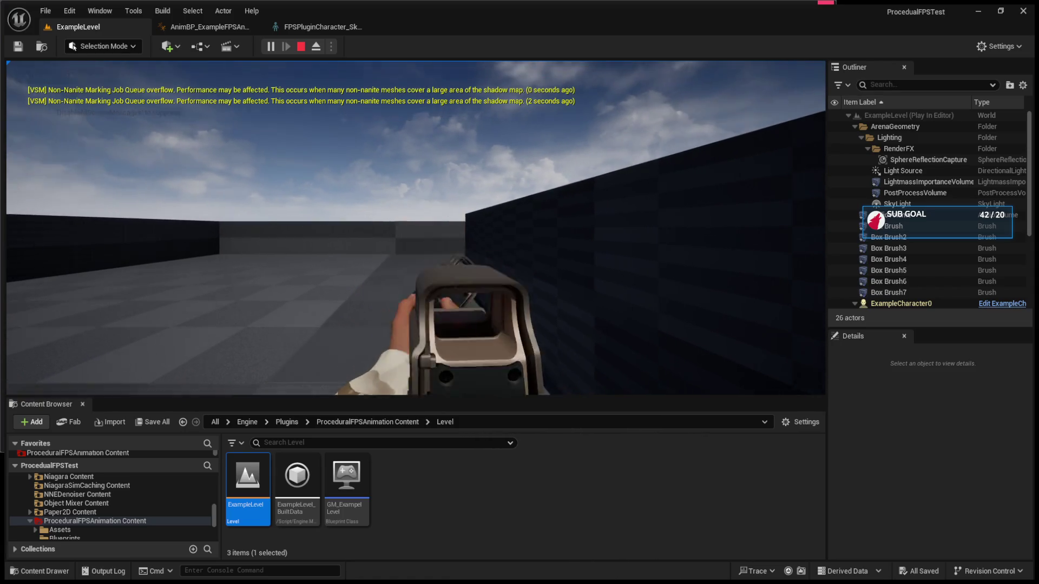
pyautogui.press('Escape')
pyautogui.click(343, 491)
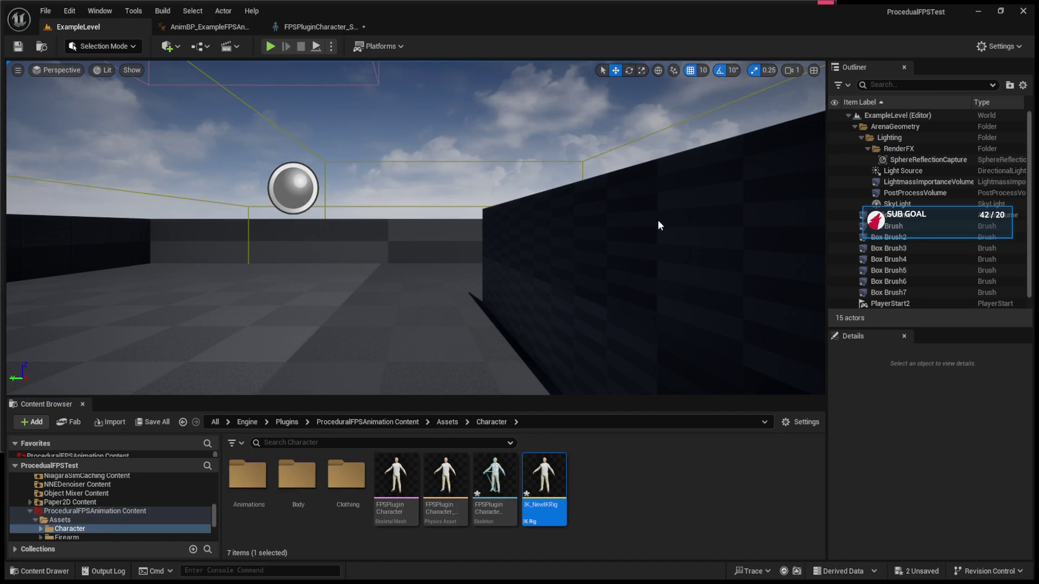
# Save the level, check IK_NewIKRig, and look over the FPSPlugin Character skeleton asset
pyautogui.click(17, 47)
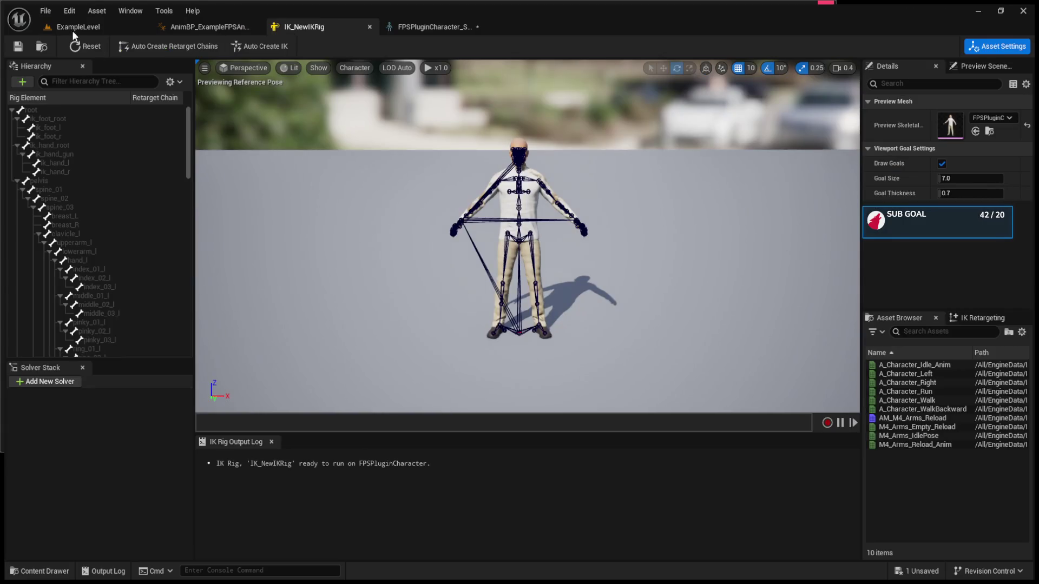
pyautogui.click(67, 31)
pyautogui.click(604, 515)
pyautogui.click(512, 479)
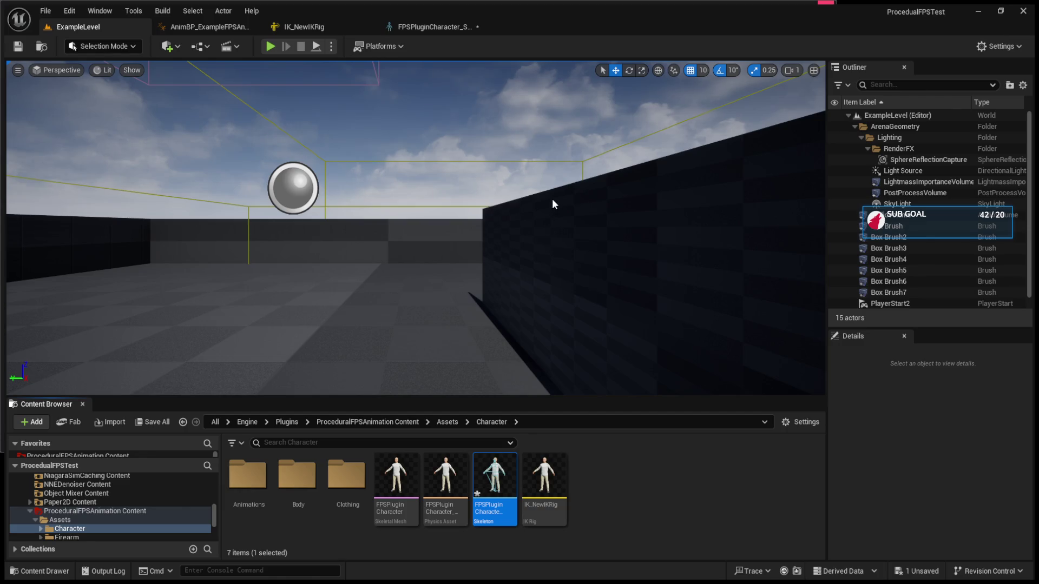
pyautogui.click(617, 496)
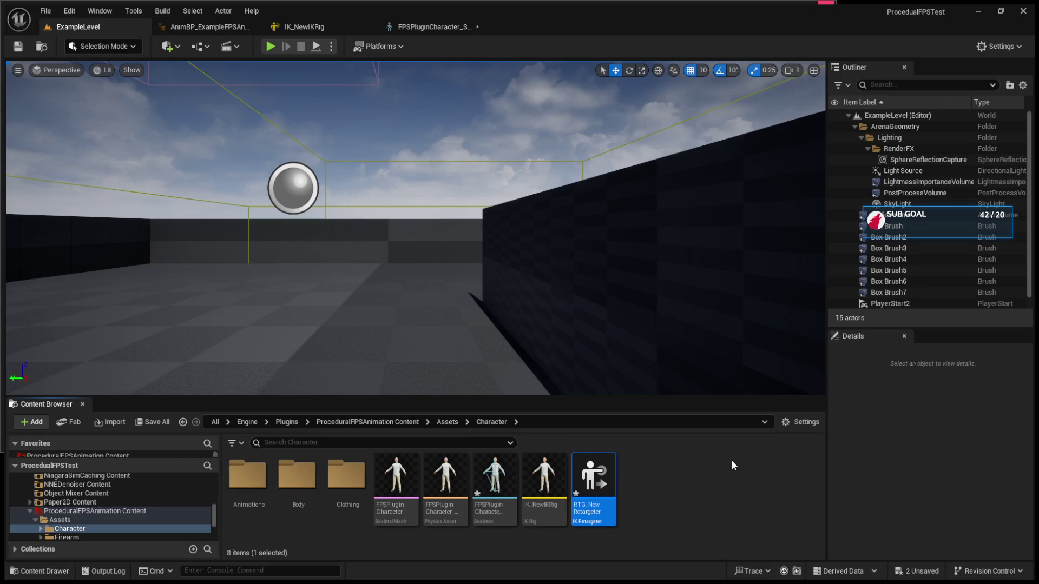
# Open RTG_NewRetargeter, set IK_Mannequin as the Target IKRig Asset, and save it
pyautogui.doubleClick(593, 480)
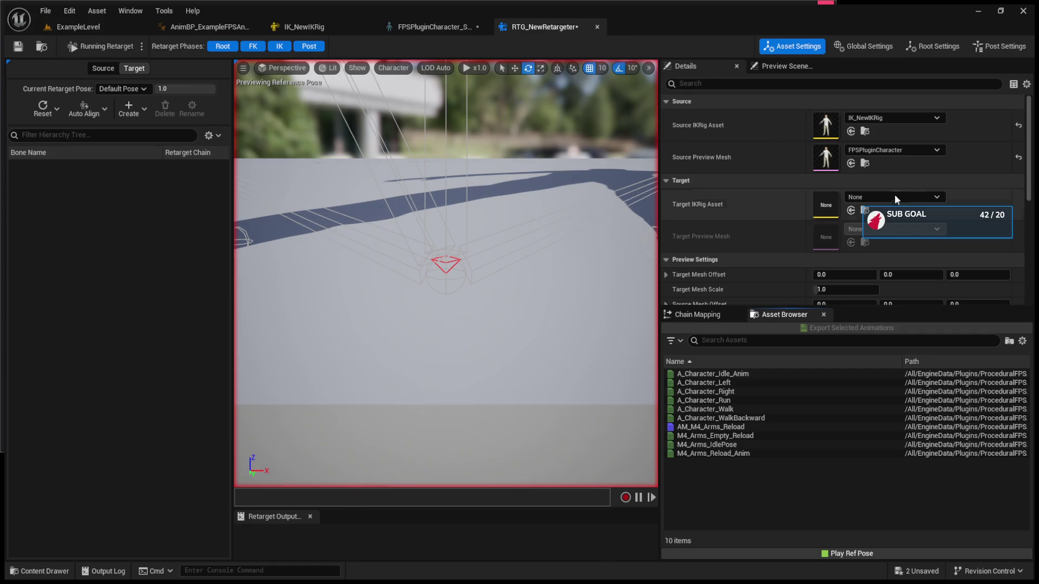
pyautogui.click(920, 199)
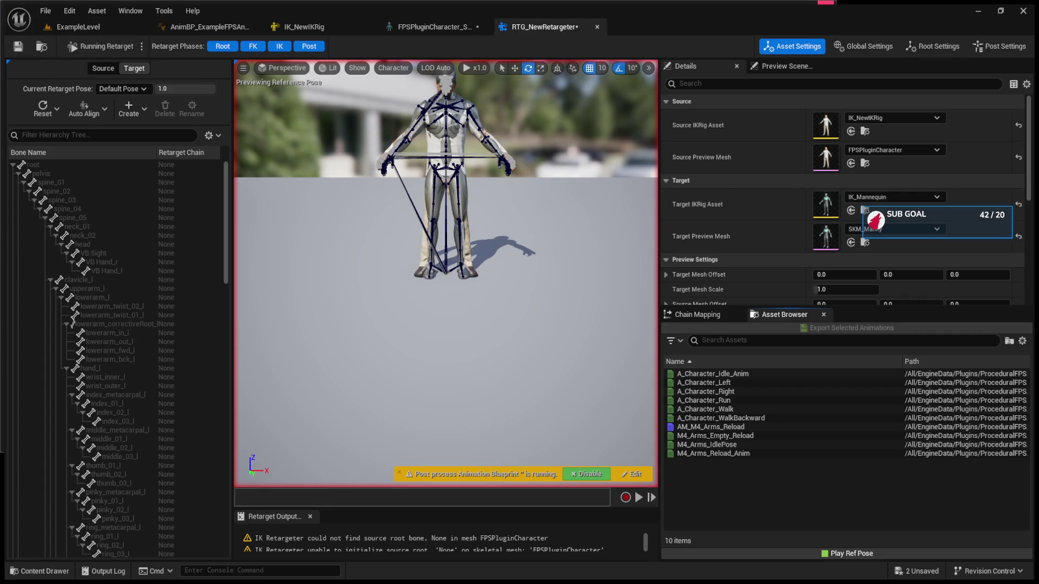
pyautogui.click(18, 46)
# Slide Target Mesh Offset X to separate the mannequin, then reset it to 0 to overlap both
pyautogui.scroll(-1, 803, 276)
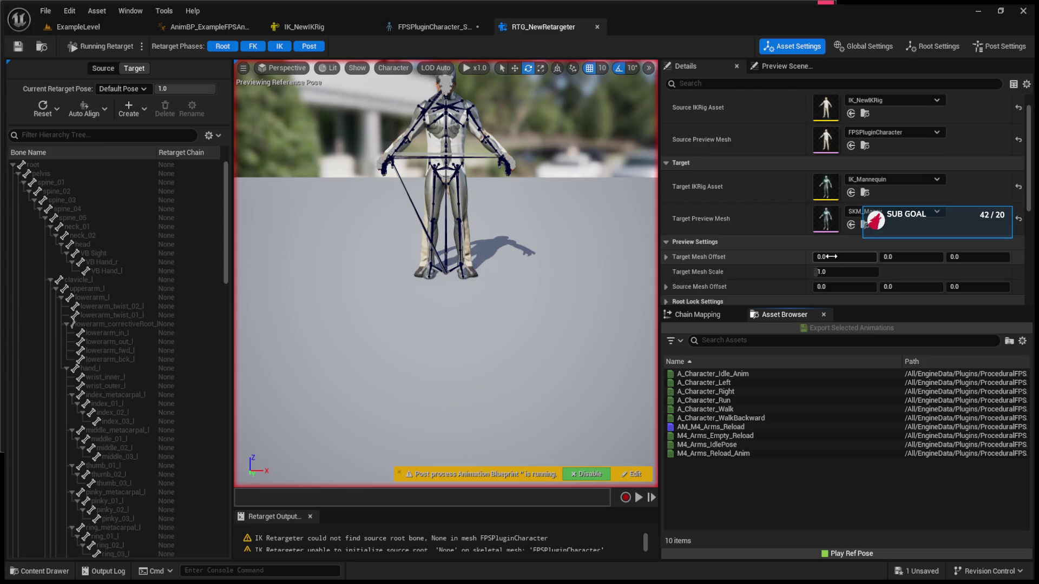
pyautogui.moveTo(826, 257)
pyautogui.mouseDown()
pyautogui.moveTo(852, 257)
pyautogui.moveTo(832, 257)
pyautogui.mouseUp()
pyautogui.scroll(5, 568, 290)
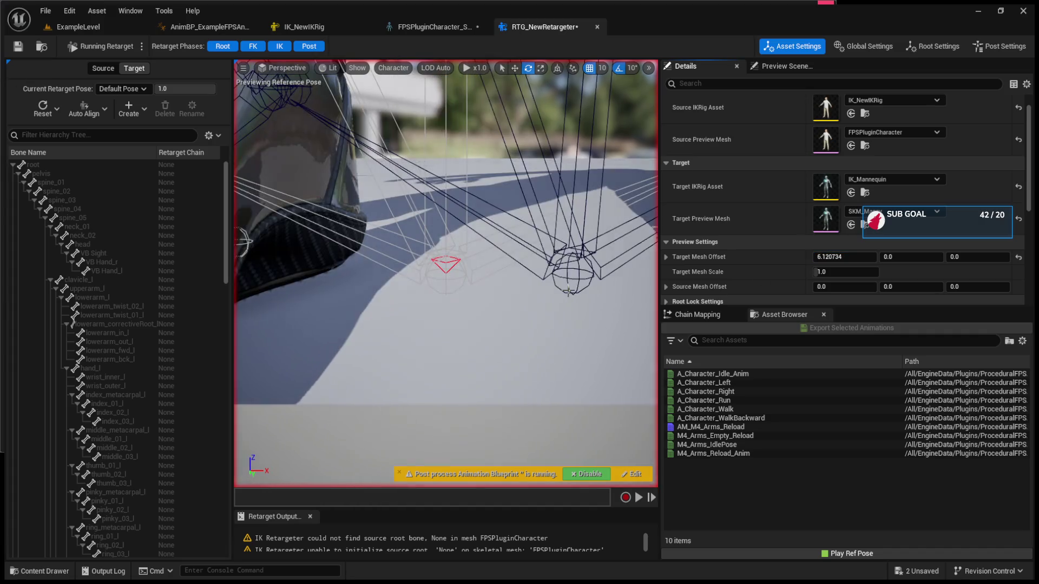
pyautogui.scroll(-4, 568, 290)
pyautogui.scroll(3, 589, 284)
pyautogui.scroll(-3, 589, 284)
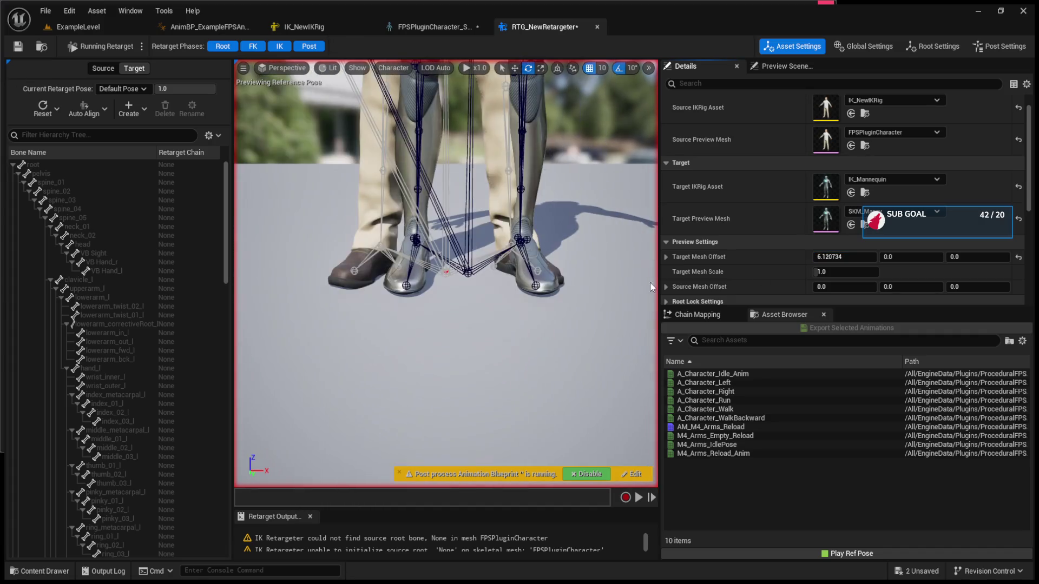
pyautogui.moveTo(844, 257); pyautogui.dragTo(872, 256)
pyautogui.press('f')
pyautogui.scroll(-5, 446, 274)
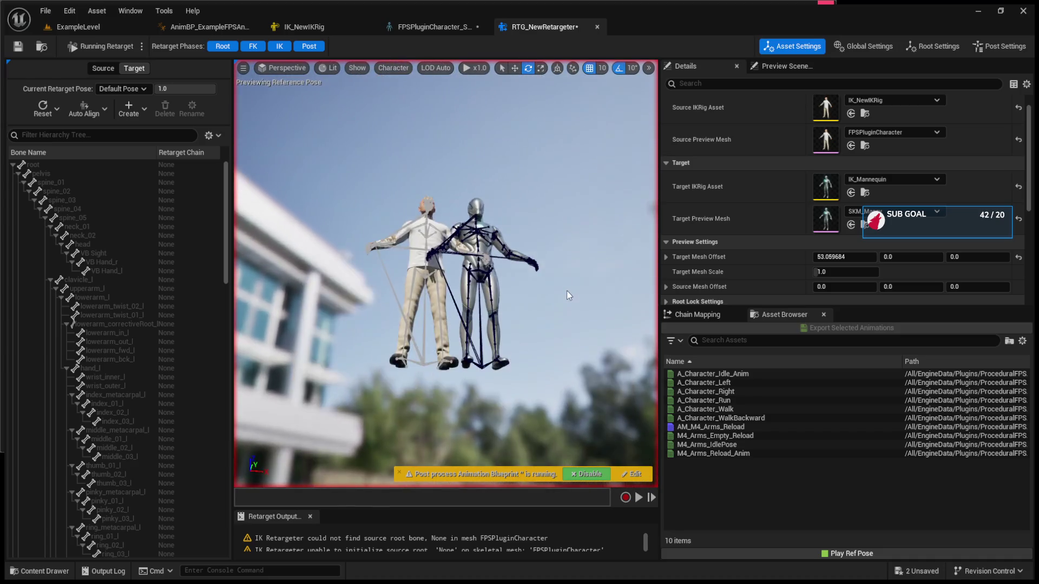
pyautogui.scroll(10, 445, 273)
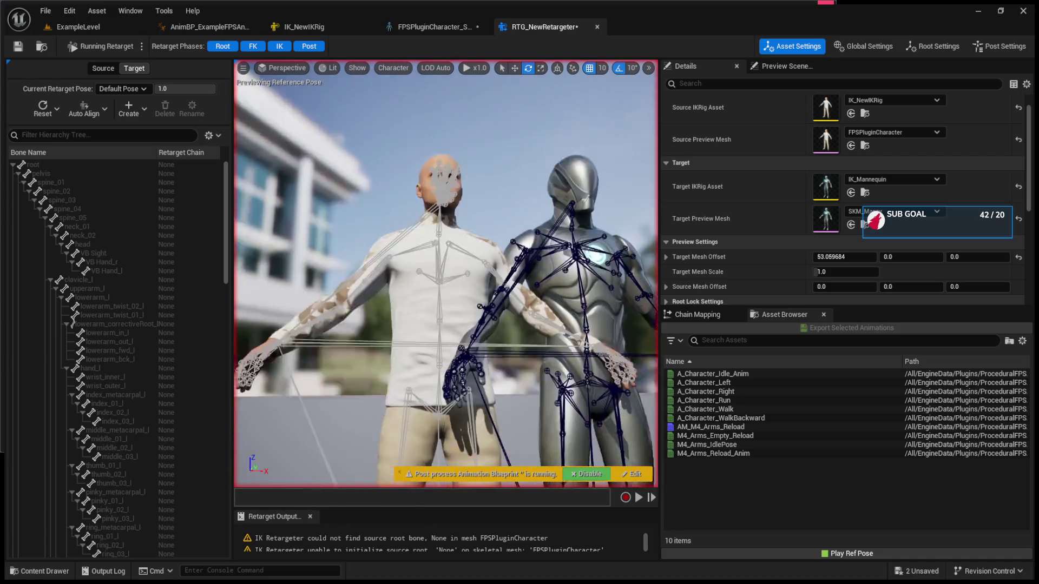
pyautogui.scroll(-8, 445, 274)
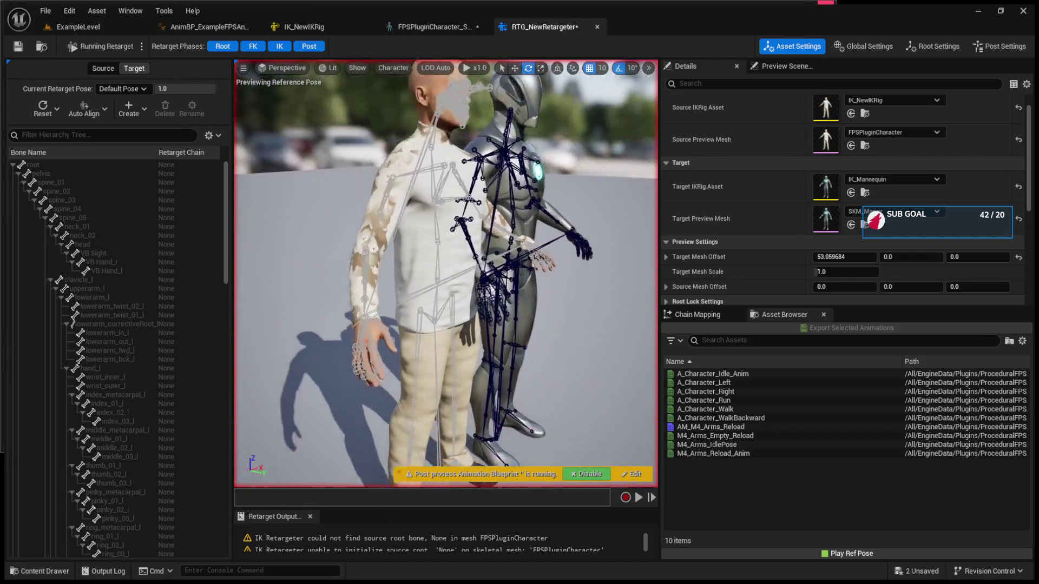
pyautogui.click(826, 257)
pyautogui.write('0')
pyautogui.press('Return')
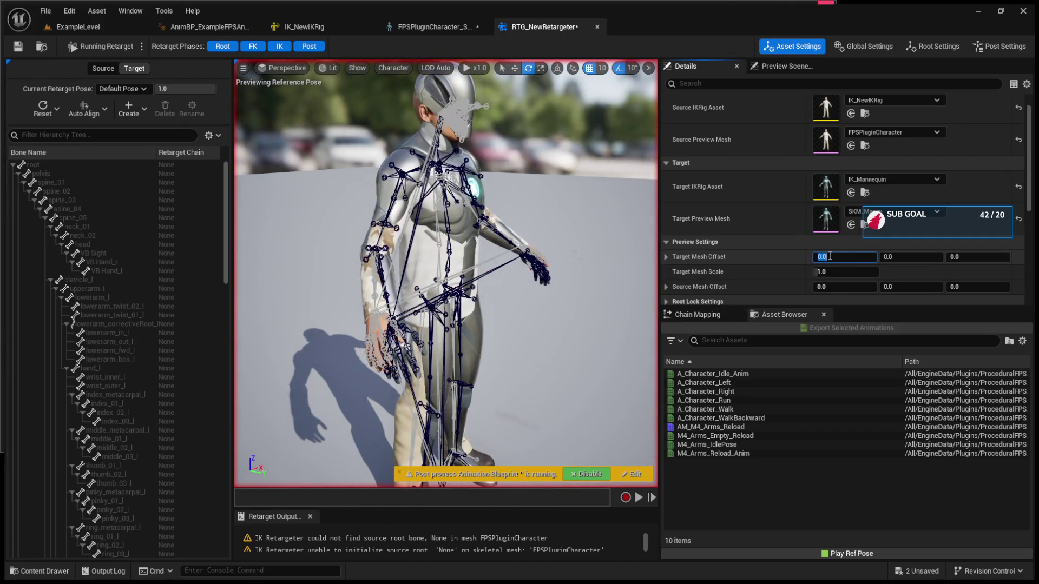
pyautogui.moveTo(621, 313); pyautogui.dragTo(335, 316)
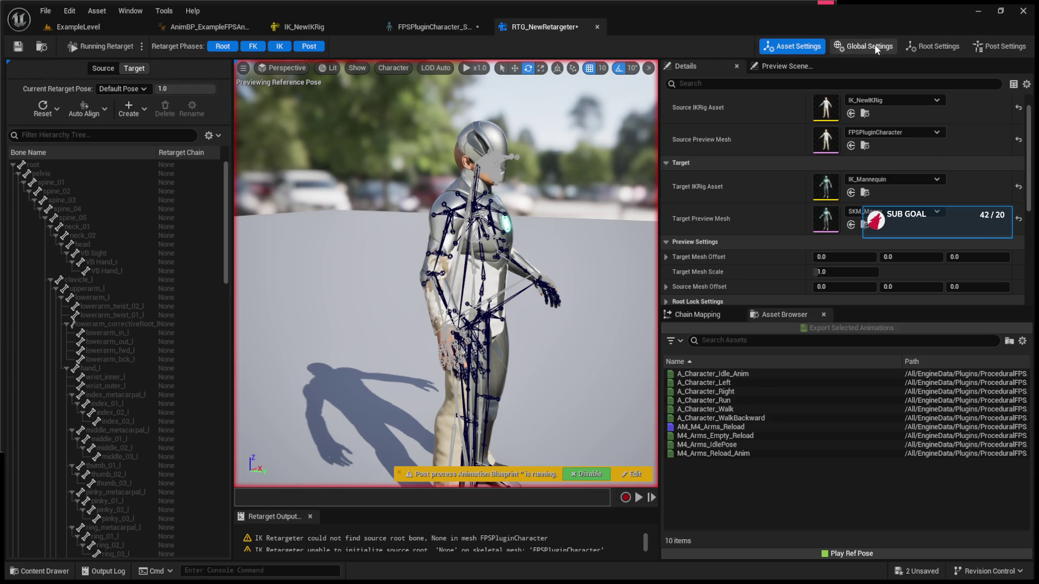
# Show the post-retarget operations, select lowerarm_r, and switch the retarget pose to the target skeleton
pyautogui.click(998, 48)
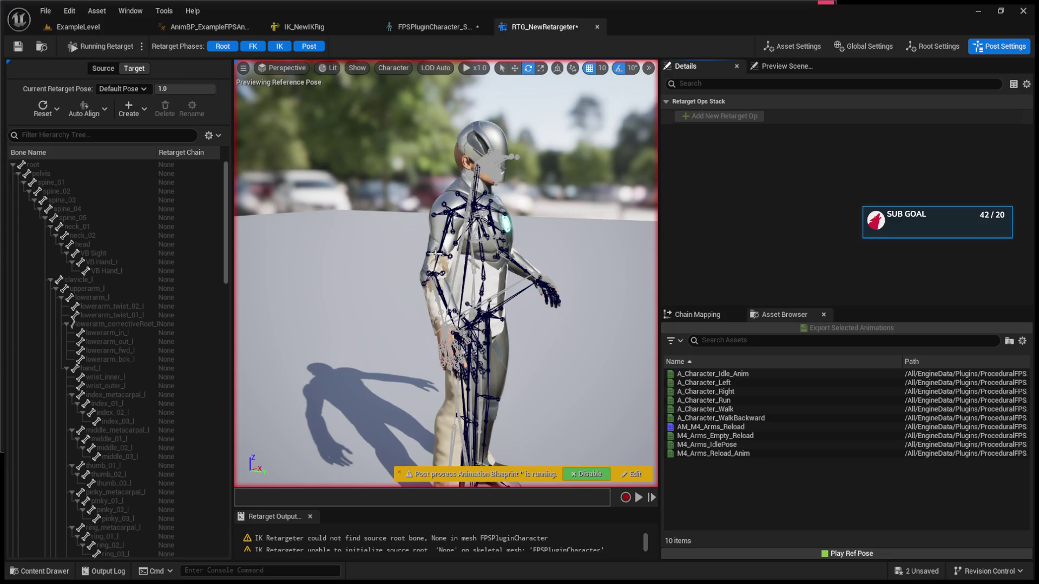
pyautogui.click(446, 299)
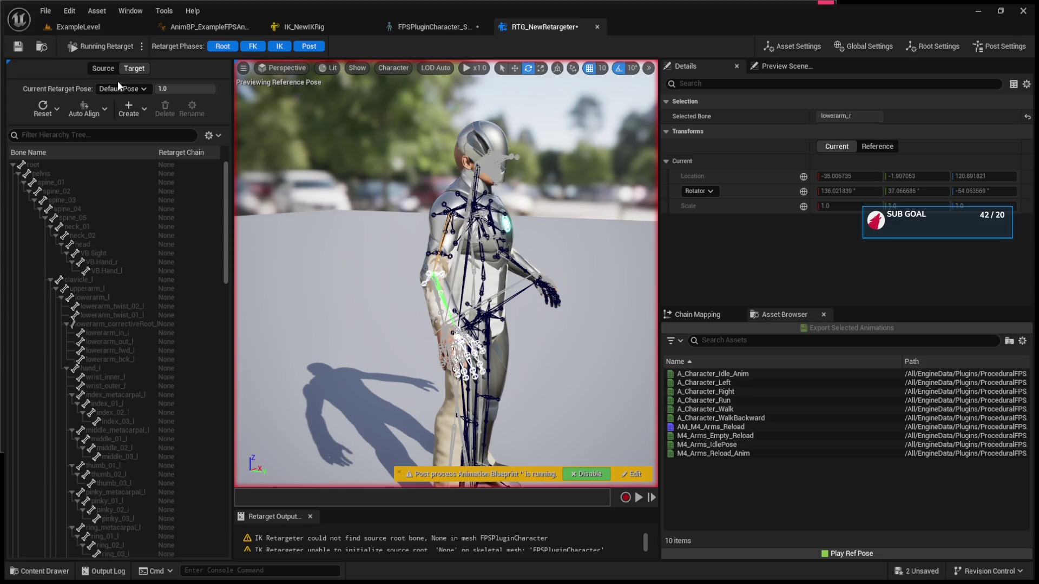
pyautogui.click(130, 68)
# Frame the characters and bring back the retargeter Asset Settings with source and target options
pyautogui.moveTo(608, 243); pyautogui.dragTo(639, 194)
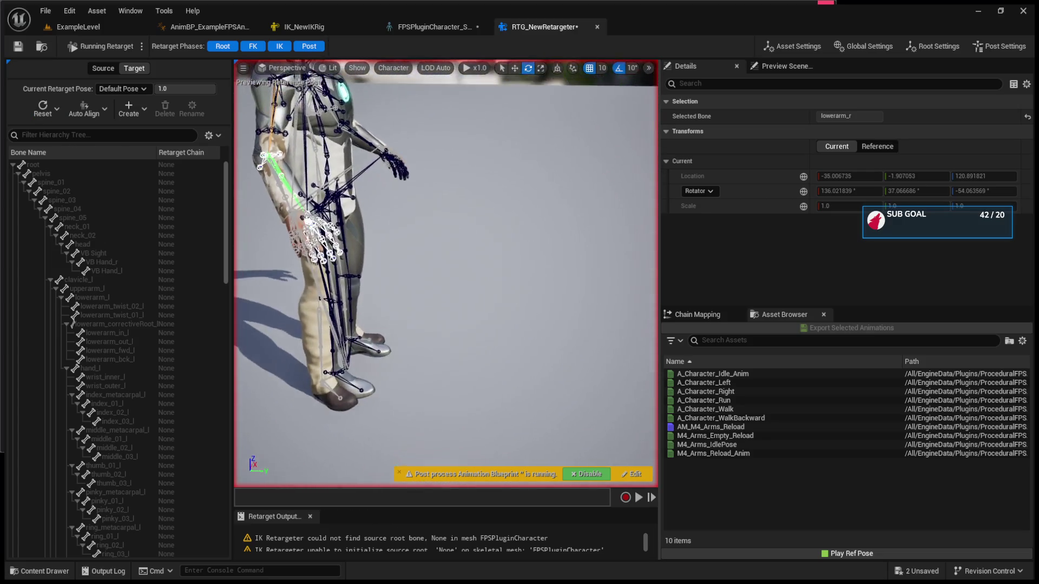
pyautogui.moveTo(474, 182); pyautogui.dragTo(475, 180)
pyautogui.click(779, 66)
pyautogui.click(793, 46)
pyautogui.click(692, 66)
pyautogui.moveTo(590, 189); pyautogui.dragTo(514, 189)
# Set Target Mesh Offset to about X 116.65, Y -1.67 so the mannequin stands beside the source
pyautogui.moveTo(861, 276); pyautogui.dragTo(857, 275)
pyautogui.click(860, 276)
pyautogui.write('0')
pyautogui.press('Return')
pyautogui.moveTo(903, 275); pyautogui.dragTo(873, 274)
pyautogui.moveTo(444, 270)
pyautogui.mouseDown()
pyautogui.moveTo(454, 232)
pyautogui.moveTo(476, 270)
pyautogui.mouseUp()
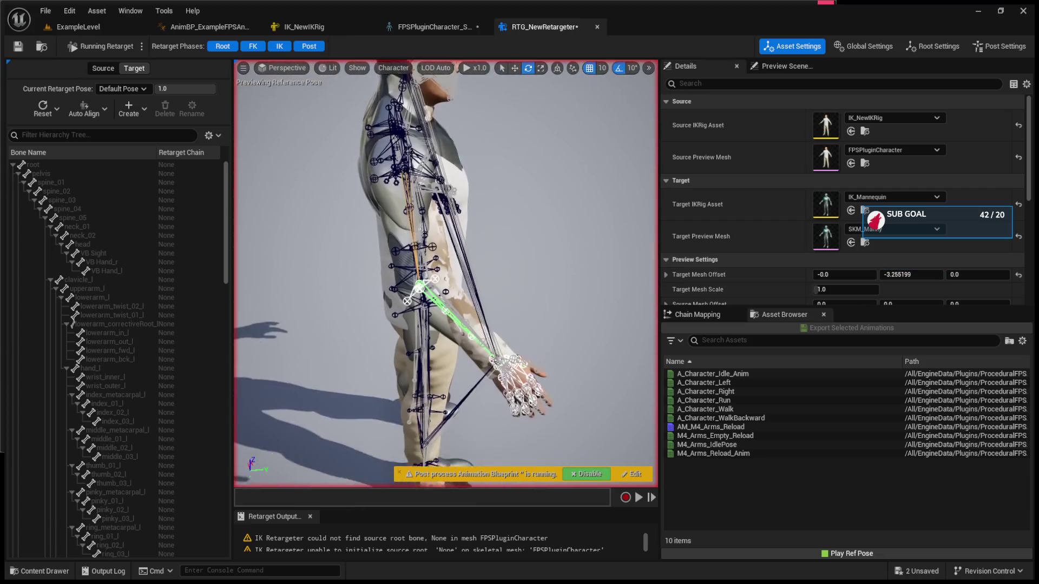
pyautogui.moveTo(898, 274); pyautogui.dragTo(931, 274)
pyautogui.moveTo(443, 271); pyautogui.dragTo(465, 238)
pyautogui.moveTo(909, 275)
pyautogui.mouseDown()
pyautogui.moveTo(887, 275)
pyautogui.moveTo(902, 274)
pyautogui.mouseUp()
pyautogui.moveTo(650, 303)
pyautogui.mouseDown()
pyautogui.moveTo(641, 336)
pyautogui.moveTo(641, 298)
pyautogui.mouseUp()
pyautogui.moveTo(844, 274); pyautogui.dragTo(890, 275)
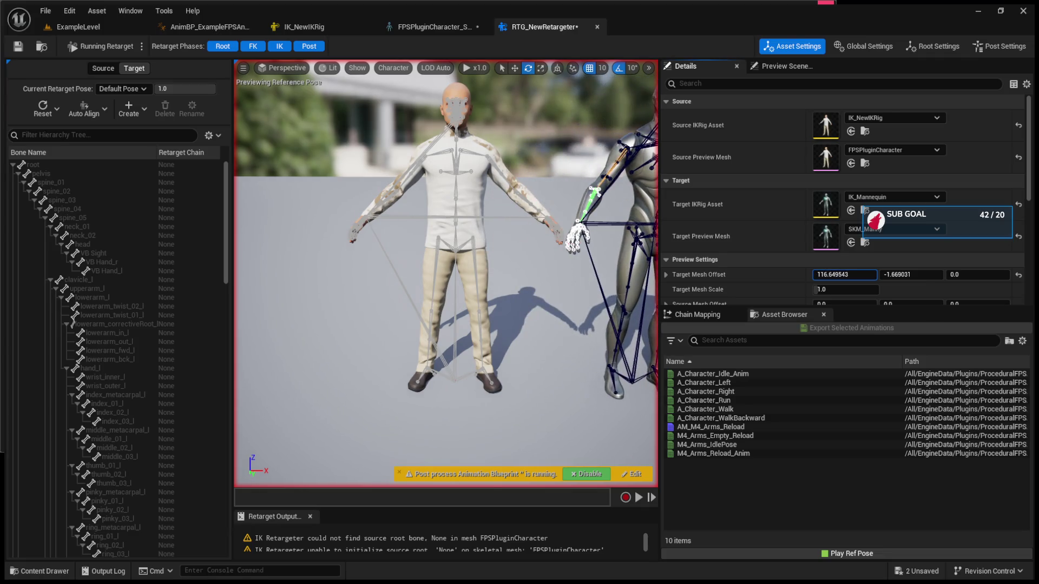
# Preview A_Character_Idle_Anim and A_Character_Left on both characters, pausing and resetting to reference pose
pyautogui.click(785, 373)
pyautogui.click(103, 68)
pyautogui.click(708, 374)
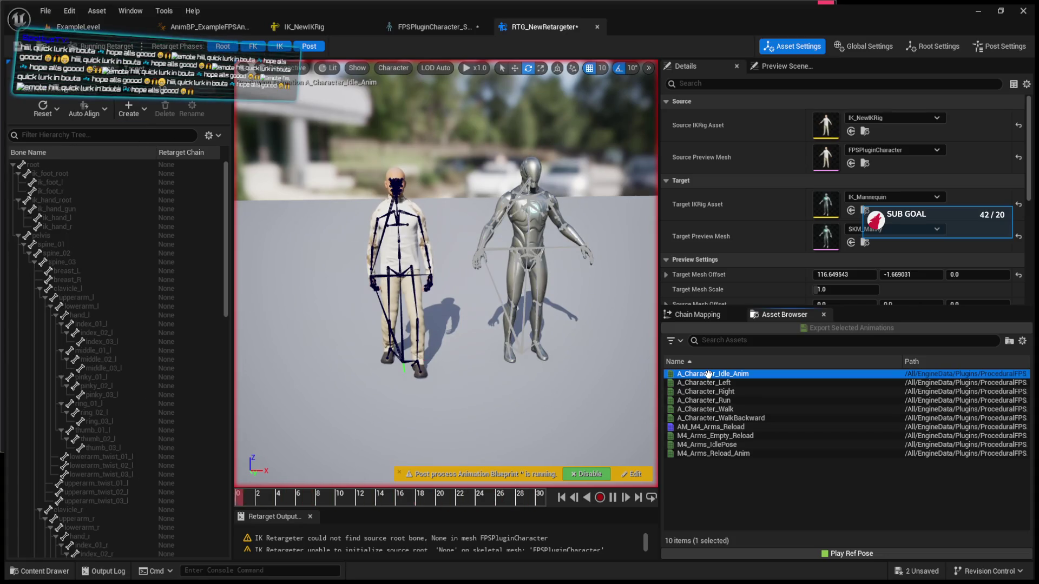
pyautogui.click(613, 497)
pyautogui.scroll(-3, 768, 209)
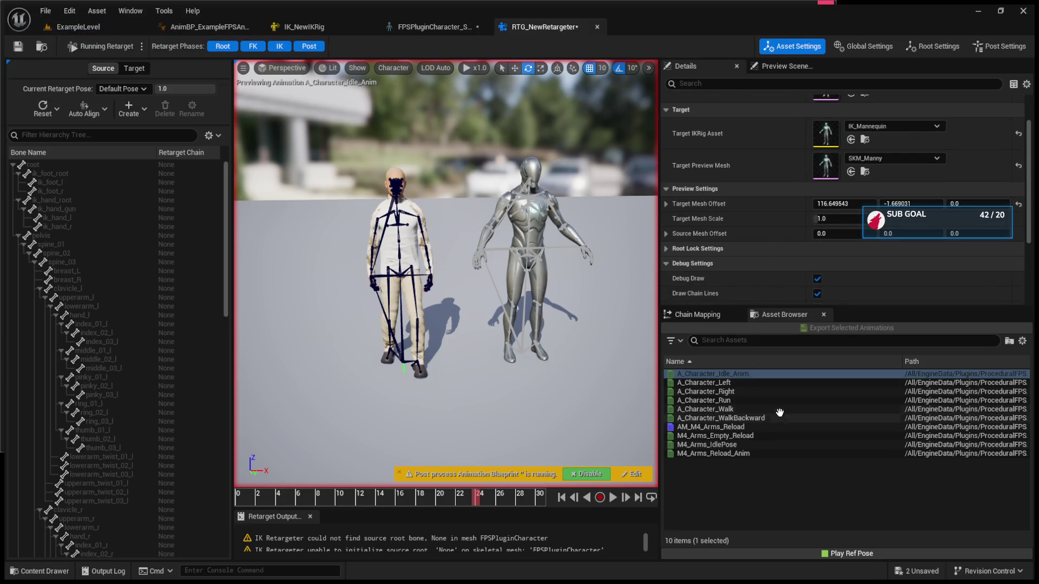
pyautogui.click(826, 553)
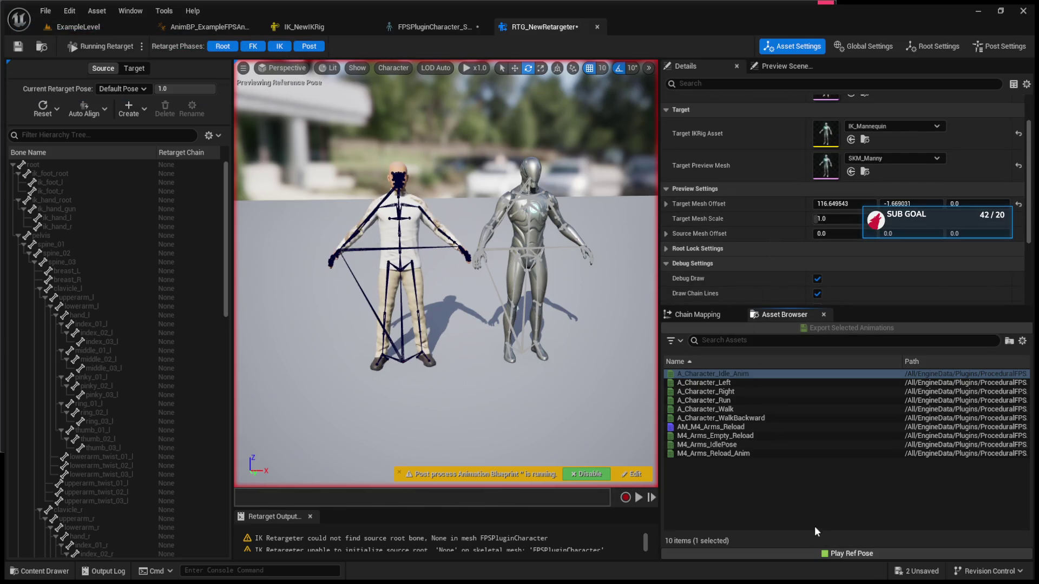
pyautogui.click(747, 382)
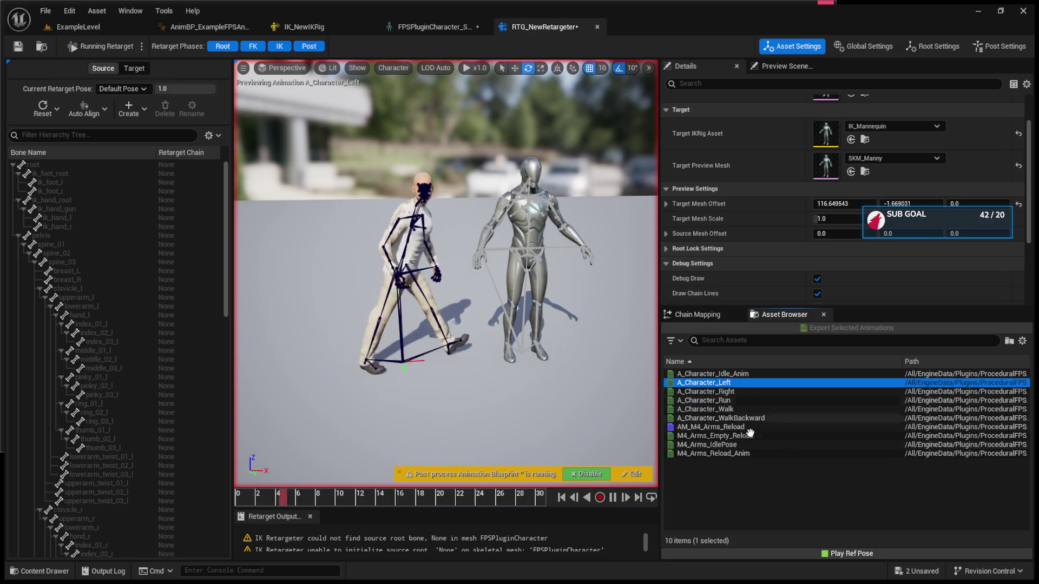
pyautogui.click(613, 497)
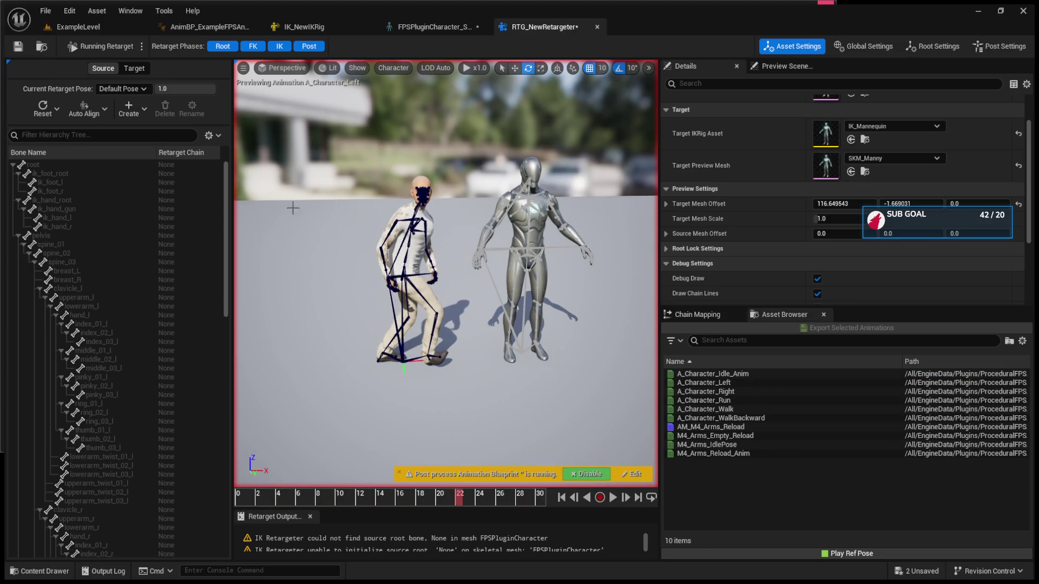
# Review the Mannequin target hierarchy and the source/target asset settings, then close the retargeter
pyautogui.click(130, 72)
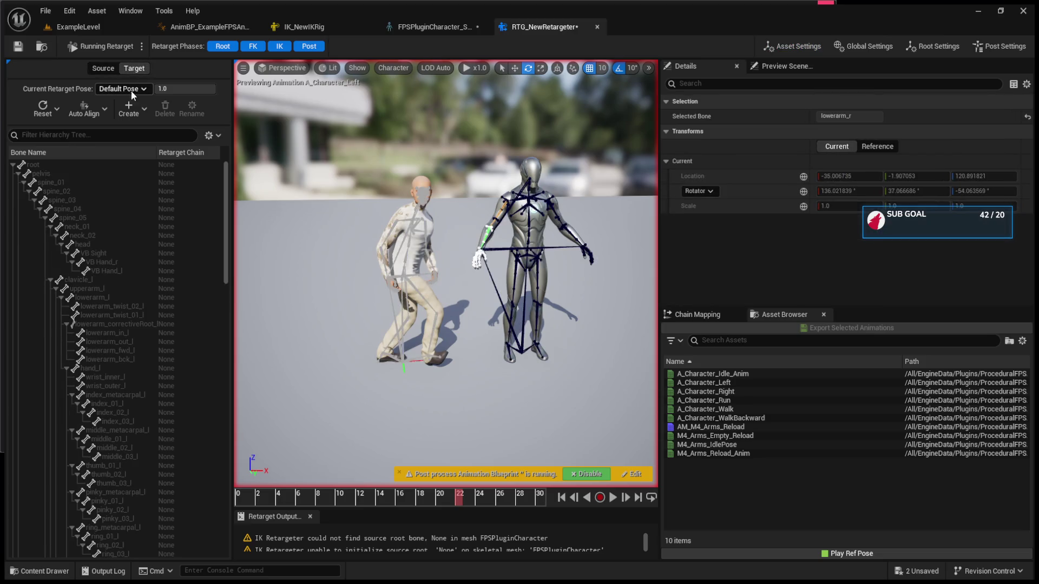
pyautogui.click(103, 109)
pyautogui.click(776, 48)
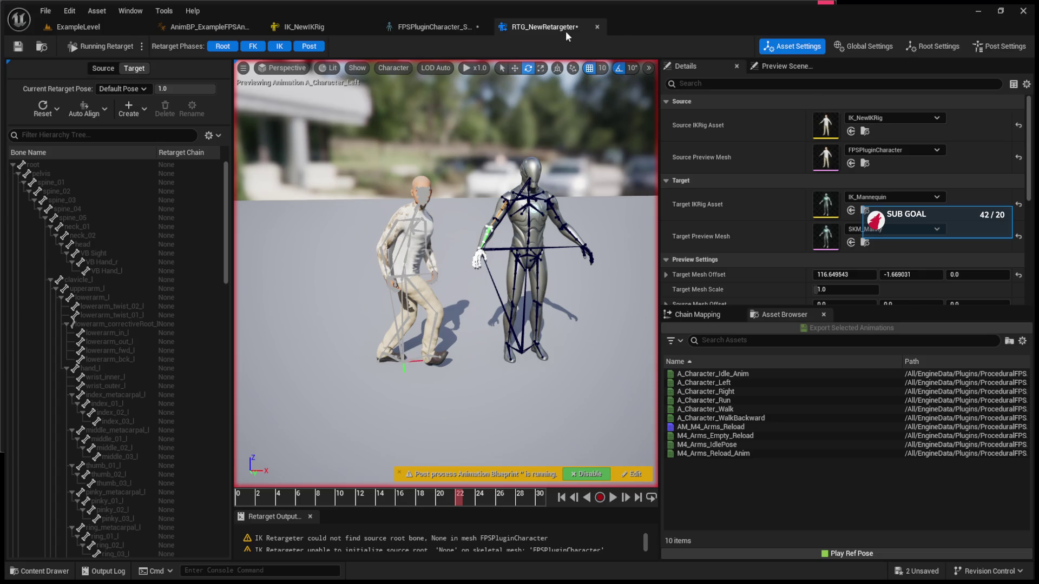
pyautogui.click(598, 26)
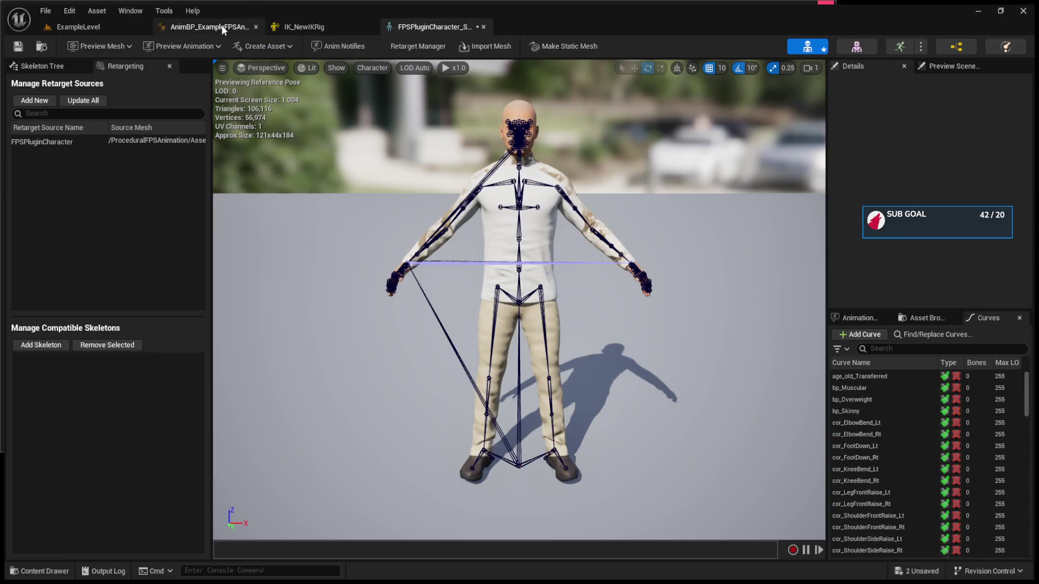
# Back in ExampleLevel, browse ProceduralFPSAnimation Content's Animations and Character folders, then open Blueprints
pyautogui.click(222, 25)
pyautogui.click(130, 27)
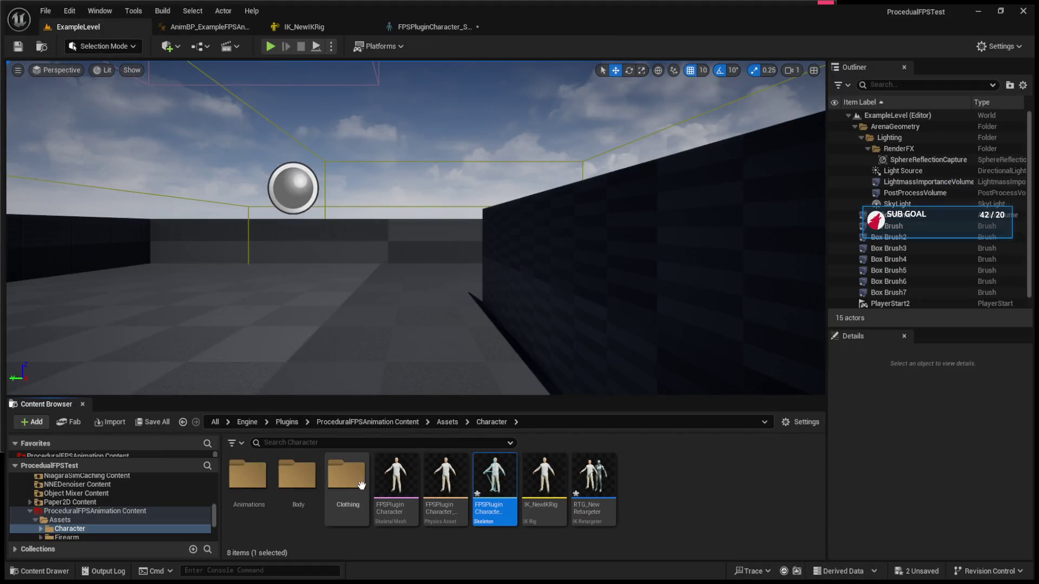
pyautogui.doubleClick(262, 487)
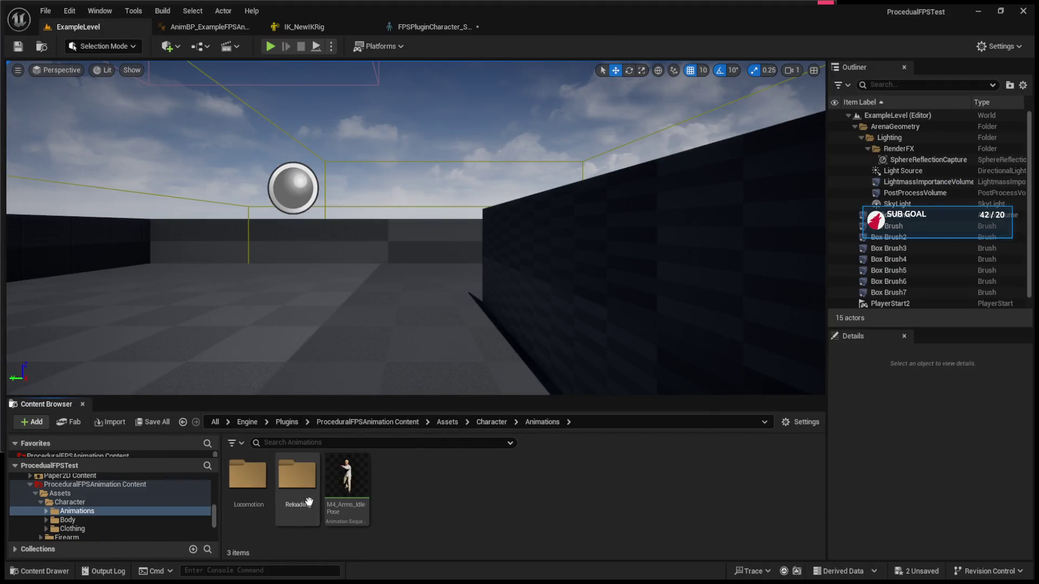
pyautogui.click(449, 422)
pyautogui.doubleClick(271, 479)
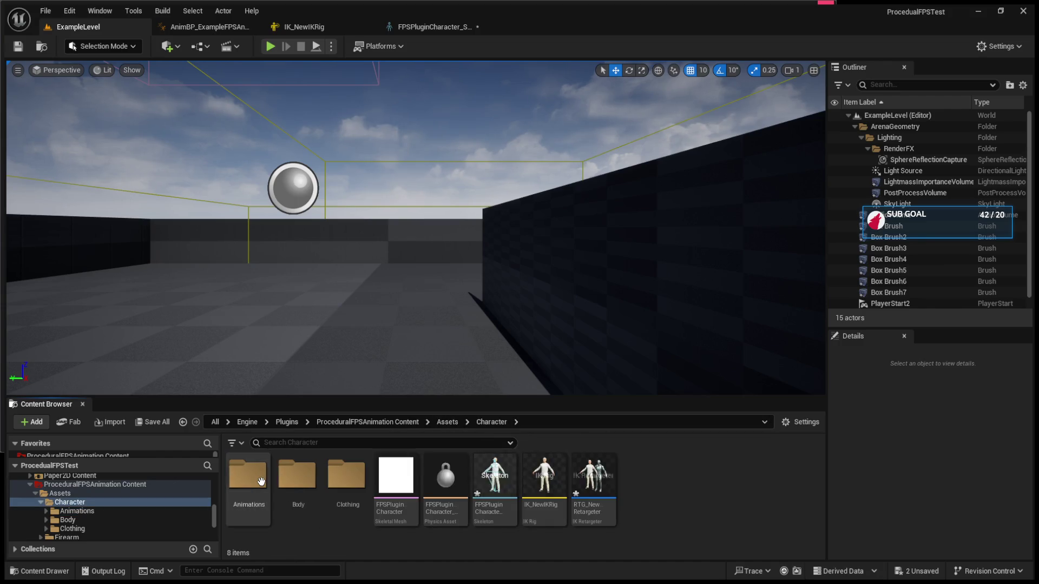
pyautogui.click(396, 424)
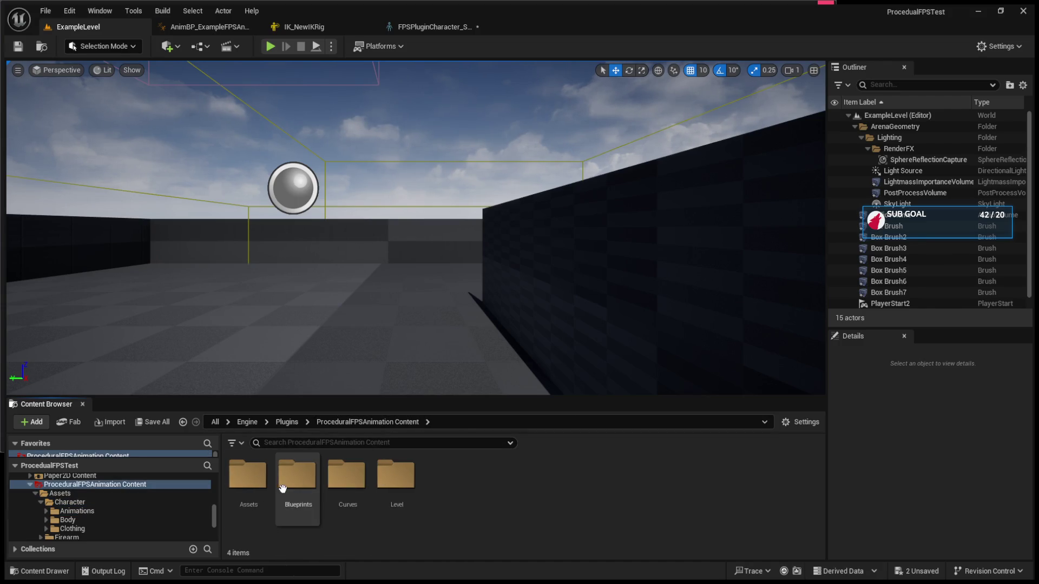
pyautogui.doubleClick(297, 475)
pyautogui.click(258, 492)
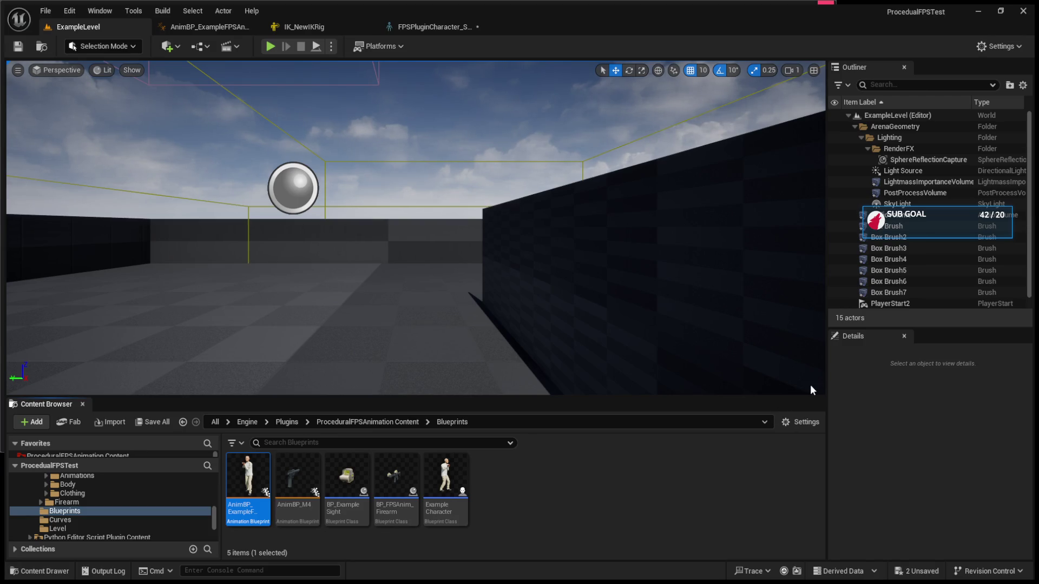
pyautogui.click(560, 541)
# Open Content Browser 2 from the Window menu and widen its folder tree
pyautogui.scroll(-2, 95, 521)
pyautogui.scroll(5, 94, 518)
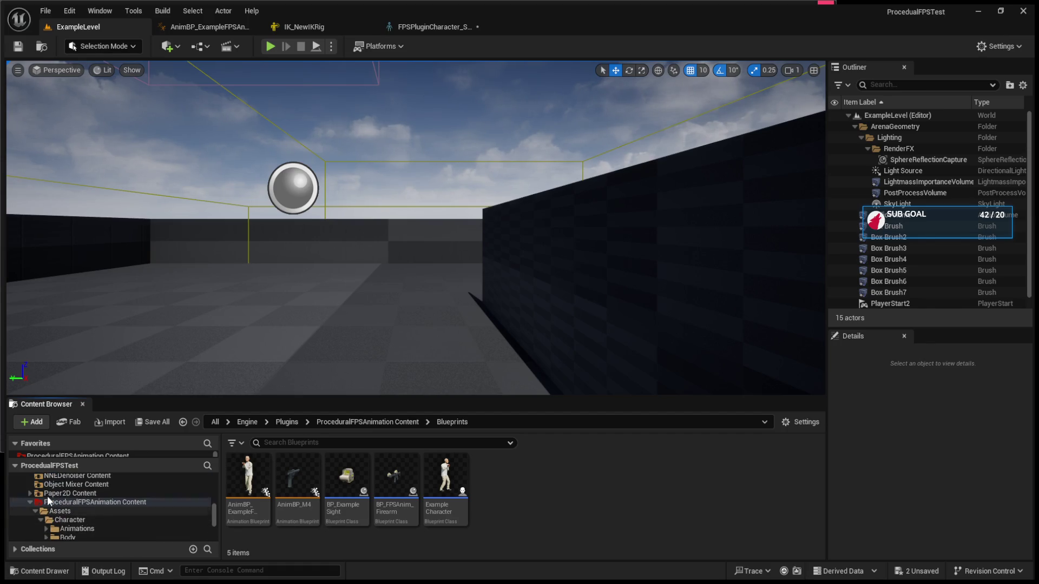
pyautogui.scroll(10, 73, 489)
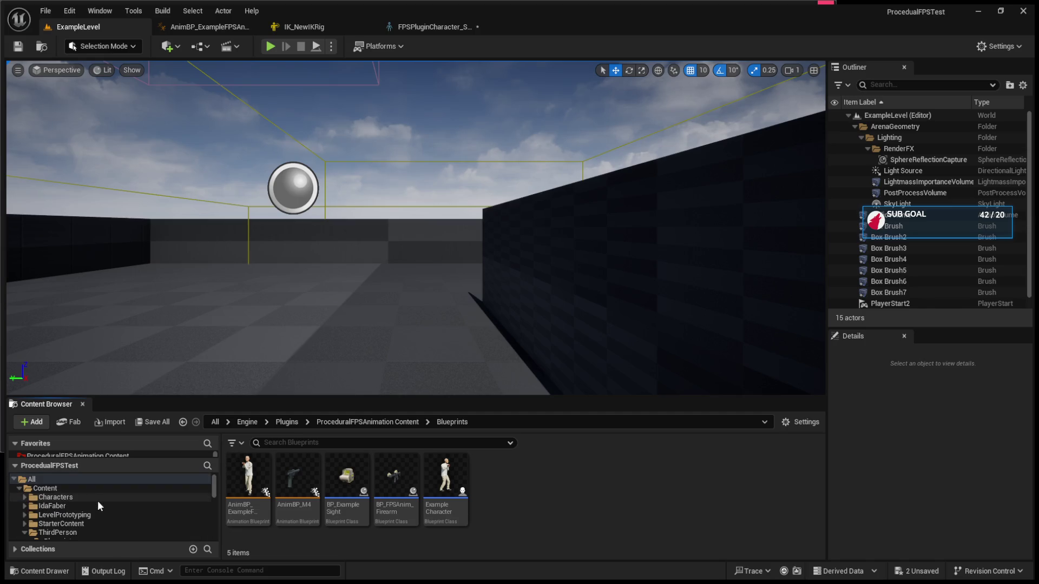
pyautogui.click(92, 11)
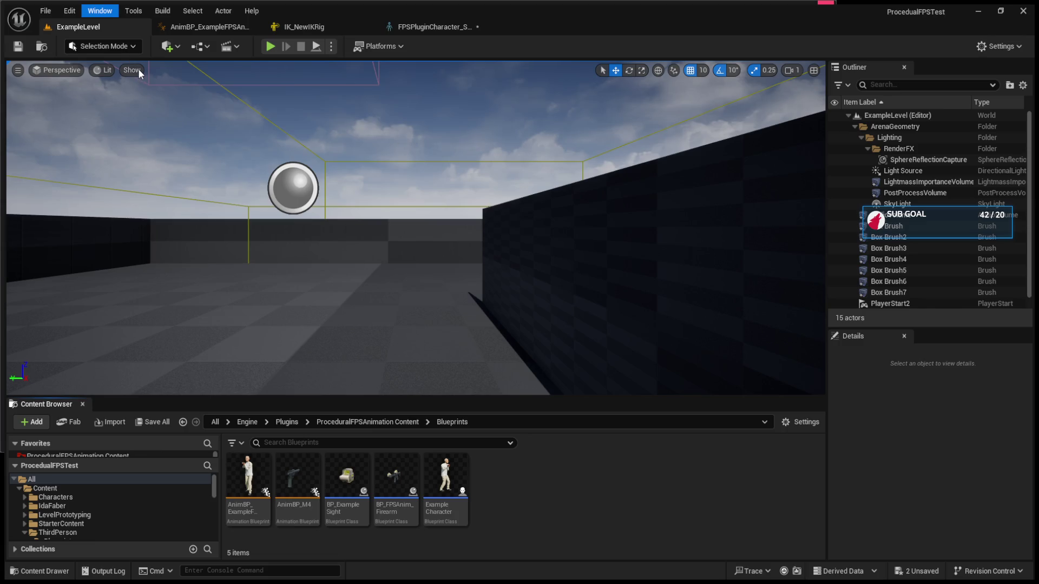
pyautogui.click(268, 84)
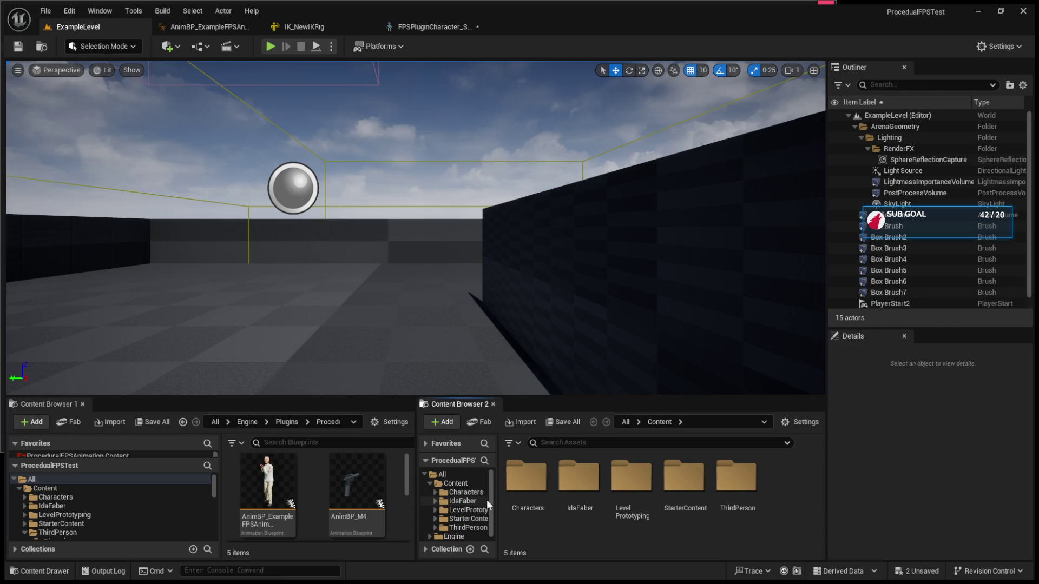
pyautogui.moveTo(499, 499); pyautogui.dragTo(546, 499)
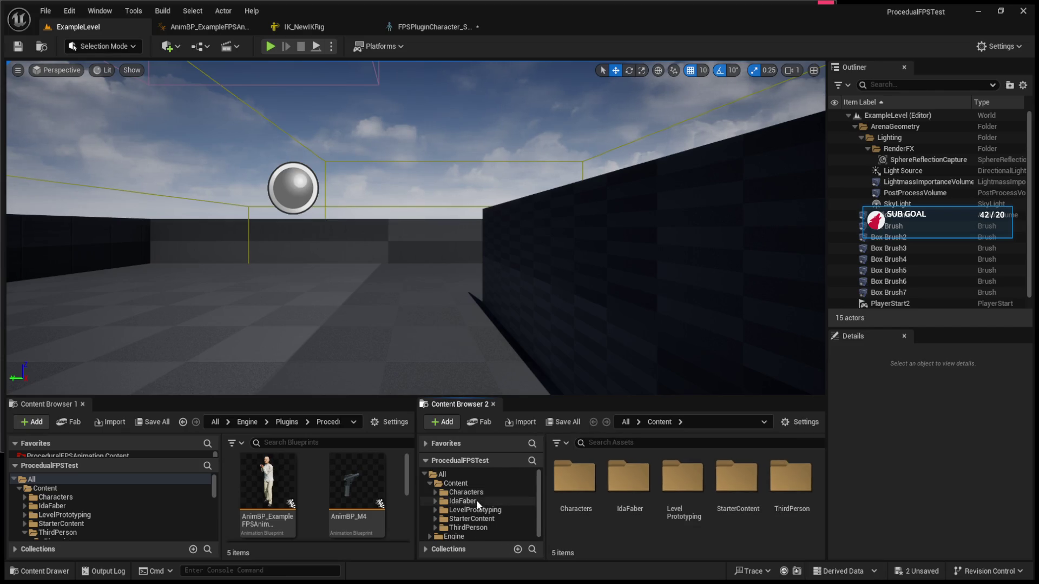
# Inspect the IdaFaber Materials subfolders: Functions, Instances and Other
pyautogui.click(485, 500)
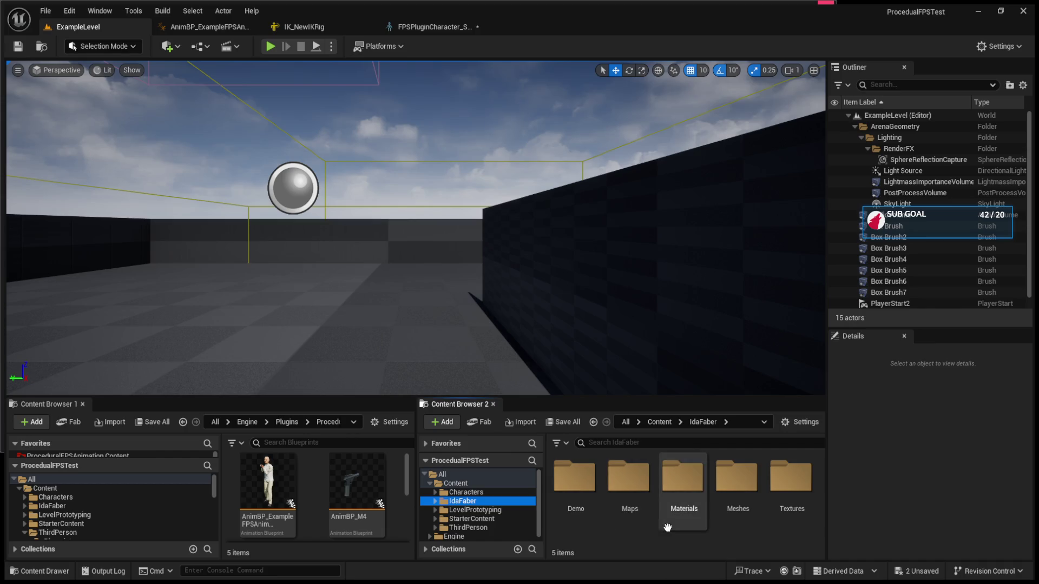
pyautogui.doubleClick(725, 534)
pyautogui.click(499, 471)
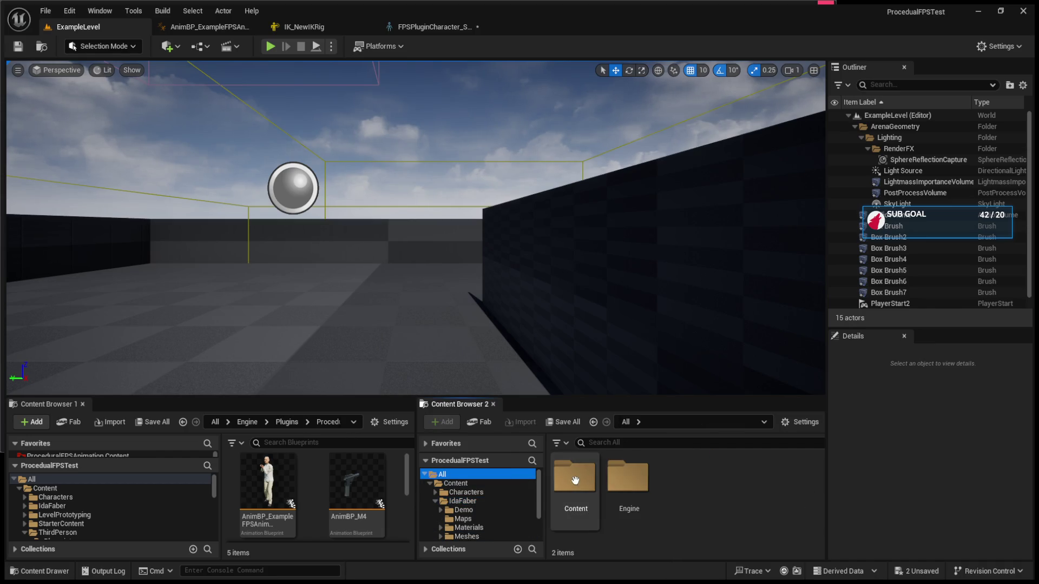
pyautogui.click(473, 504)
pyautogui.doubleClick(680, 496)
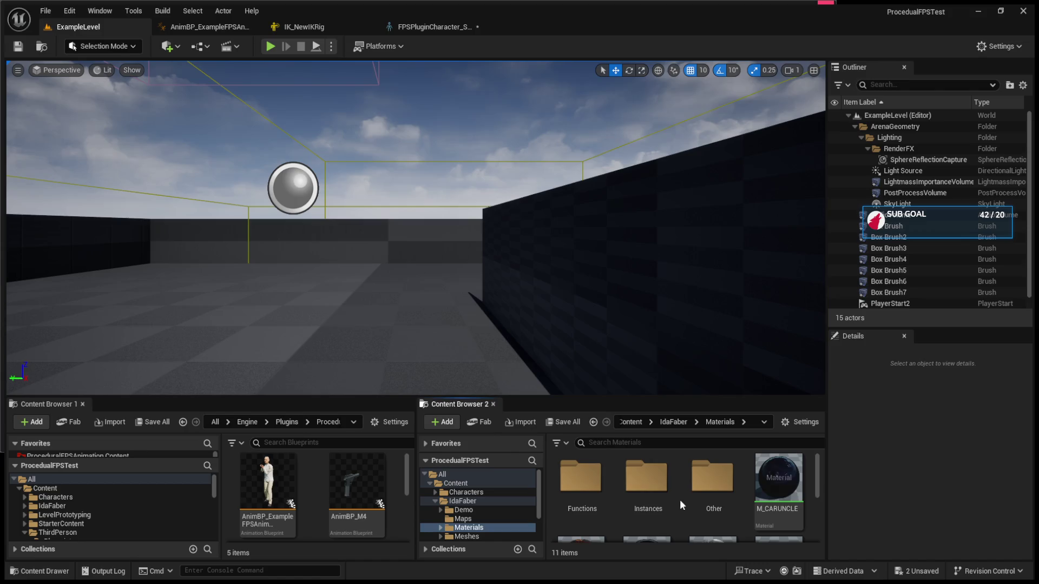
pyautogui.scroll(-2, 627, 500)
pyautogui.scroll(2, 627, 500)
pyautogui.doubleClick(580, 479)
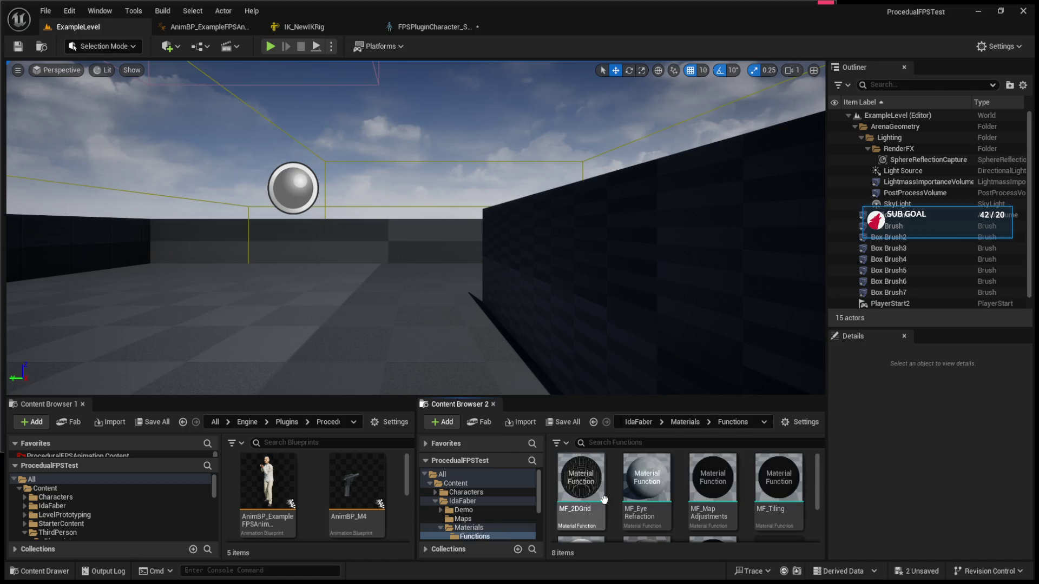
pyautogui.click(594, 422)
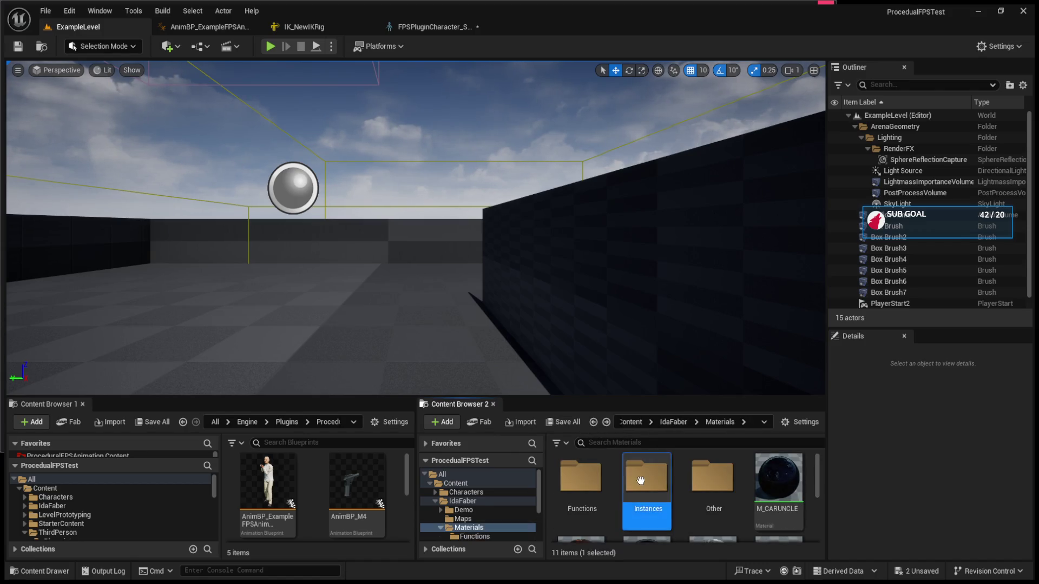
pyautogui.doubleClick(646, 479)
pyautogui.click(593, 422)
pyautogui.doubleClick(712, 479)
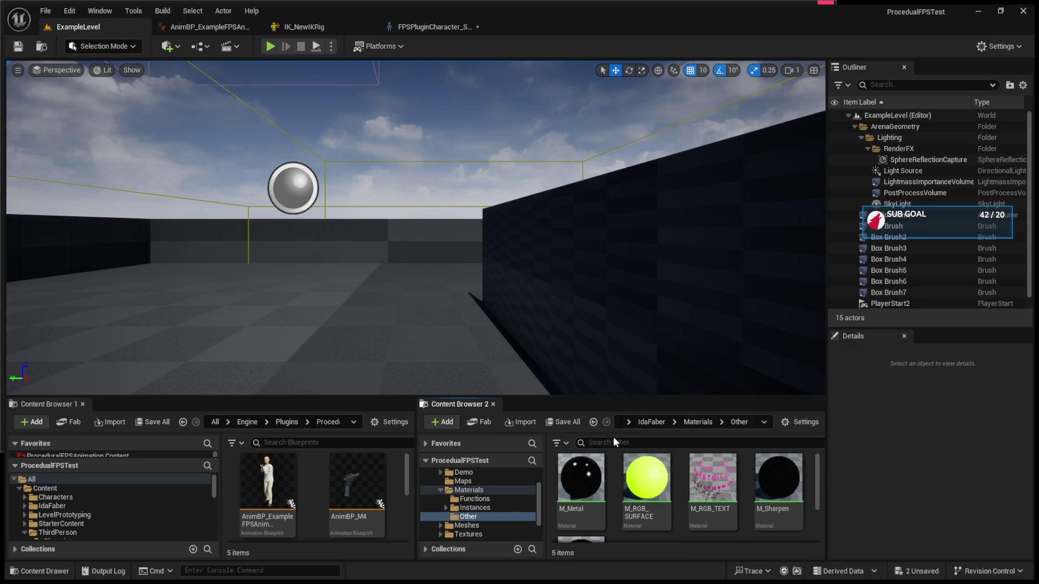
pyautogui.click(591, 423)
pyautogui.click(589, 424)
# Open IdaFaber > Meshes > Girl to view the SK_MechanicGirl skeletal meshes and PA_UE5_F
pyautogui.doubleClick(767, 490)
pyautogui.click(595, 472)
pyautogui.doubleClick(596, 471)
pyautogui.scroll(-2, 751, 515)
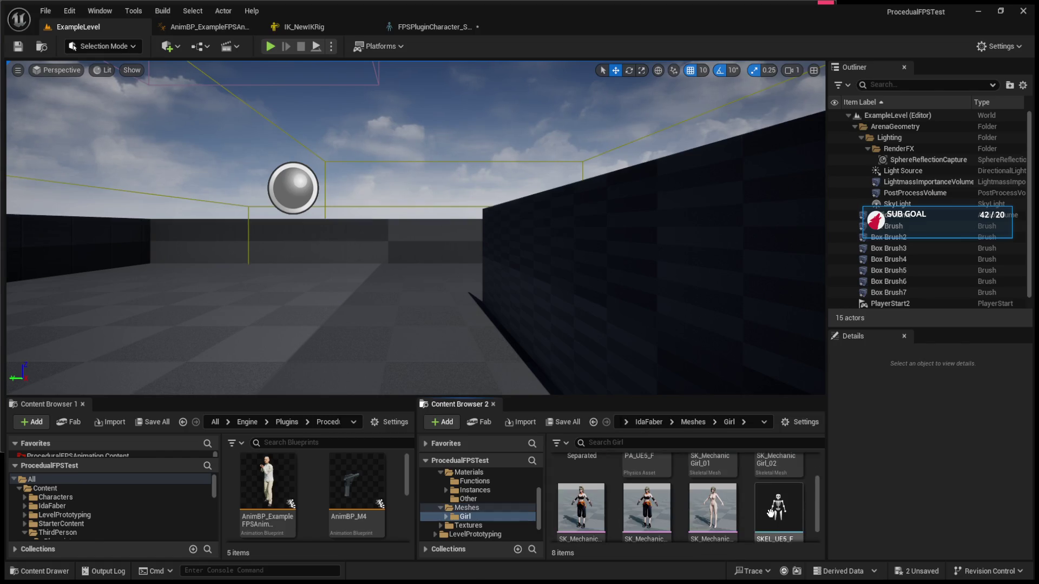
pyautogui.scroll(3, 779, 487)
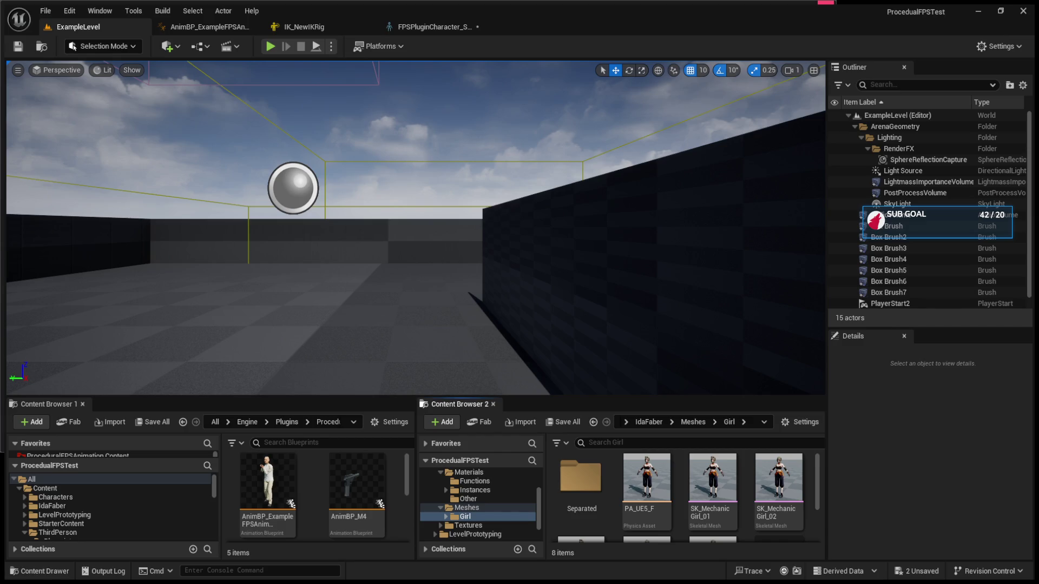
pyautogui.hotkey('alt', 'Tab')
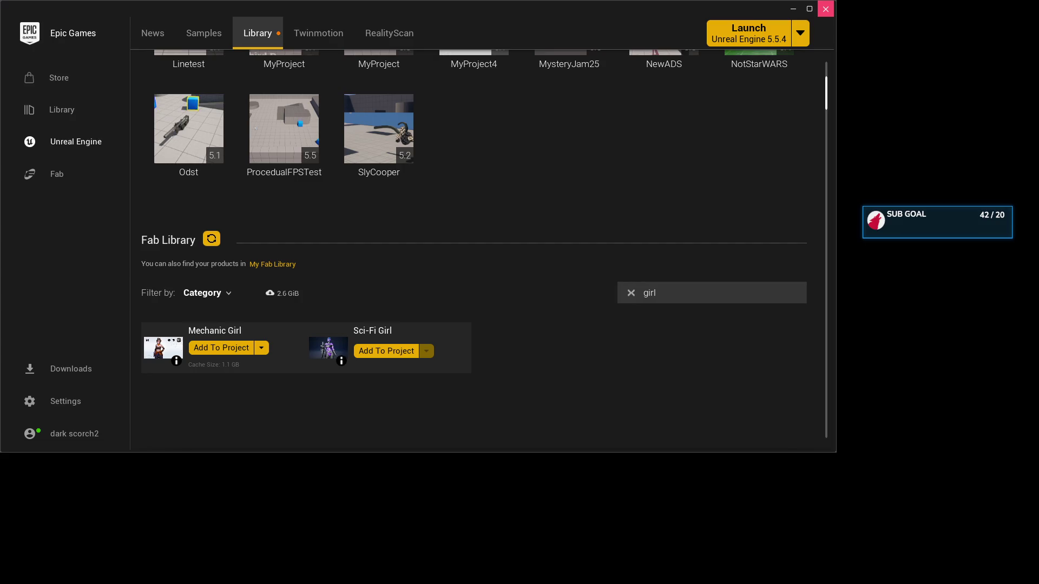
# Close the Epic Games Launcher after checking its Fab Library results for 'girl'
pyautogui.click(825, 8)
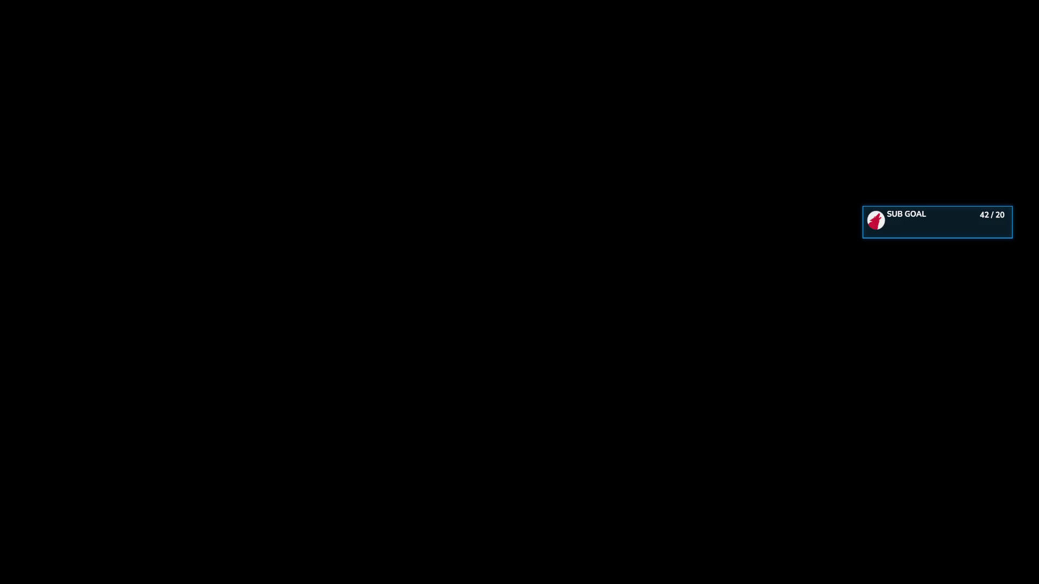
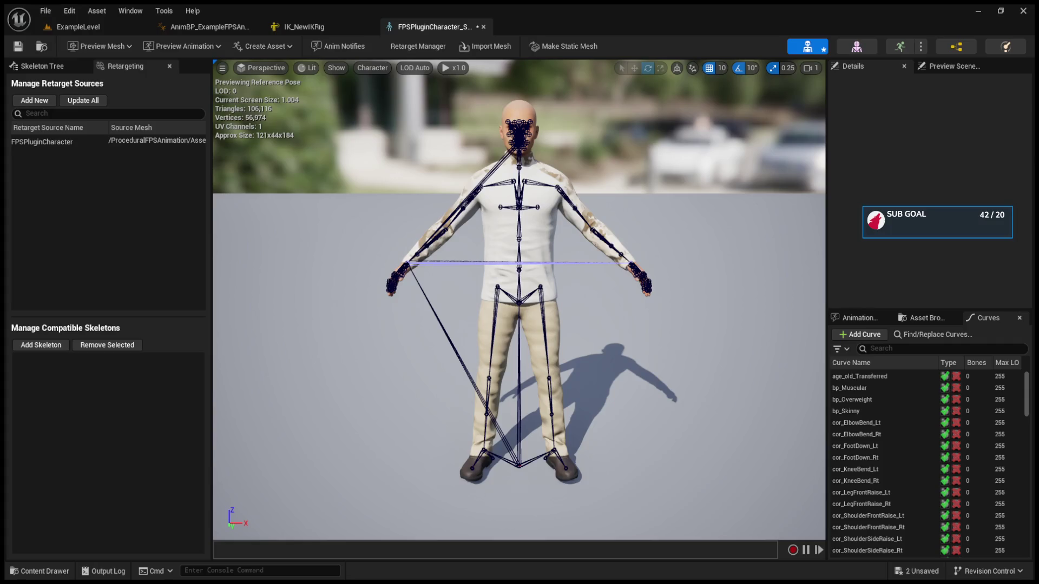
# In SKEL_UE5_F's Skeleton Tree, search 'head', then collapse clavicle_r to expose neck_01, neck_02 and head
pyautogui.click(97, 26)
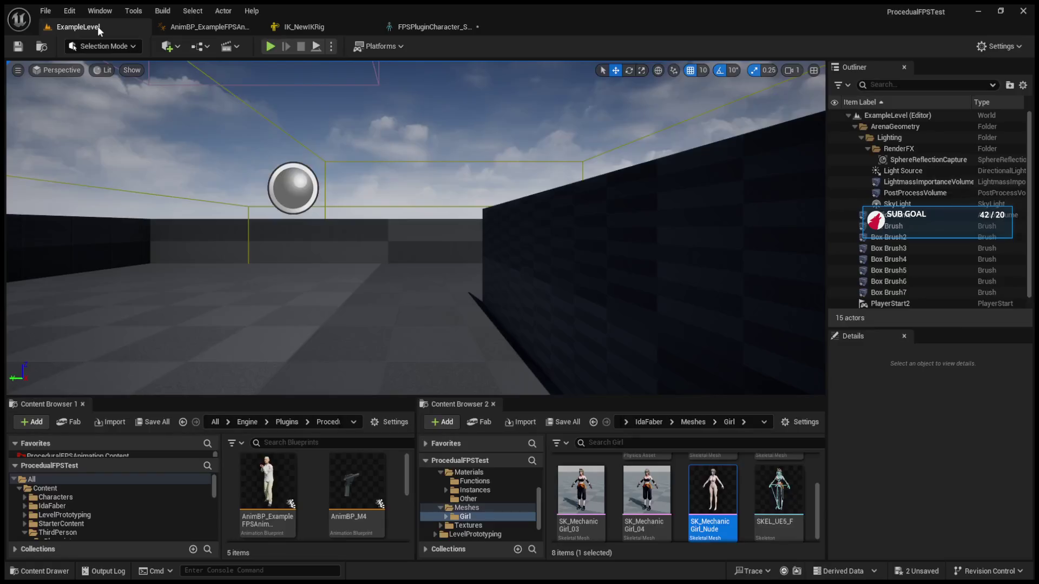
pyautogui.scroll(1, 628, 485)
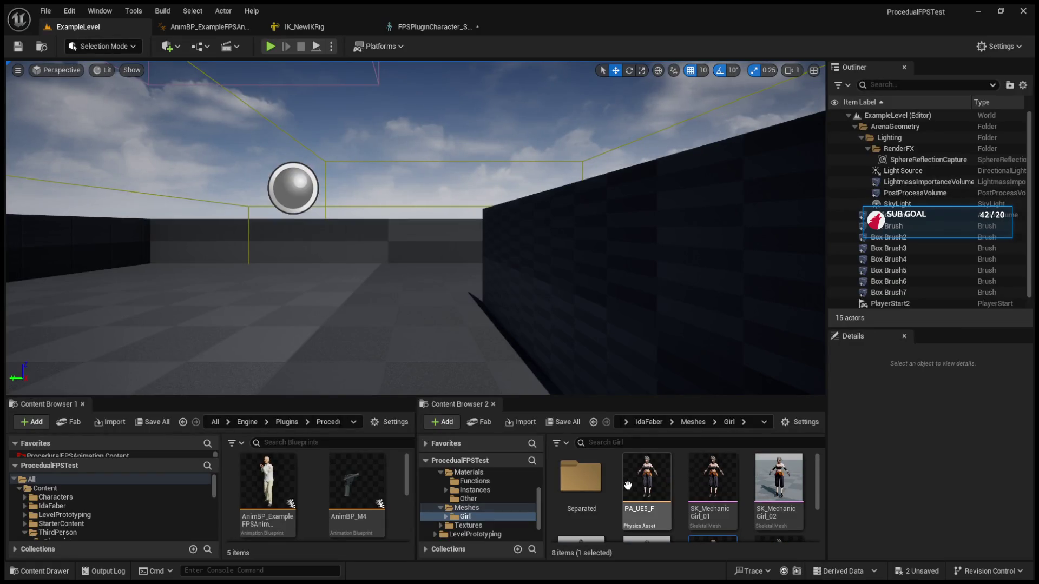
pyautogui.scroll(-1, 628, 485)
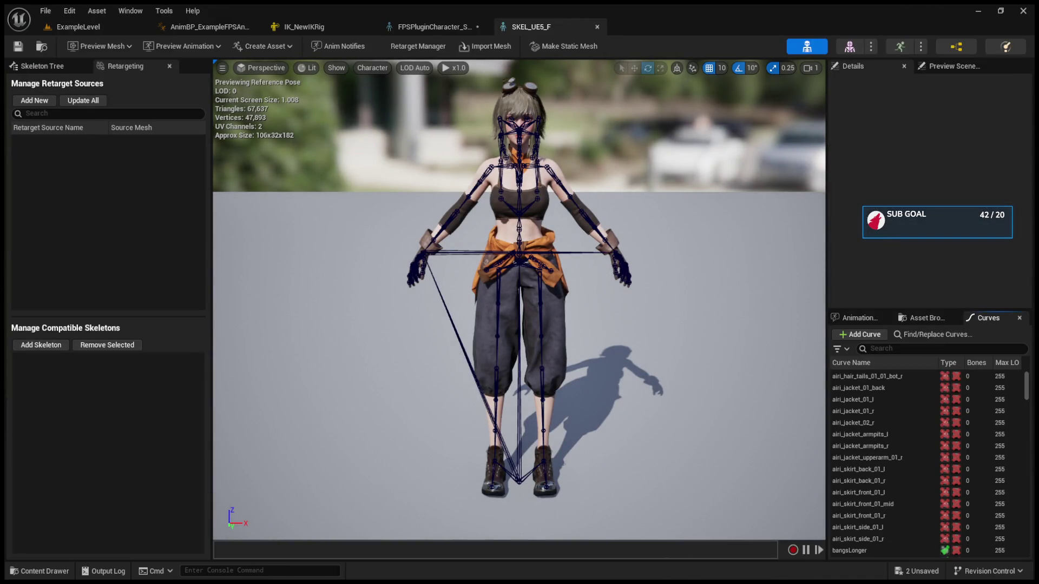
pyautogui.click(54, 66)
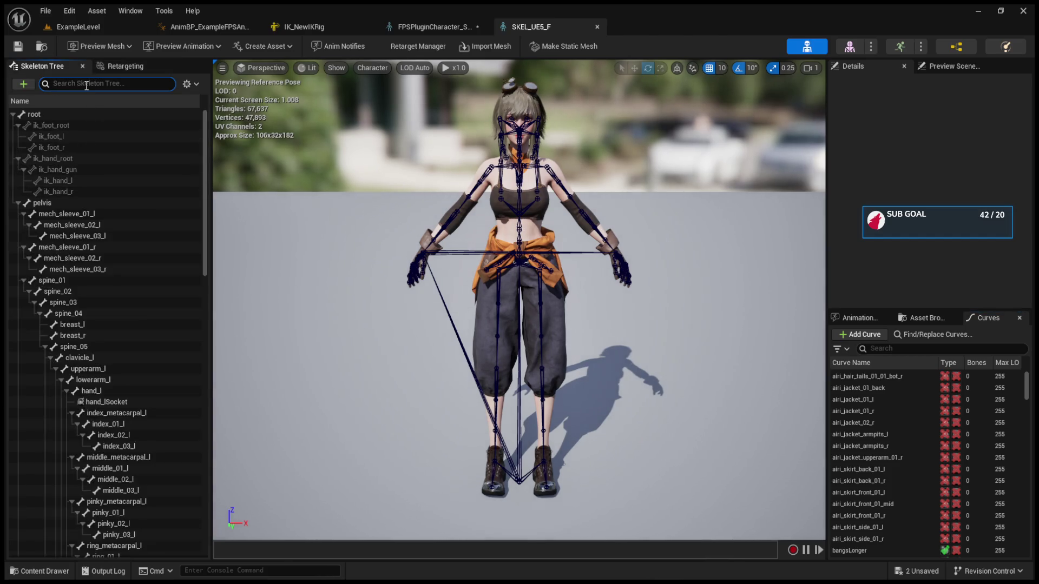
pyautogui.write('head')
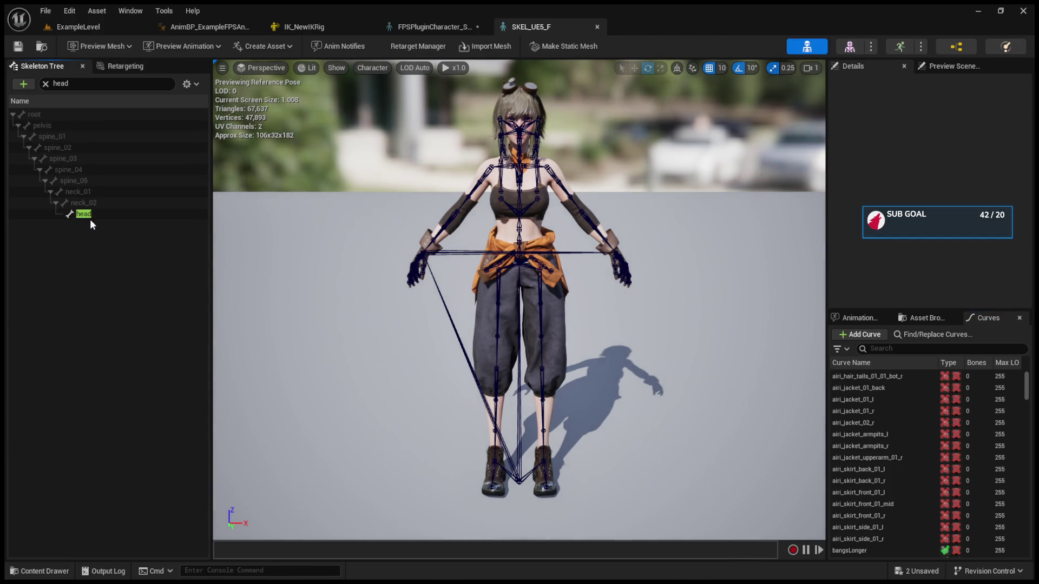
pyautogui.click(46, 84)
pyautogui.scroll(-5, 65, 222)
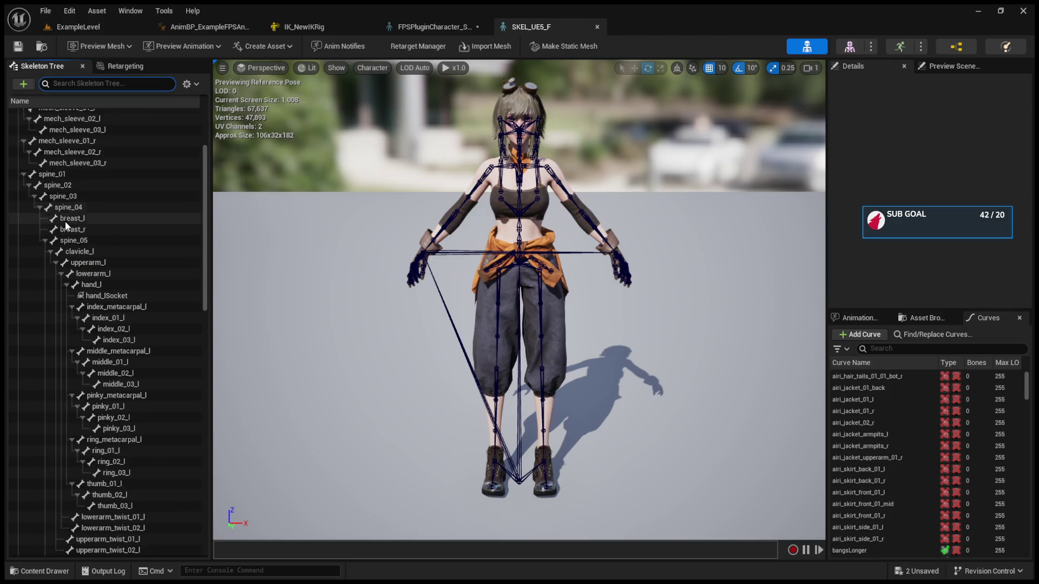
pyautogui.click(51, 455)
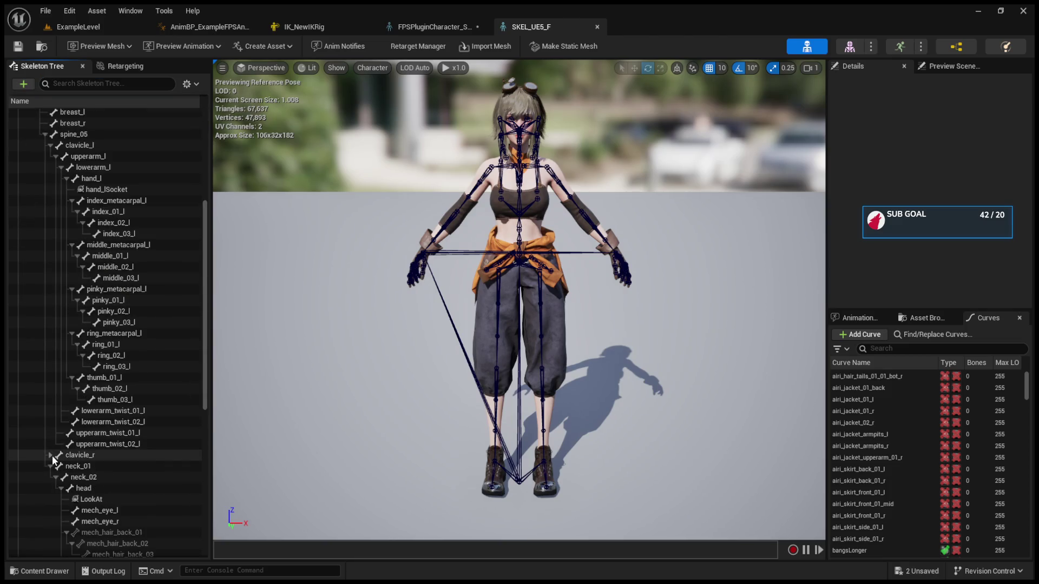
pyautogui.click(93, 498)
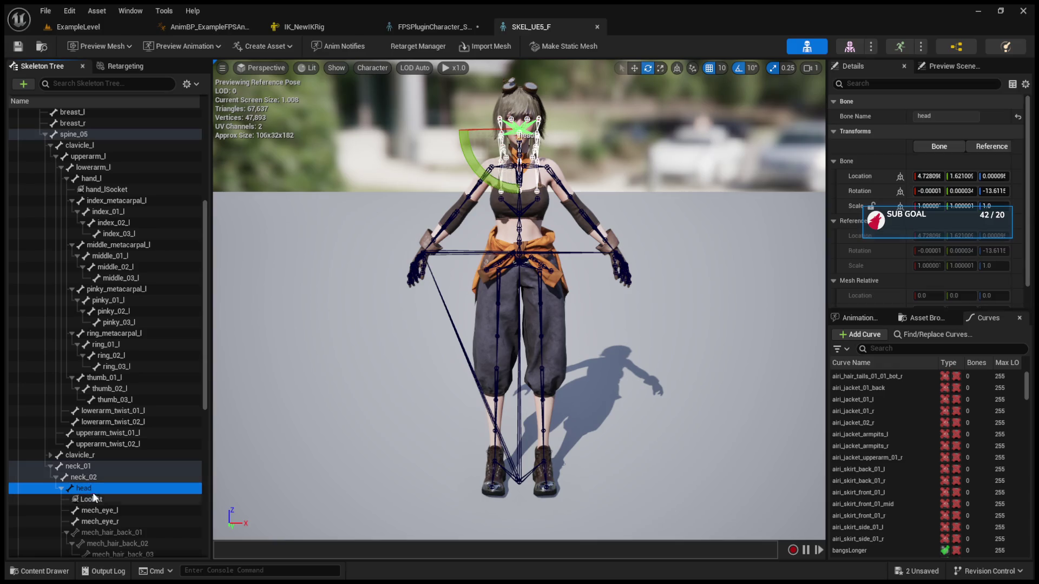
# Rename the head's new virtual bones to VB Sight and VB Hand_r
pyautogui.click(95, 491)
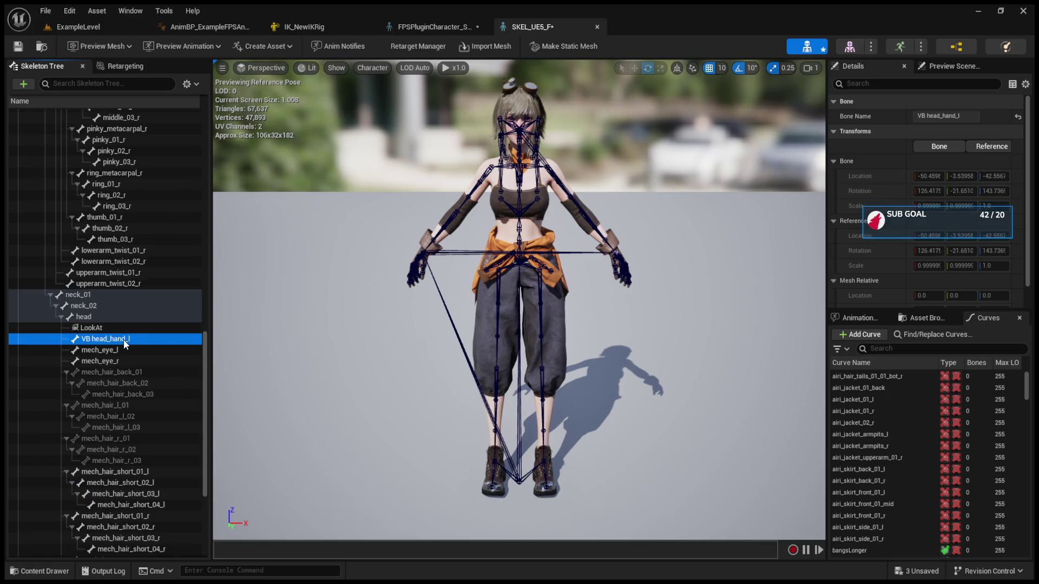
pyautogui.doubleClick(139, 341)
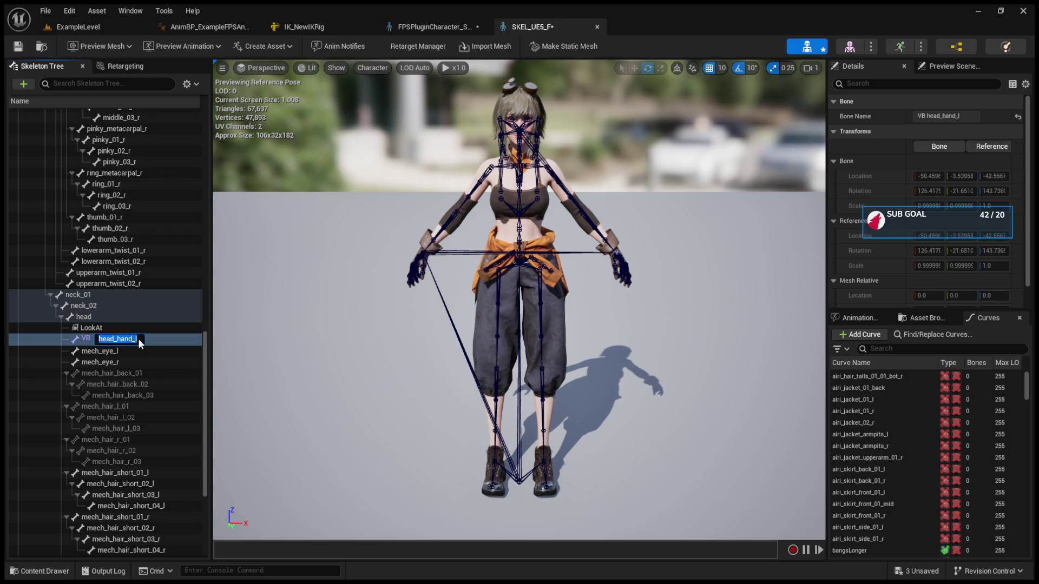
pyautogui.write('Sigh')
pyautogui.write('t')
pyautogui.press('Return')
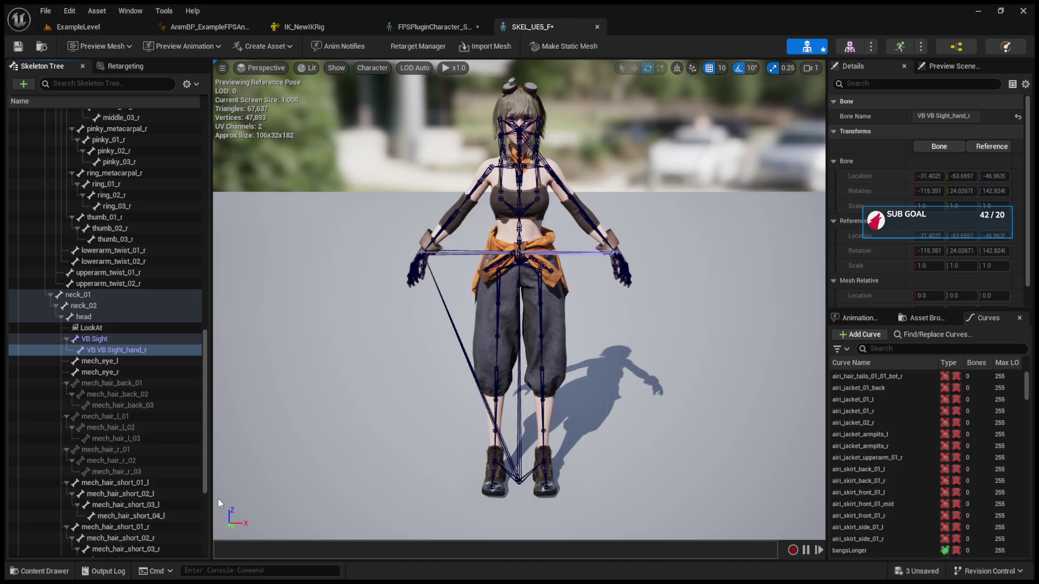
pyautogui.press('F2')
pyautogui.write('H')
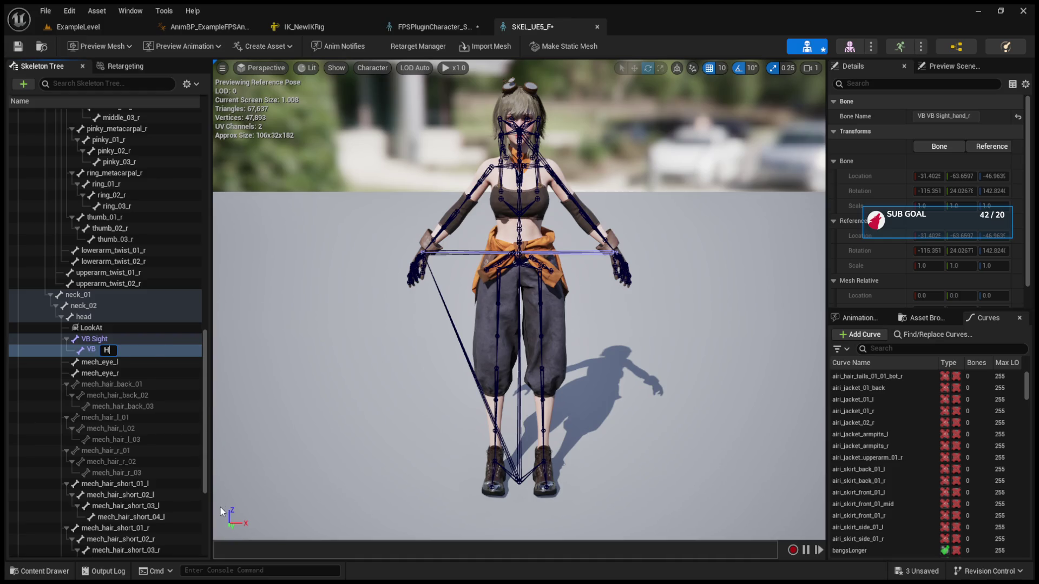
pyautogui.write('and_')
pyautogui.write('r')
pyautogui.press('Return')
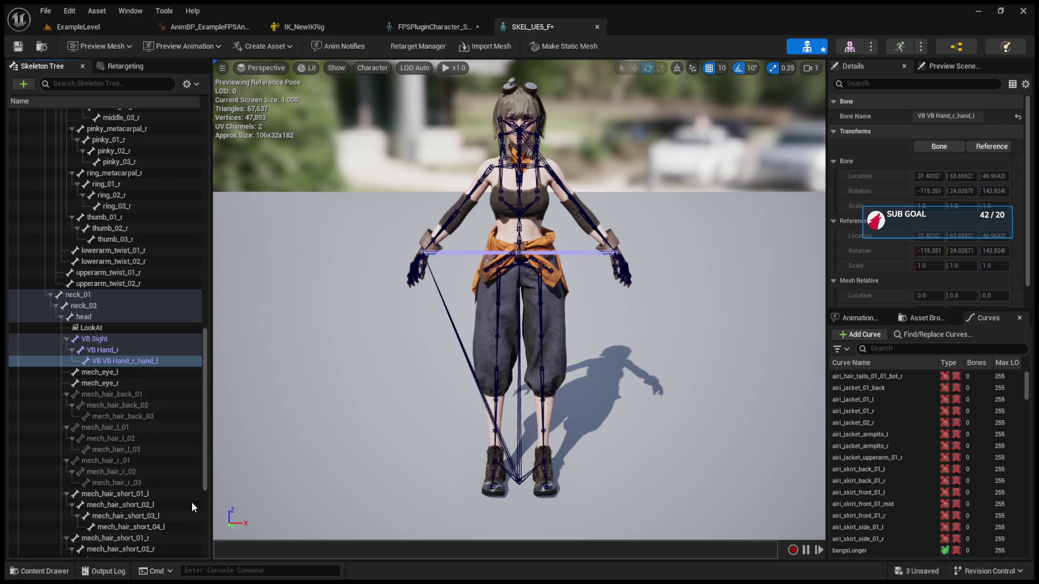
# Rename the third virtual bone to VB Hand_l and save the skeleton
pyautogui.write('Han')
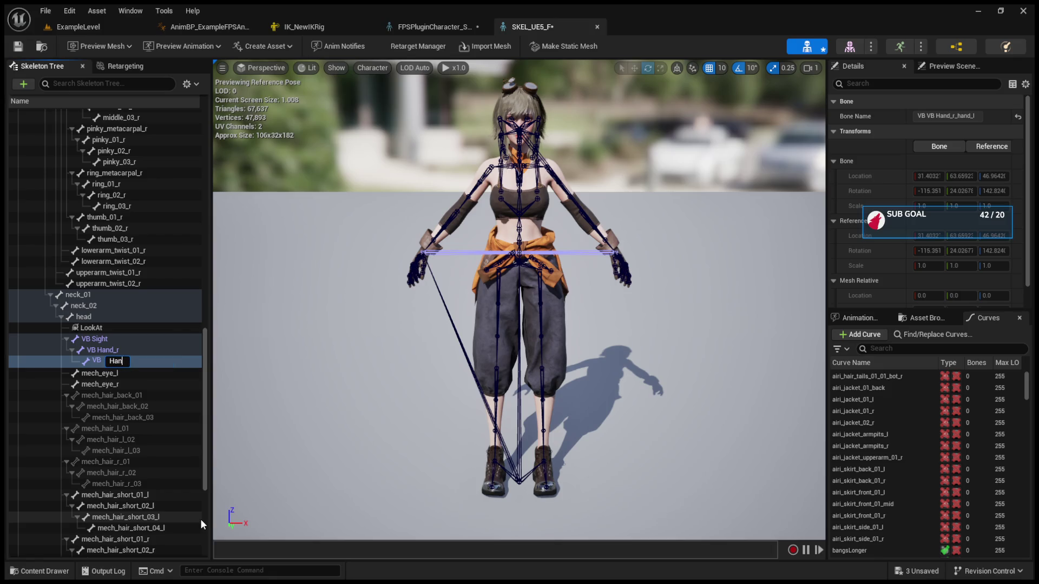
pyautogui.write('d_l')
pyautogui.press('Return')
pyautogui.click(19, 47)
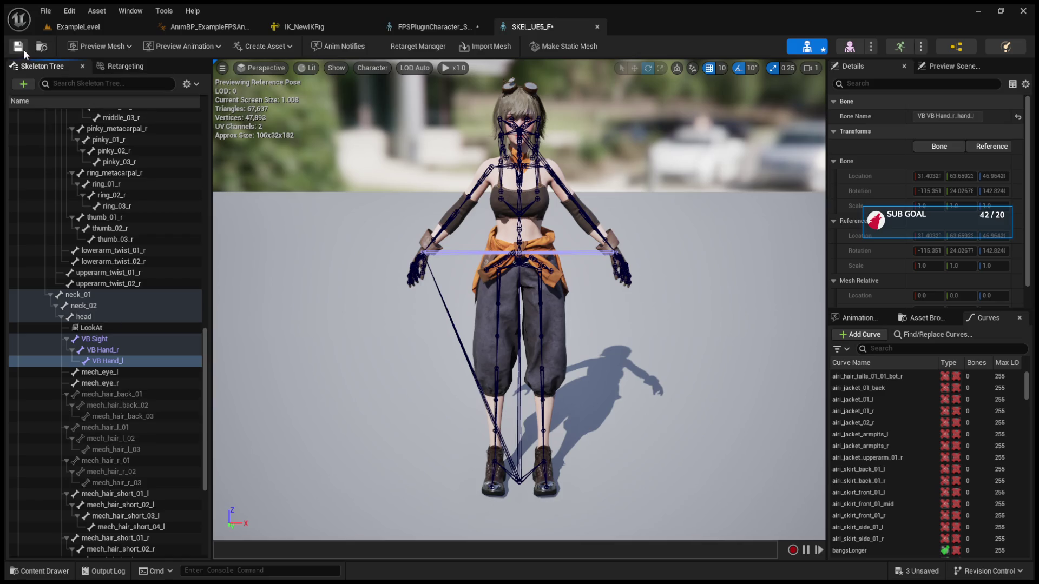
pyautogui.click(87, 320)
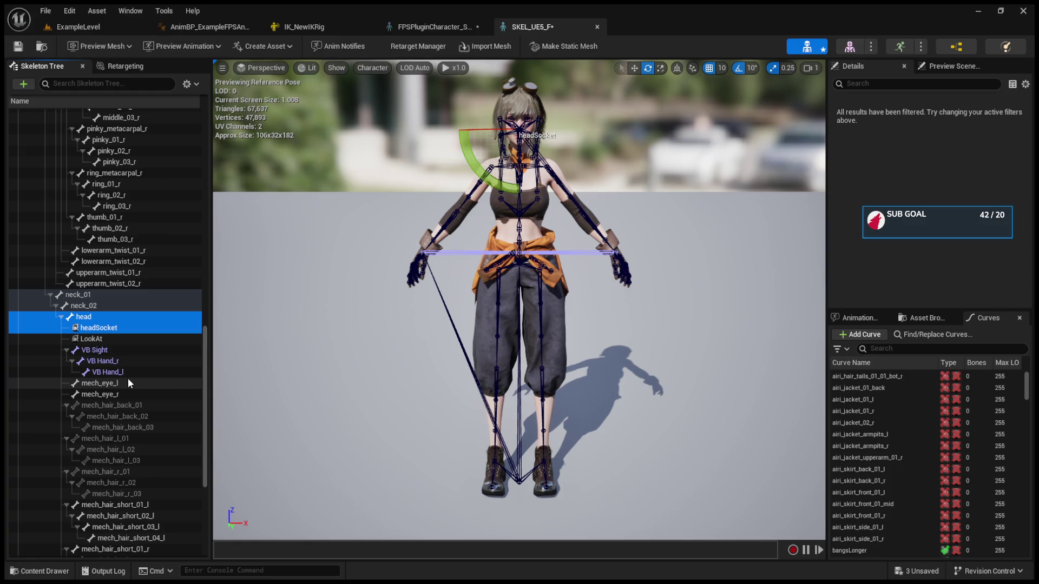
# Rename the head bone's headSocket to Camera, then go back to the ExampleLevel map
pyautogui.click(118, 327)
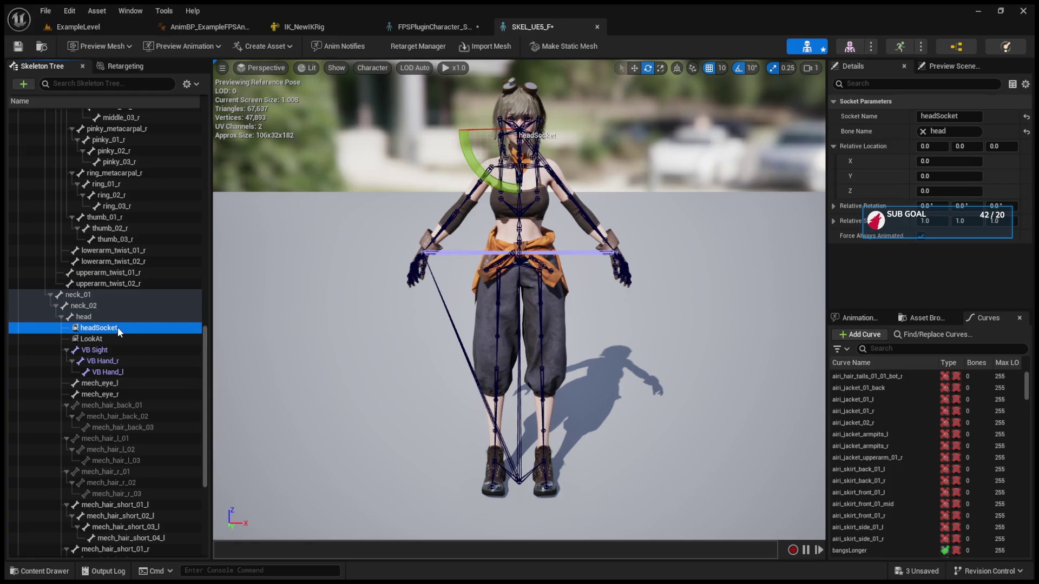
pyautogui.click(118, 327)
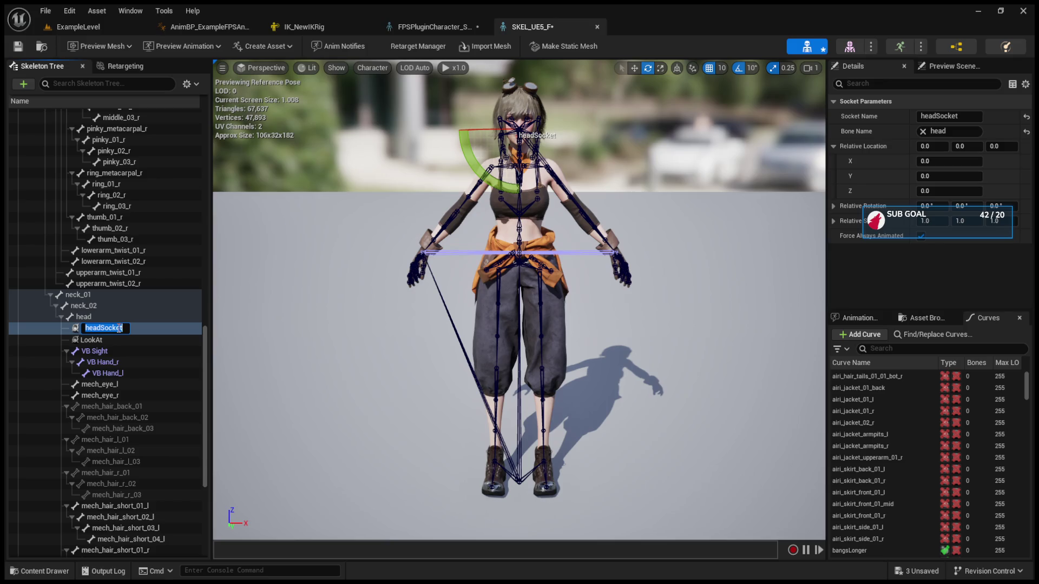
pyautogui.write('Camera')
pyautogui.press('Return')
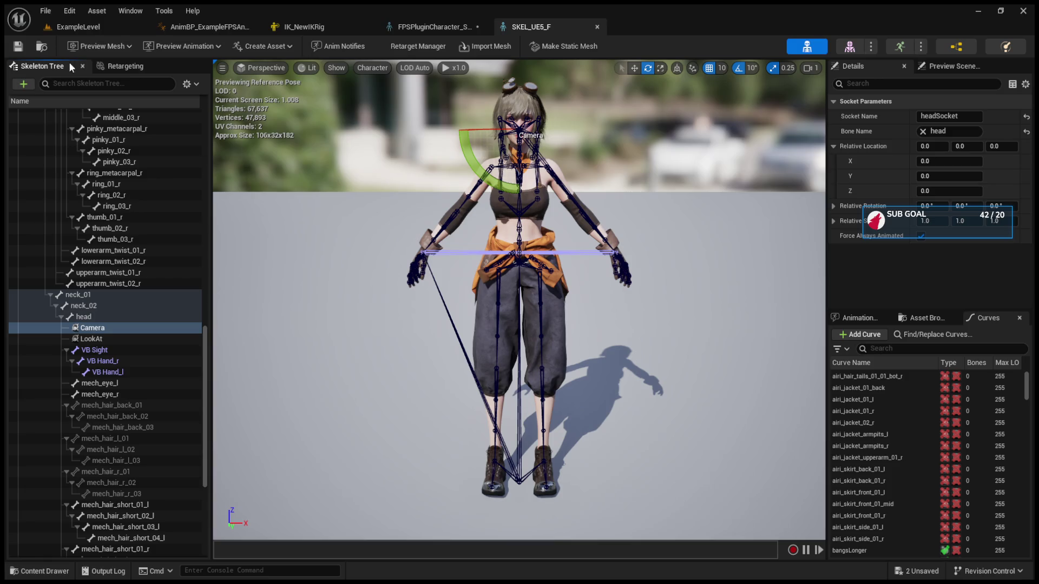
pyautogui.click(93, 30)
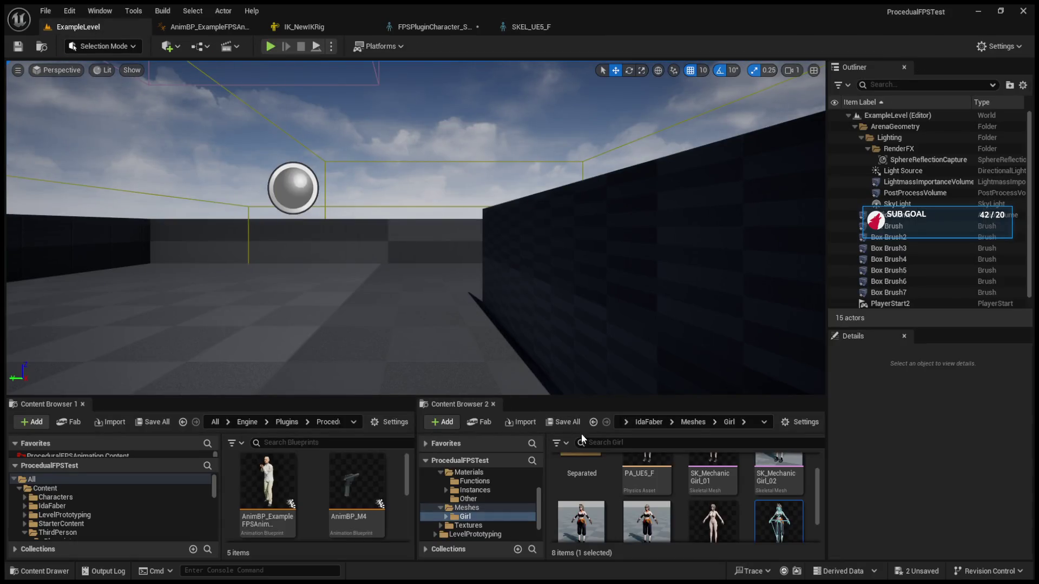
# Retarget the example FPS AnimBP to auto-generate IK_AutoGeneratedSource, IK_AutoGeneratedTarget and RTG_AutoGenerated
pyautogui.click(271, 487)
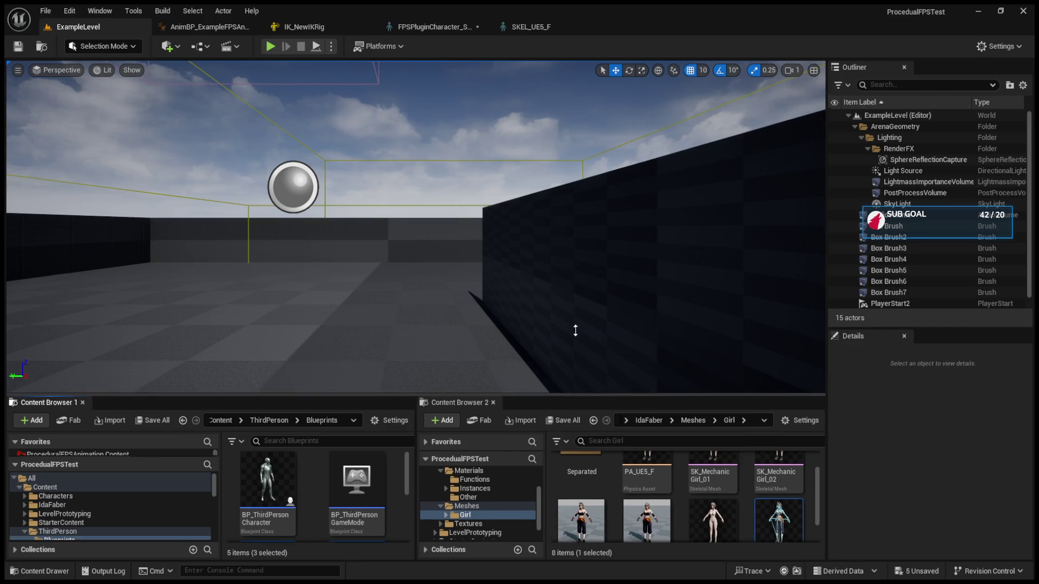
# Enlarge the content browsers and open the ProceduralFPSAnimation Content Blueprints folder
pyautogui.moveTo(571, 396); pyautogui.dragTo(576, 245)
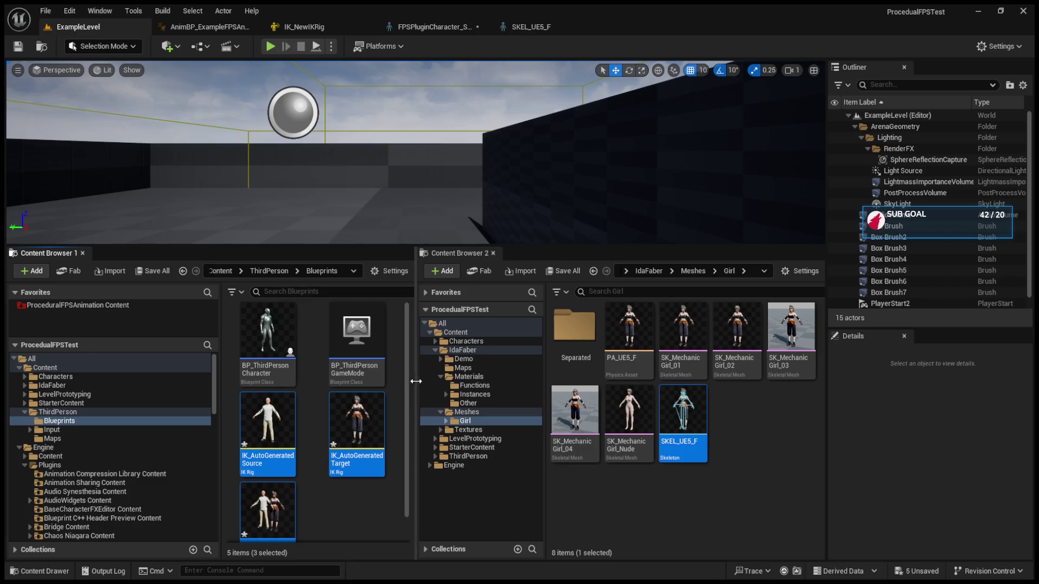
pyautogui.moveTo(416, 381); pyautogui.dragTo(481, 381)
pyautogui.click(401, 419)
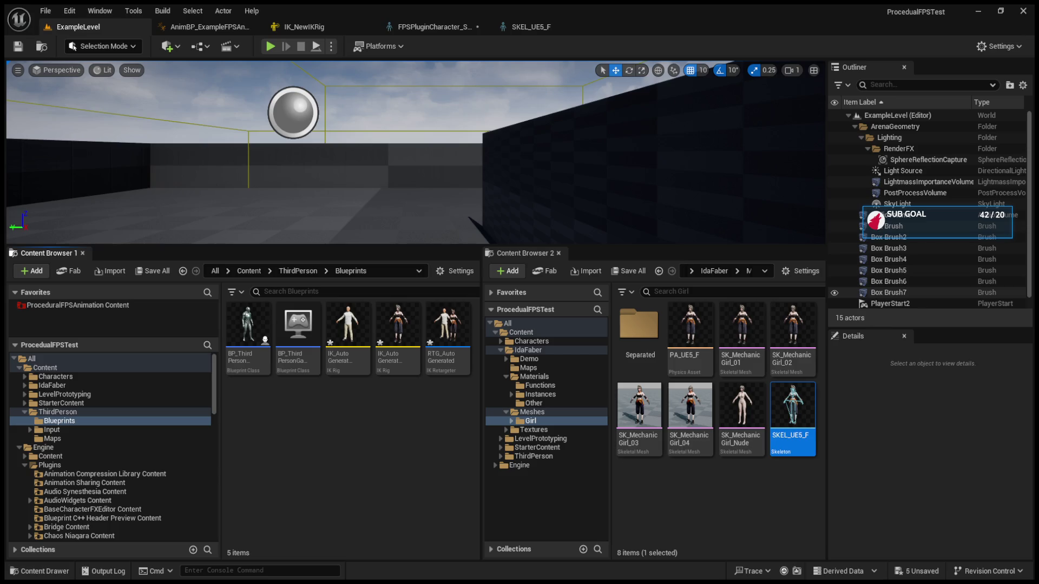
pyautogui.click(703, 503)
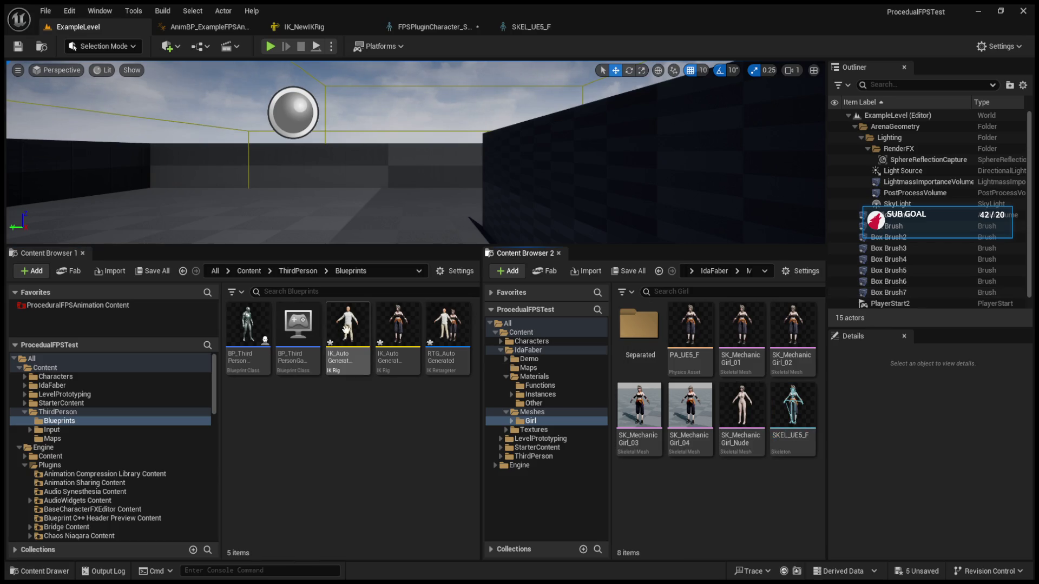
pyautogui.click(61, 306)
pyautogui.doubleClick(287, 341)
pyautogui.click(247, 330)
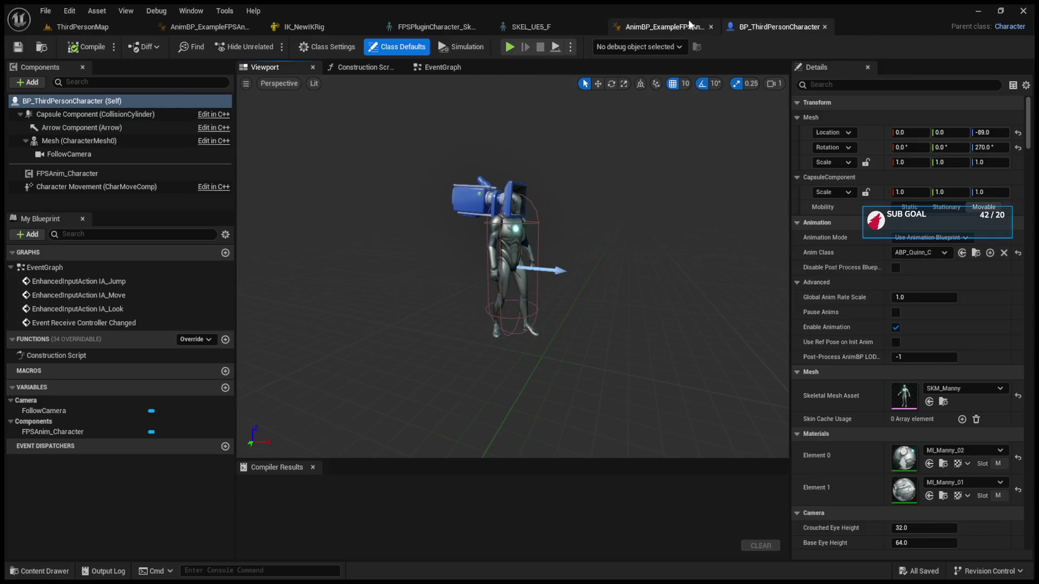
# Rename AnimBP_ExampleFPSAnimCharacter to AnimBP_FPSAnimCharacter
pyautogui.click(665, 26)
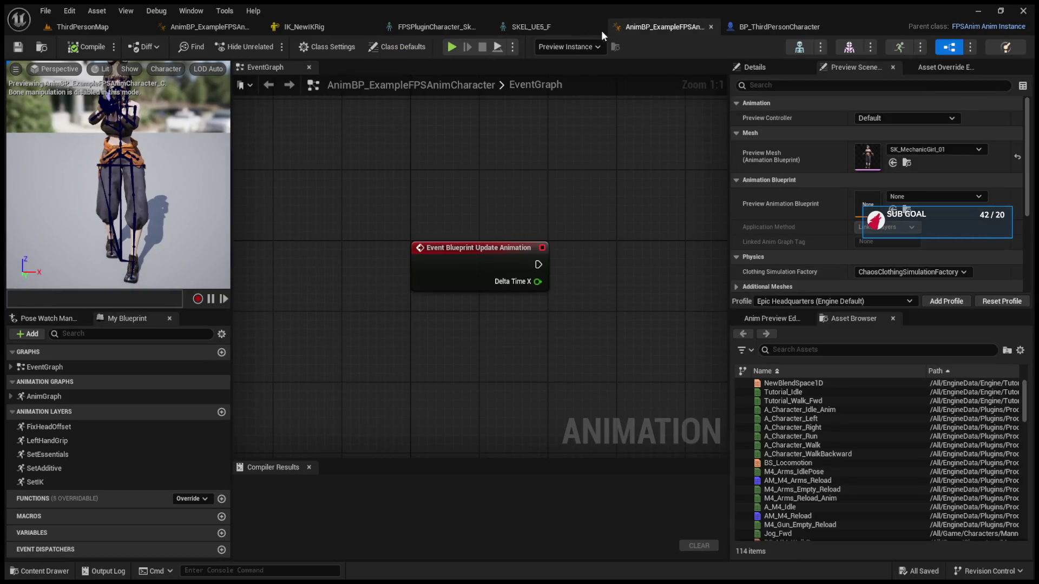
pyautogui.click(83, 27)
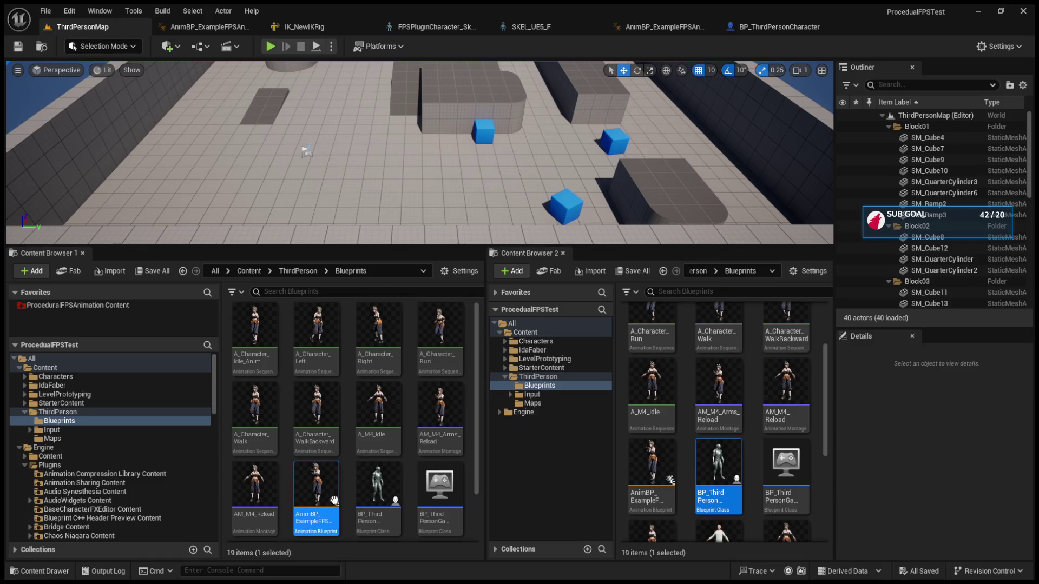
pyautogui.press('F2')
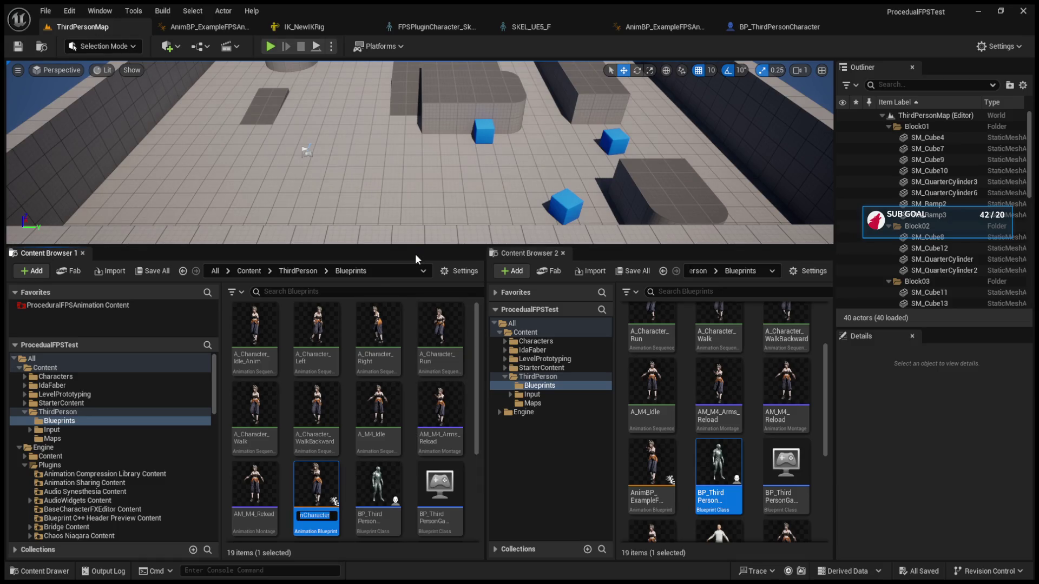
pyautogui.press('Home')
pyautogui.press('Right')
pyautogui.press('Right')
pyautogui.press('Right')
pyautogui.press('BackSpace')
pyautogui.press('BackSpace')
pyautogui.press('BackSpace')
pyautogui.press('Return')
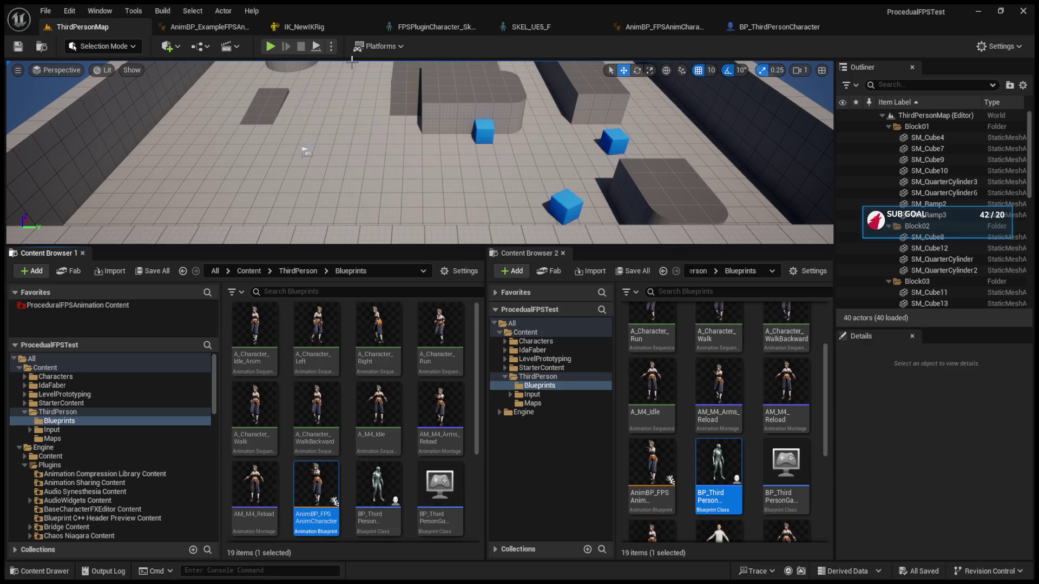
# Recompile BP_ThirdPersonCharacter and return to ThirdPersonMap
pyautogui.click(227, 27)
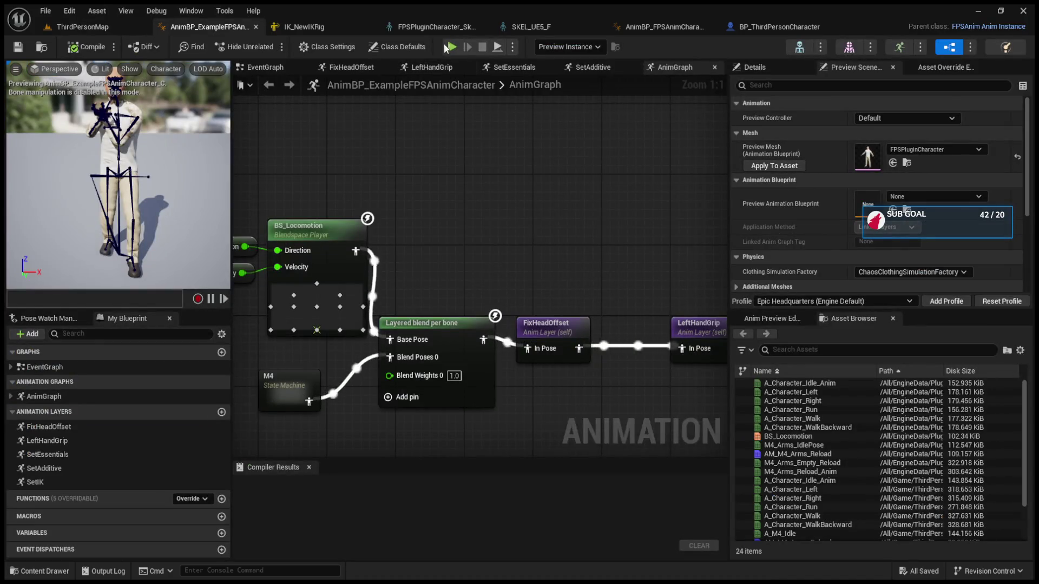
pyautogui.click(781, 25)
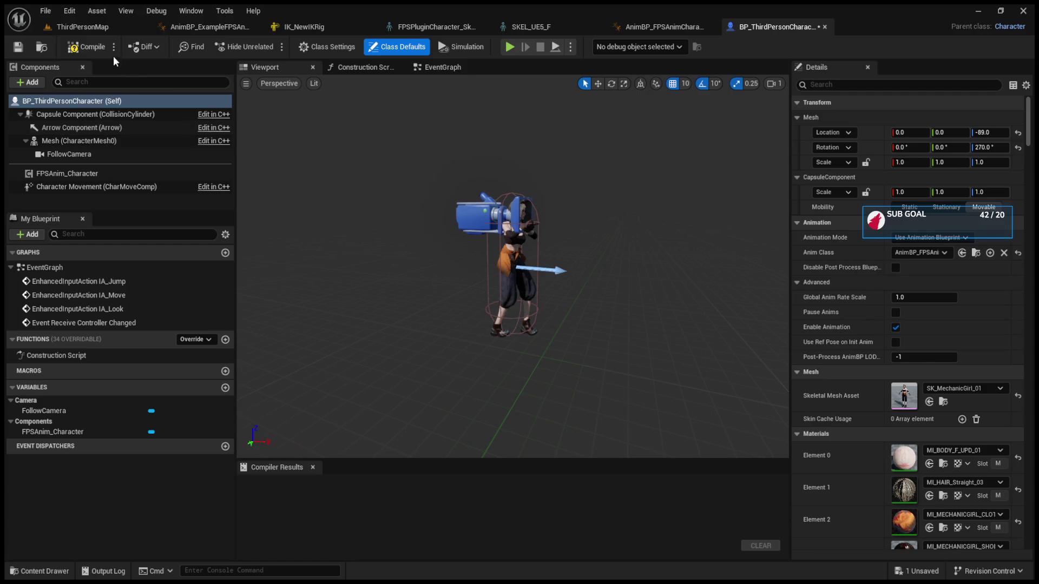
pyautogui.click(90, 47)
pyautogui.click(73, 26)
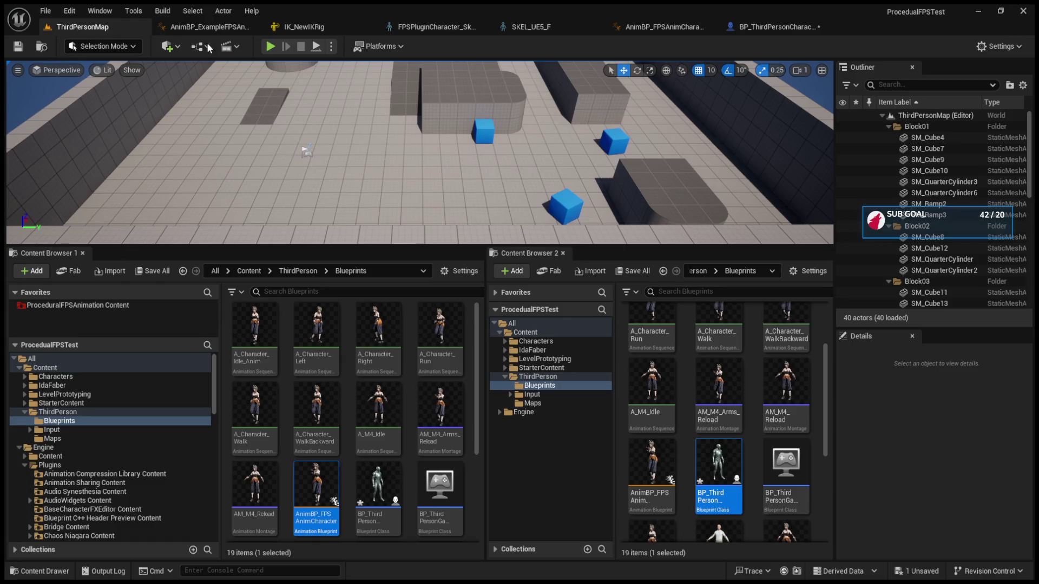
# Play-test the level, walking the first-person character toward the far wall
pyautogui.click(269, 45)
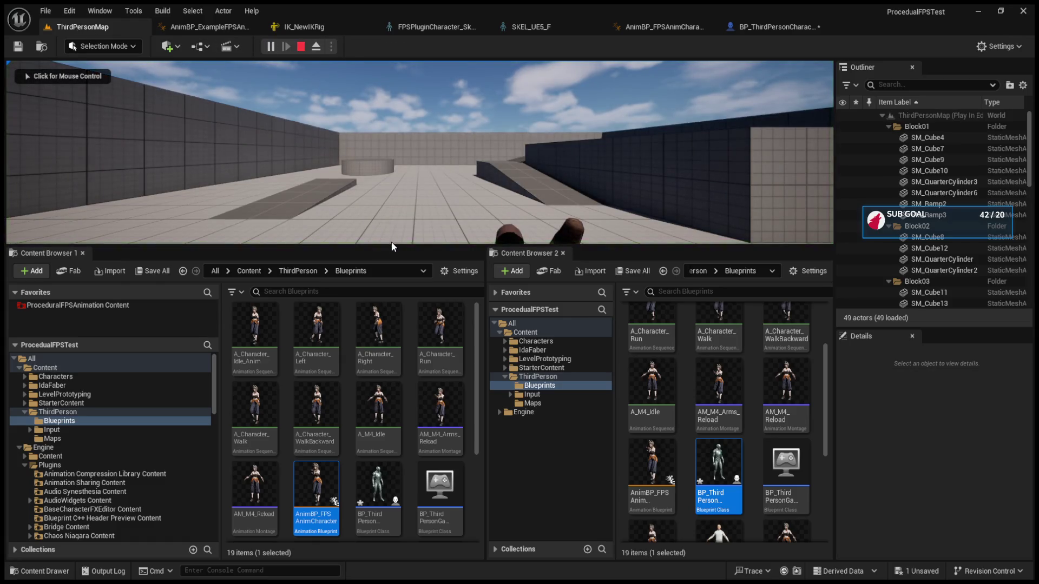
pyautogui.moveTo(390, 309)
pyautogui.mouseDown()
pyautogui.moveTo(389, 495)
pyautogui.moveTo(390, 296)
pyautogui.mouseUp()
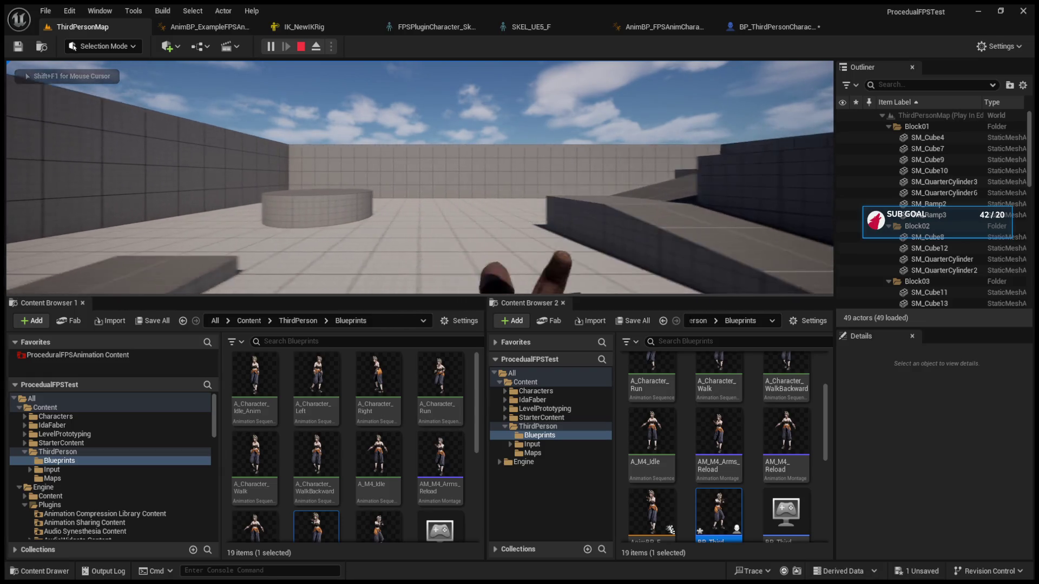
pyautogui.press('w')
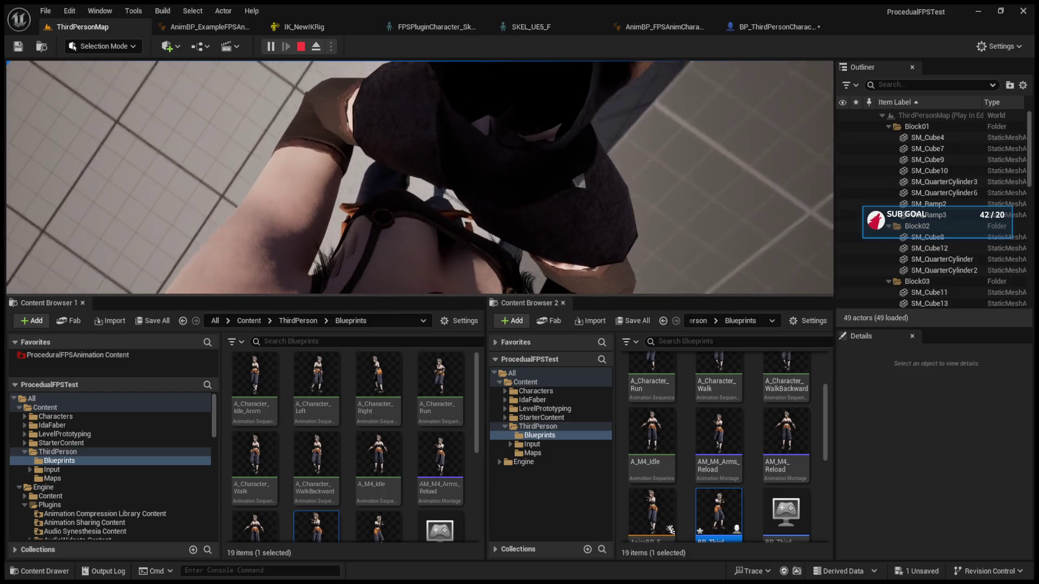
pyautogui.press('Escape')
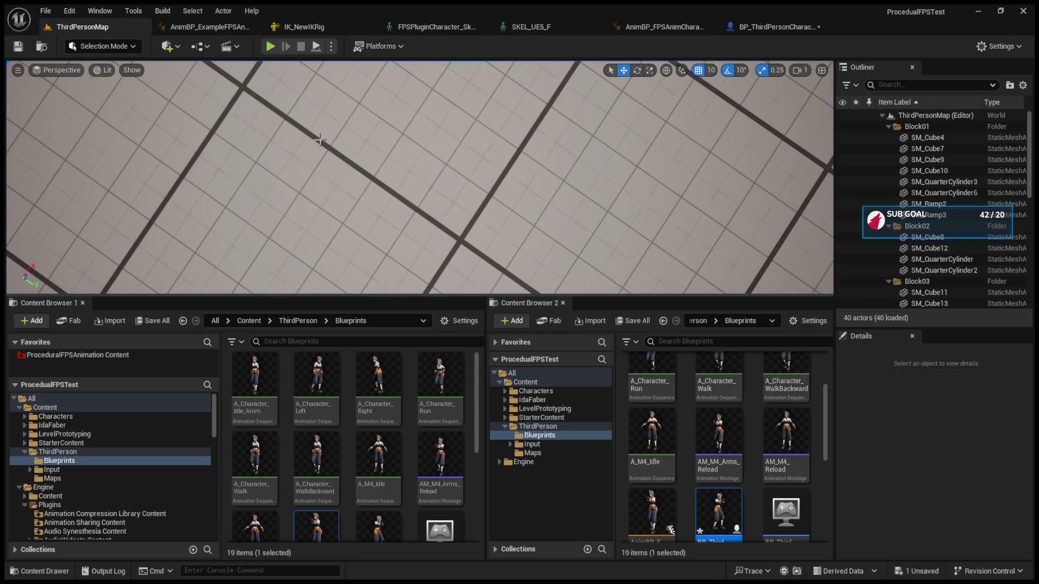
# Run a second play-test with Alt+P, then return to BP_ThirdPersonCharacter
pyautogui.moveTo(396, 367); pyautogui.dragTo(398, 407)
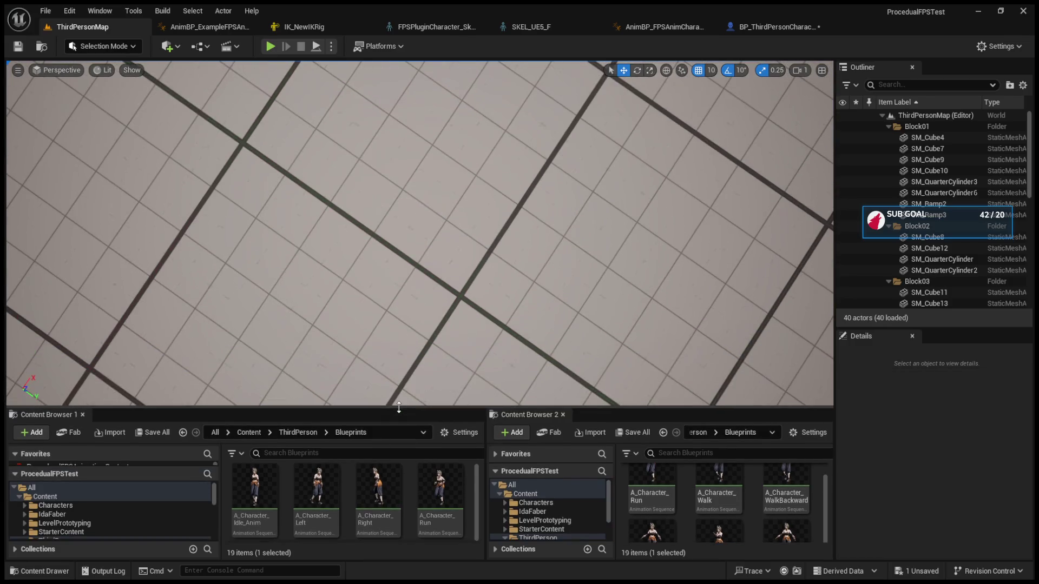
pyautogui.moveTo(426, 281); pyautogui.dragTo(424, 264)
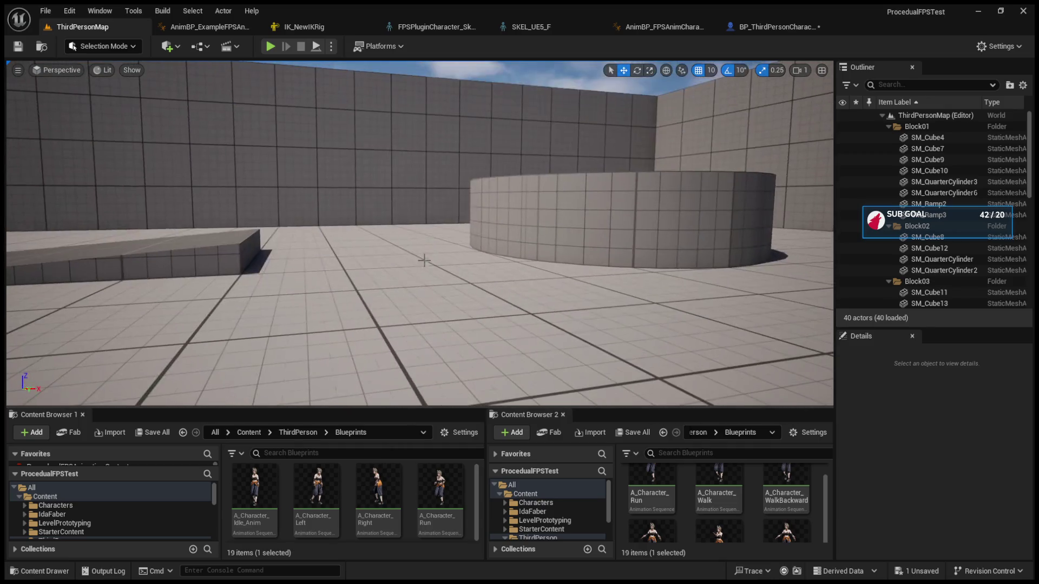
pyautogui.click(423, 232)
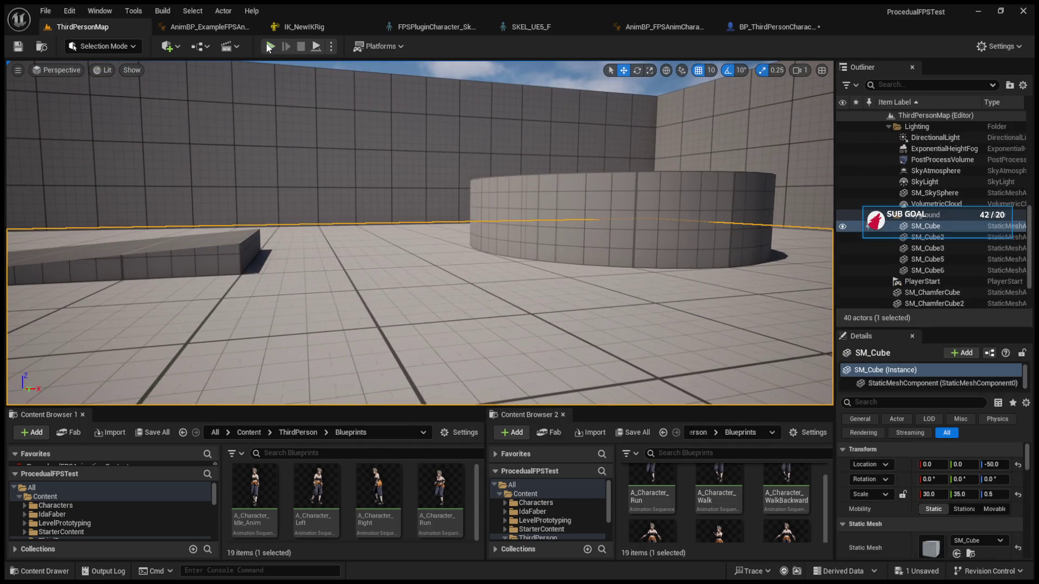
pyautogui.hotkey('alt', 'p')
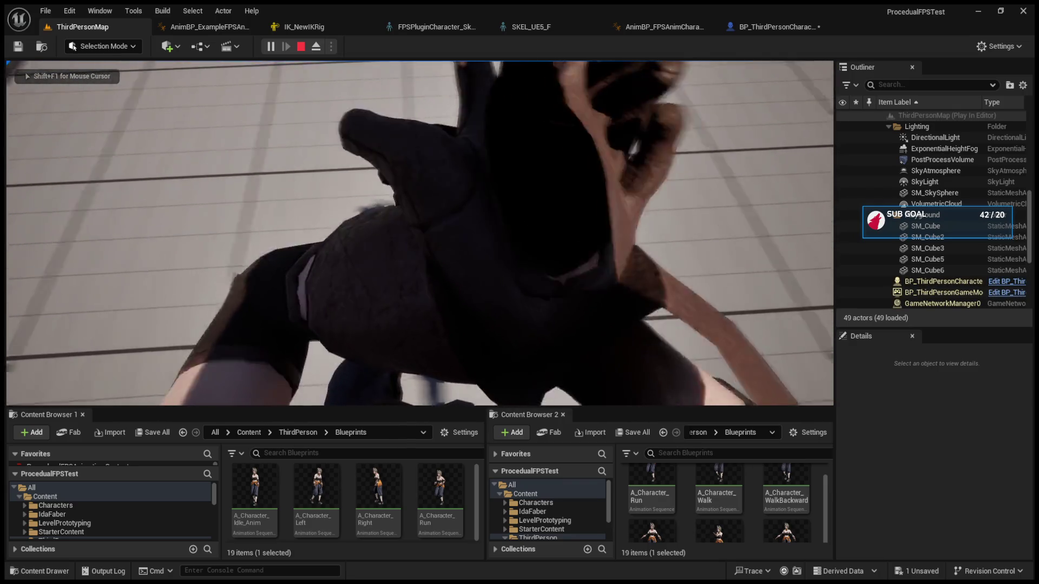
pyautogui.press('Escape')
pyautogui.click(756, 27)
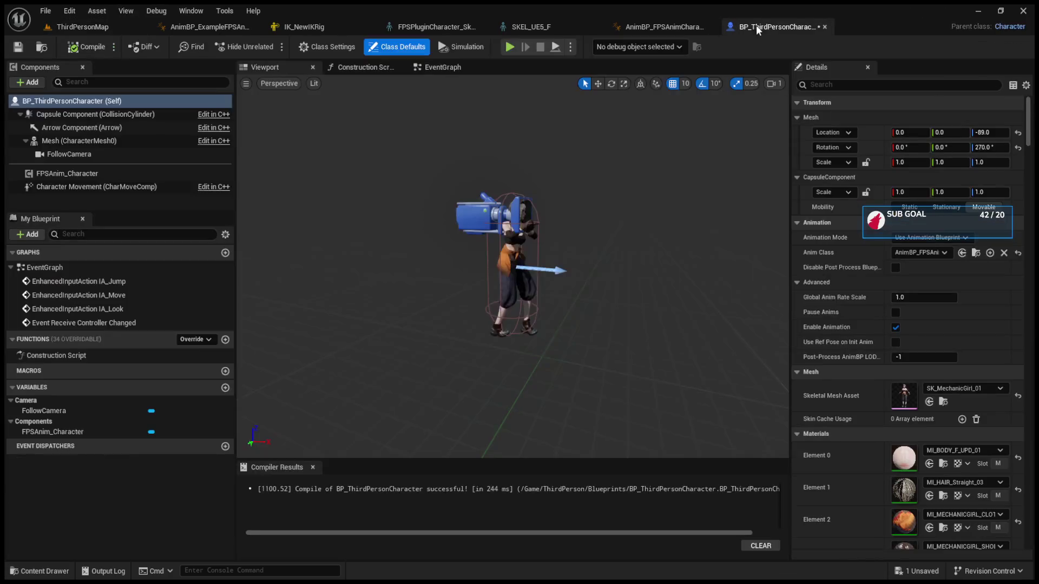
# Check AnimBP_FPSAnimCharacter's event graph, then return to ThirdPersonMap
pyautogui.click(976, 253)
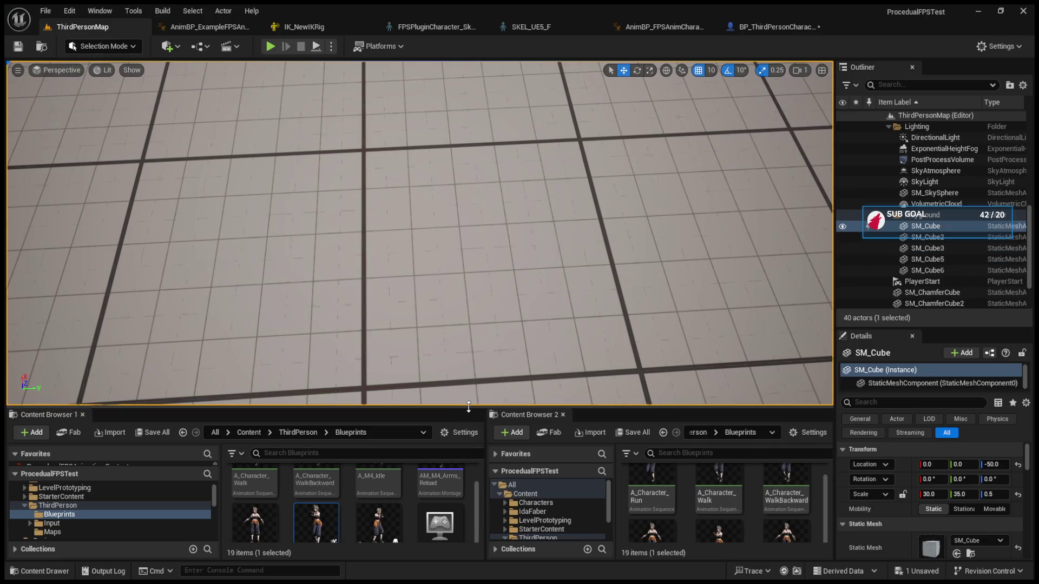
pyautogui.moveTo(469, 407); pyautogui.dragTo(468, 331)
pyautogui.doubleClick(324, 426)
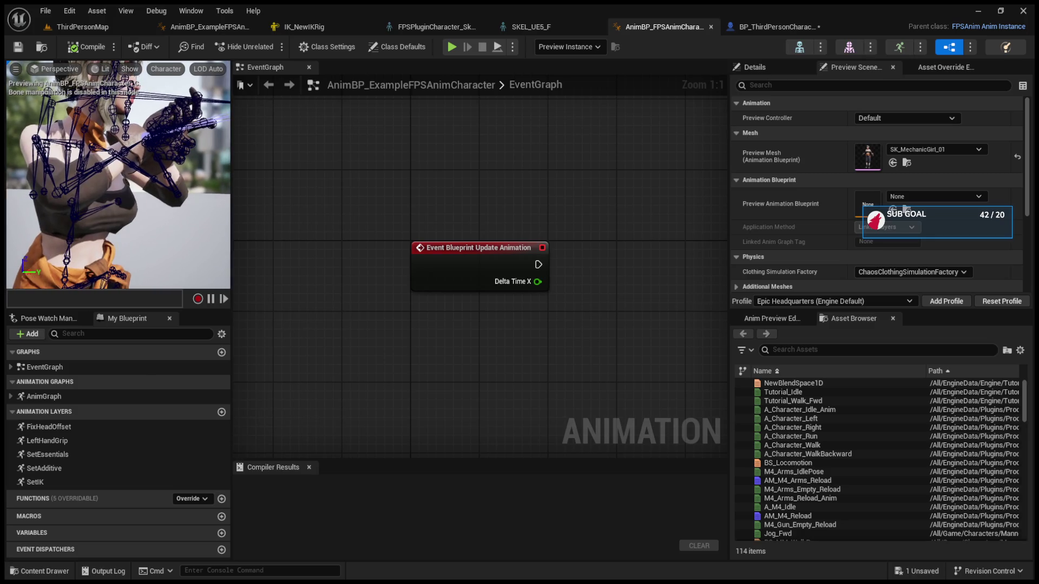
pyautogui.click(190, 30)
pyautogui.click(124, 27)
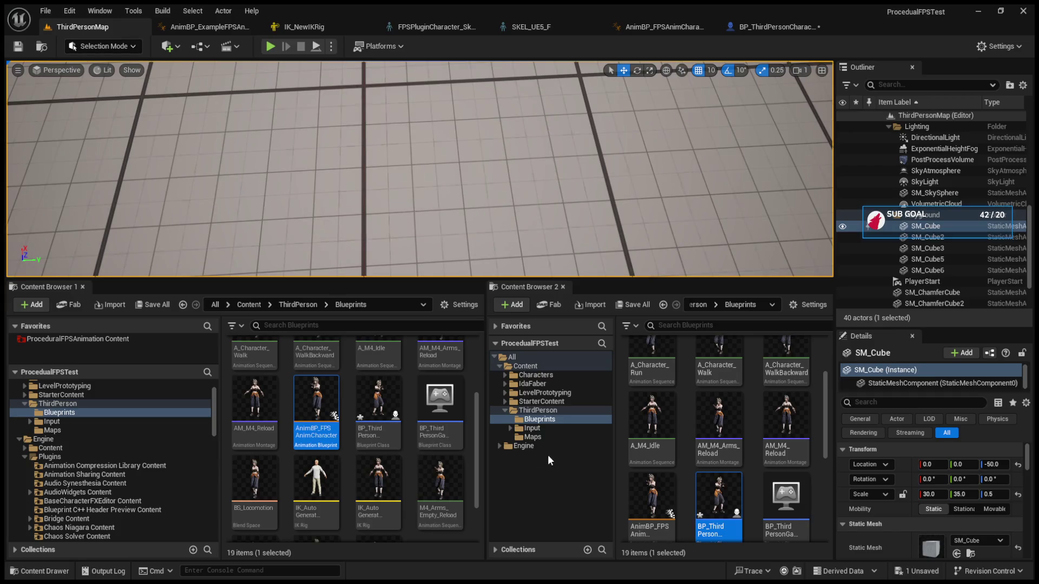
# Create a new folder named Anim in ThirdPerson/Blueprints
pyautogui.scroll(-3, 719, 486)
pyautogui.click(719, 498)
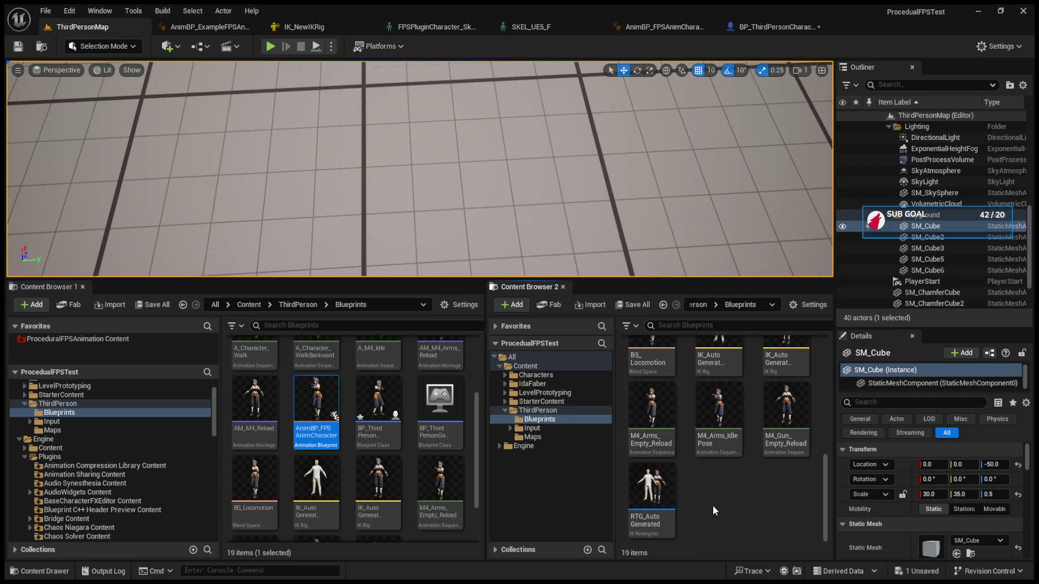
pyautogui.hotkey('ctrl', 'shift', 'n')
pyautogui.write('Anim')
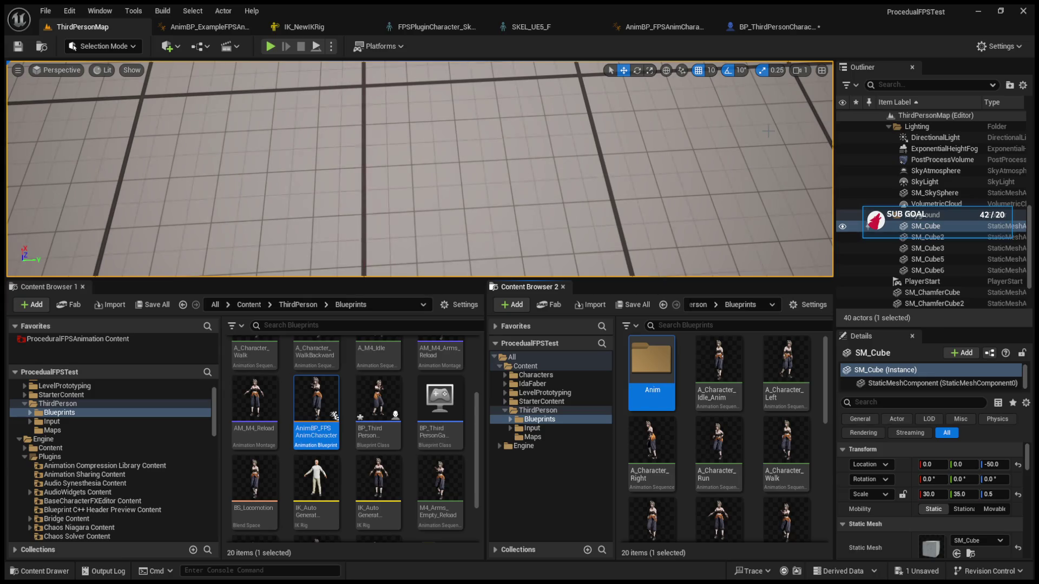
pyautogui.press('Return')
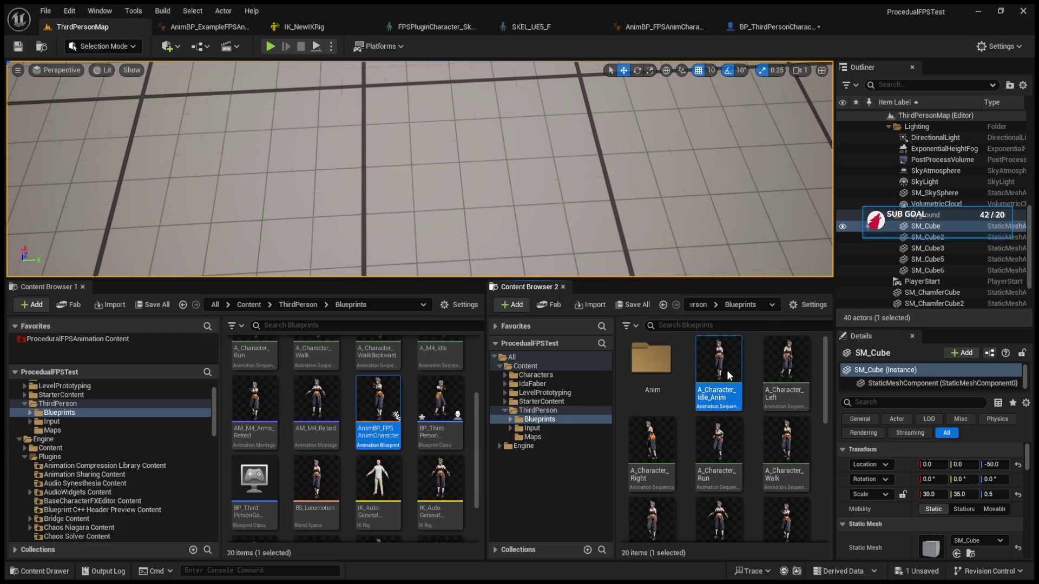
# Multi-select the animation assets: BS_Locomotion, M4 arm animations, IK rig and retargeter
pyautogui.scroll(-3, 745, 394)
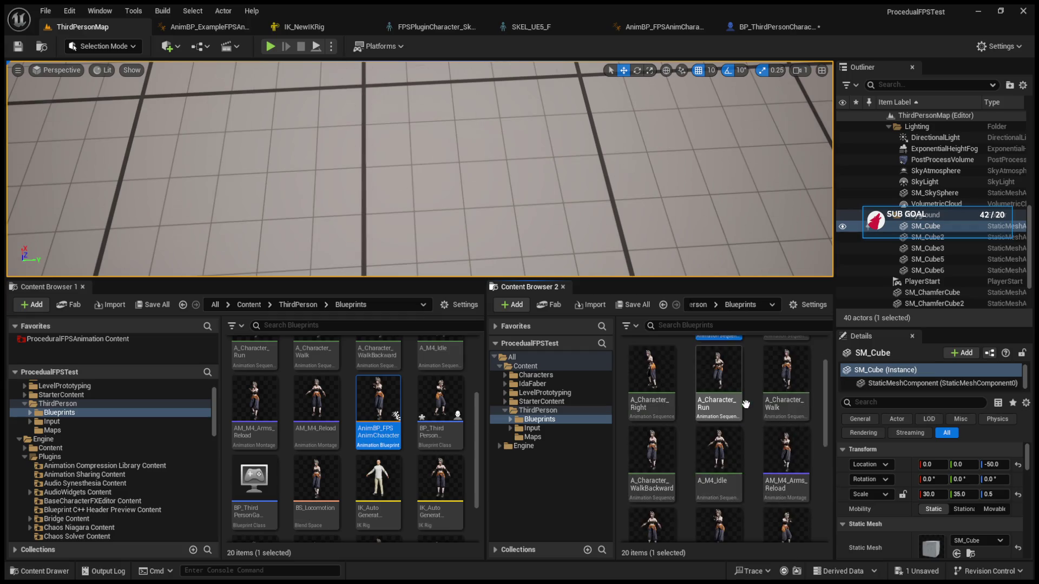
pyautogui.keyDown('shift'); pyautogui.click(785, 465); pyautogui.keyUp('shift')
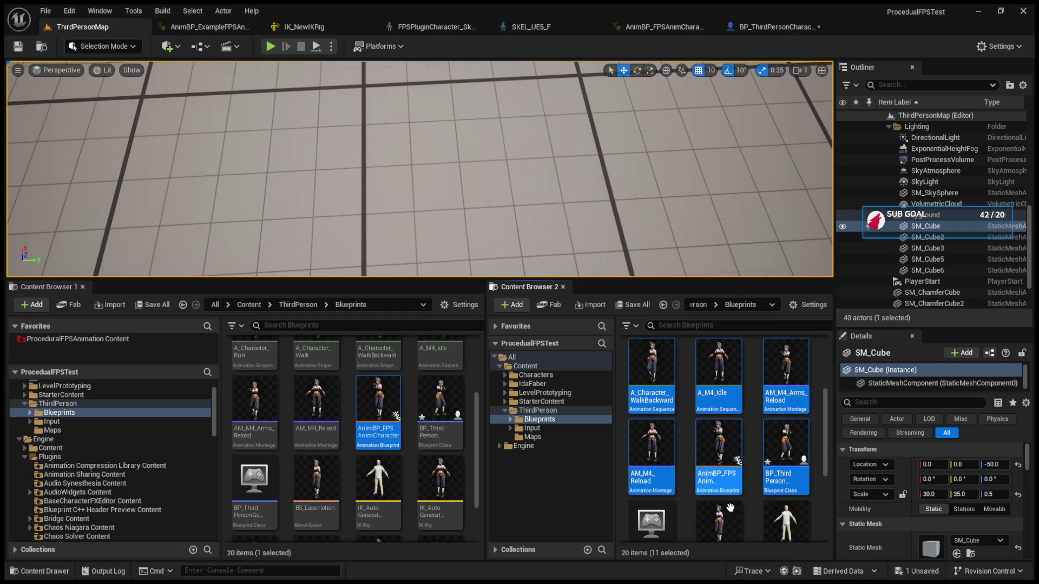
pyautogui.scroll(-1, 725, 512)
pyautogui.keyDown('ctrl'); pyautogui.click(727, 476); pyautogui.keyUp('ctrl')
pyautogui.scroll(-1, 735, 470)
pyautogui.scroll(-1, 735, 470)
pyautogui.keyDown('ctrl'); pyautogui.click(785, 433); pyautogui.keyUp('ctrl')
pyautogui.keyDown('ctrl'); pyautogui.click(719, 433); pyautogui.keyUp('ctrl')
pyautogui.keyDown('ctrl'); pyautogui.click(652, 433); pyautogui.keyUp('ctrl')
pyautogui.keyDown('ctrl'); pyautogui.click(651, 511); pyautogui.keyUp('ctrl')
pyautogui.keyDown('ctrl'); pyautogui.click(706, 516); pyautogui.keyUp('ctrl')
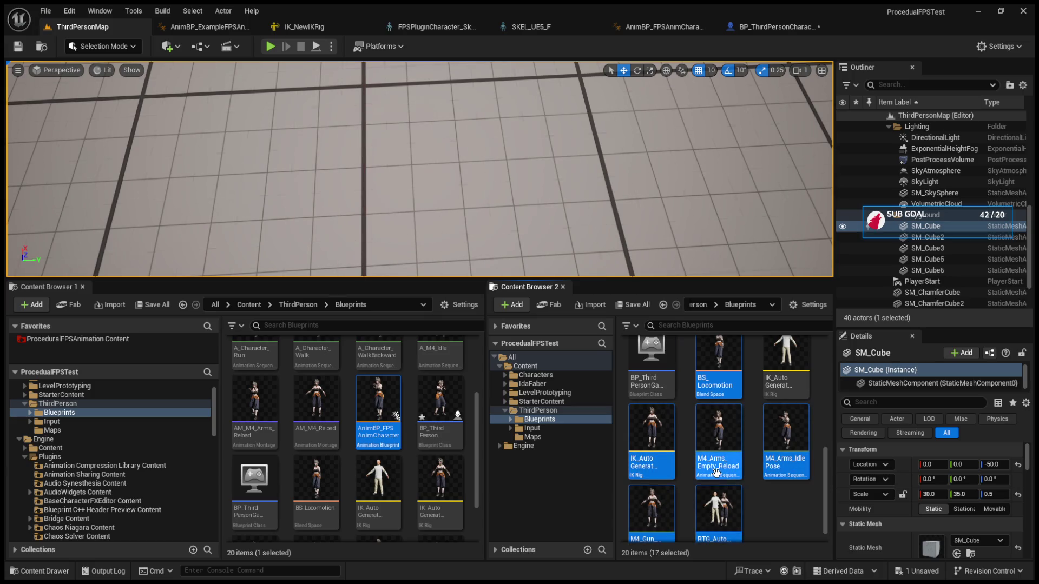
pyautogui.scroll(5, 708, 411)
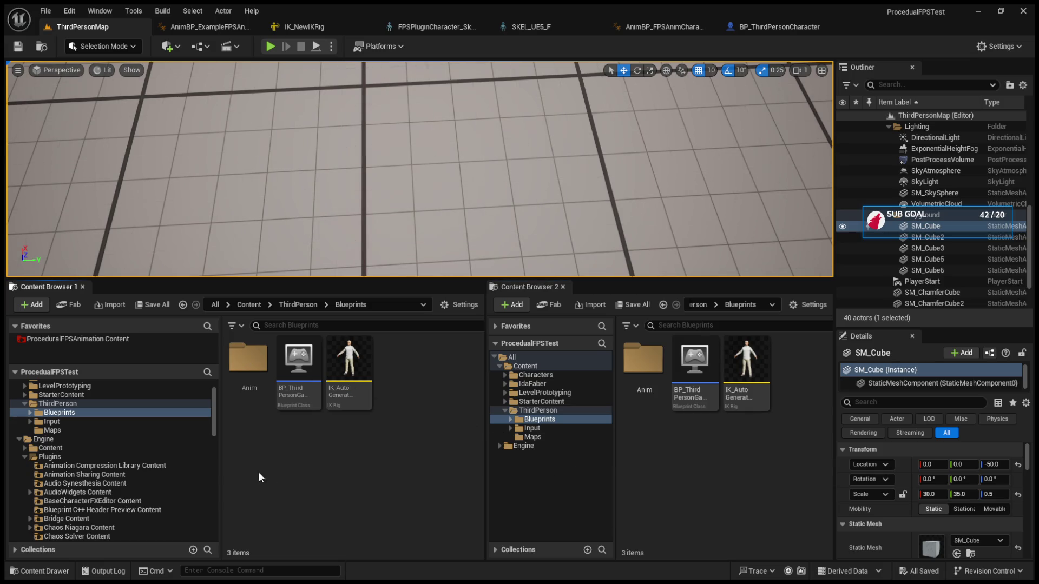
# Widen both asset browsers and open the Anim folder inside ThirdPerson Blueprints
pyautogui.moveTo(222, 401); pyautogui.dragTo(183, 402)
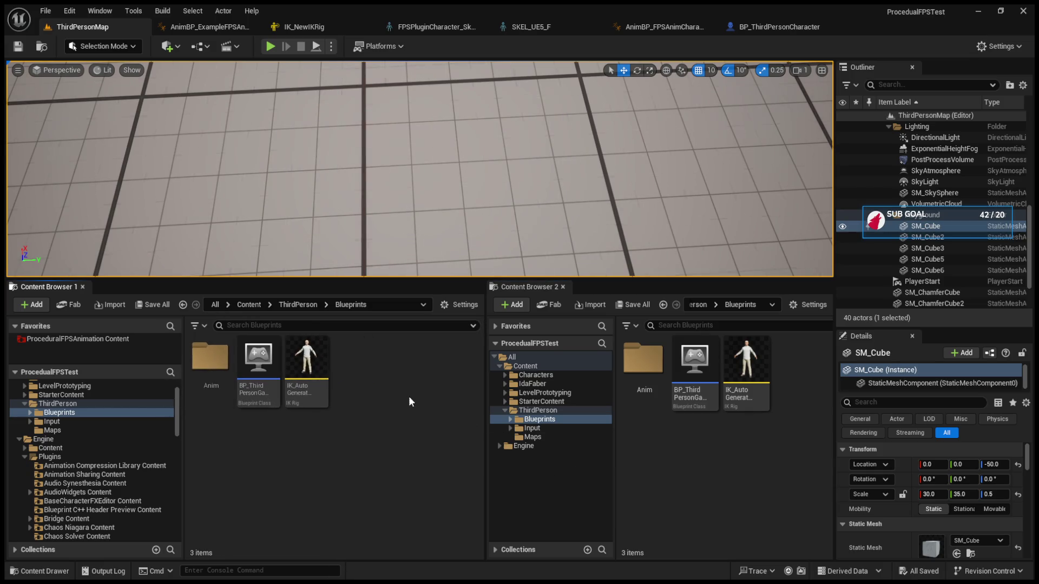
pyautogui.moveTo(487, 387); pyautogui.dragTo(444, 383)
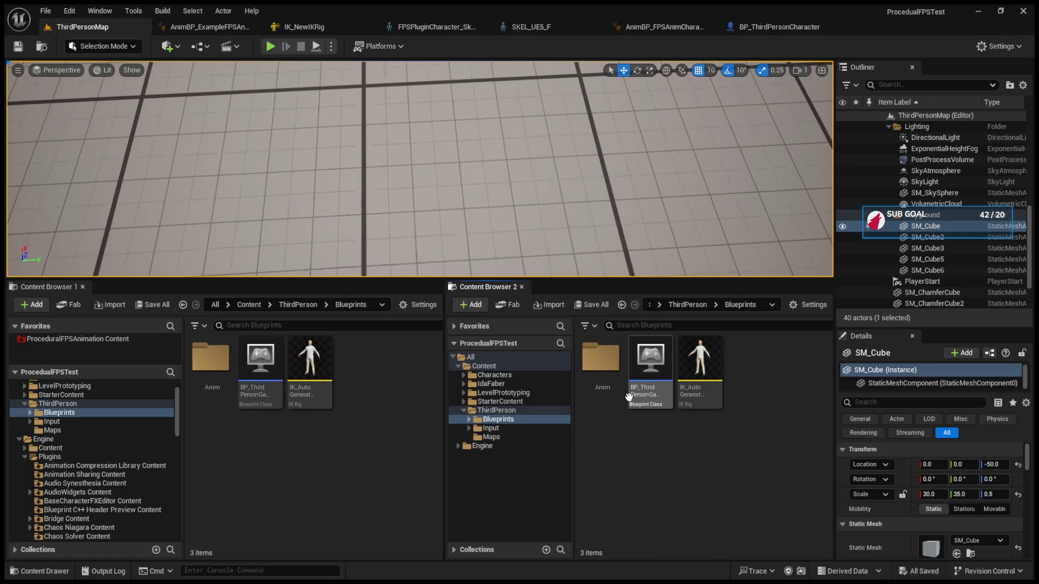
pyautogui.click(498, 420)
pyautogui.doubleClick(601, 359)
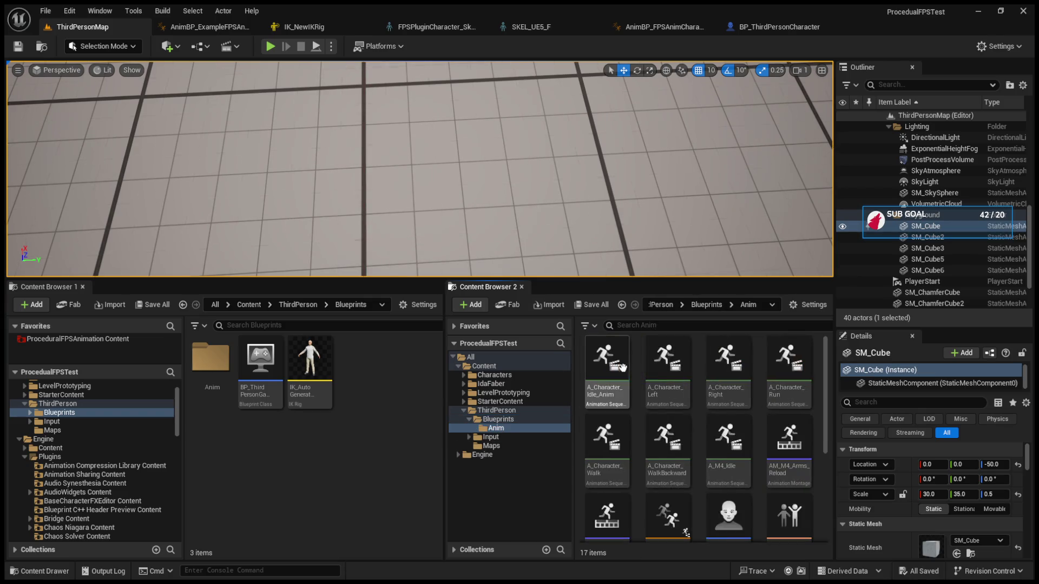
pyautogui.scroll(-1, 679, 411)
pyautogui.click(717, 396)
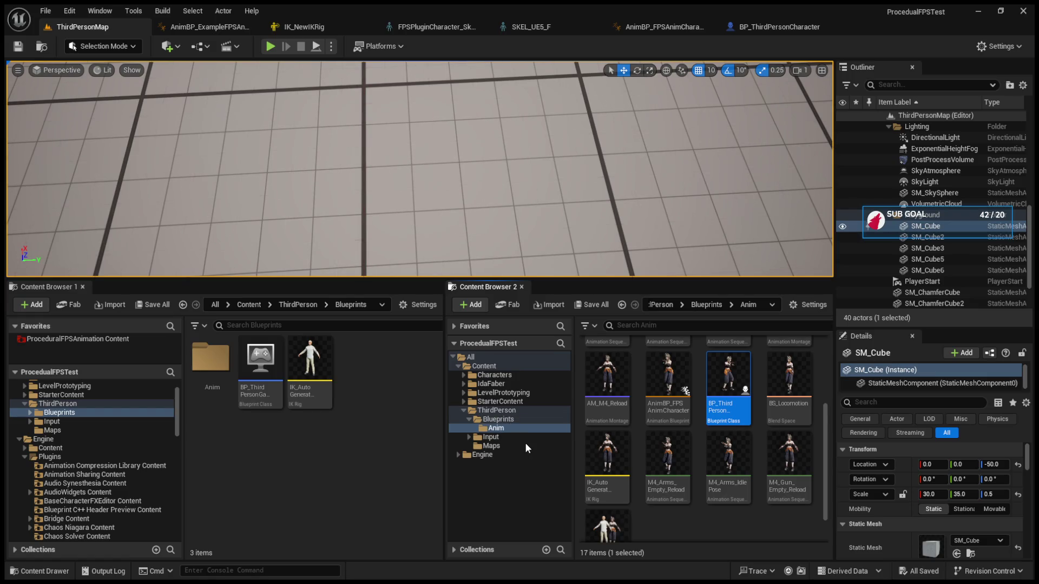
pyautogui.click(498, 419)
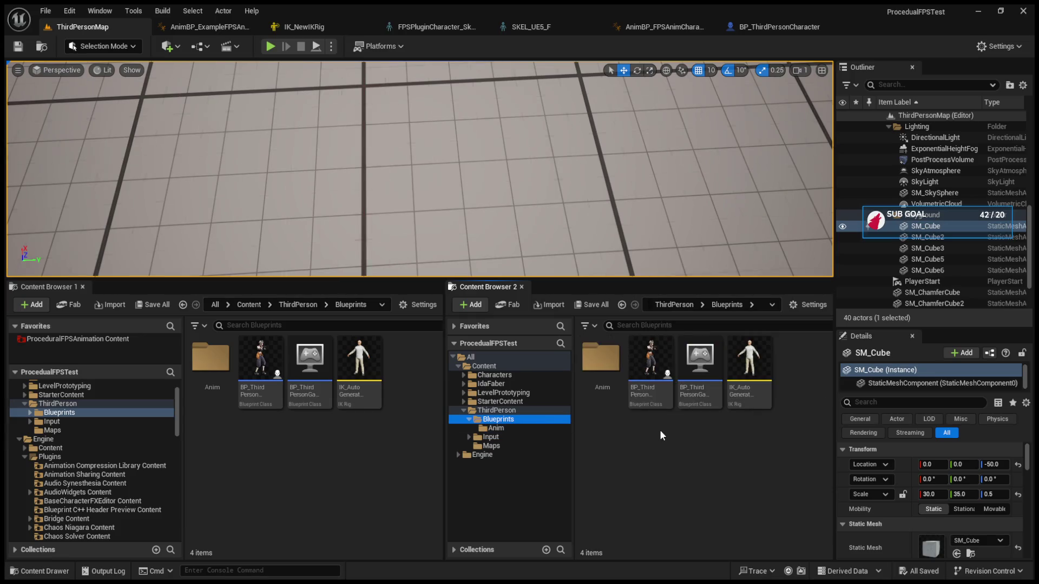
pyautogui.doubleClick(649, 388)
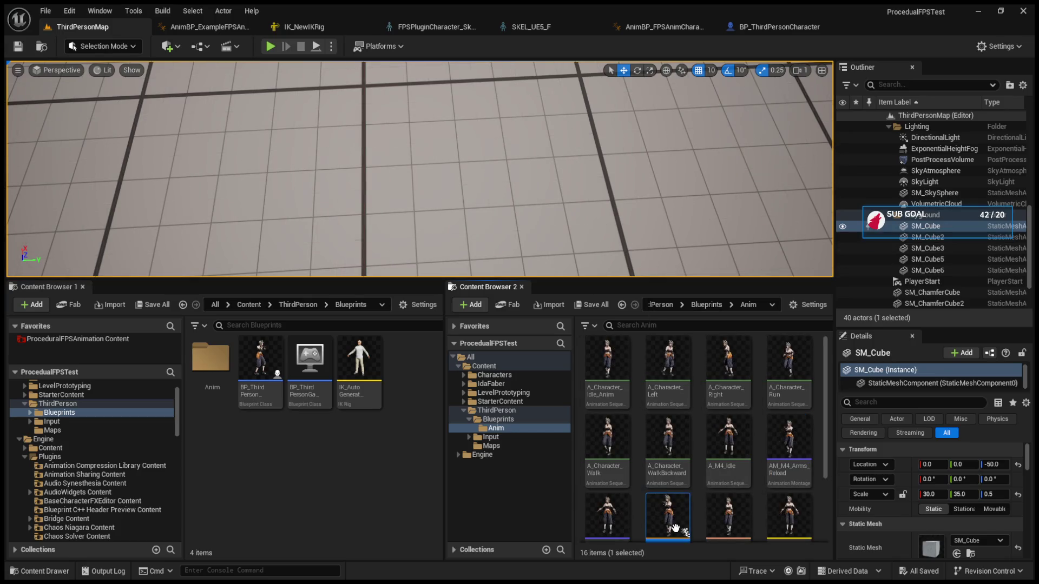
# Inspect AnimBP_FPSAnimCharacter's AnimGraph and preview walking in BS_Locomotion
pyautogui.doubleClick(673, 524)
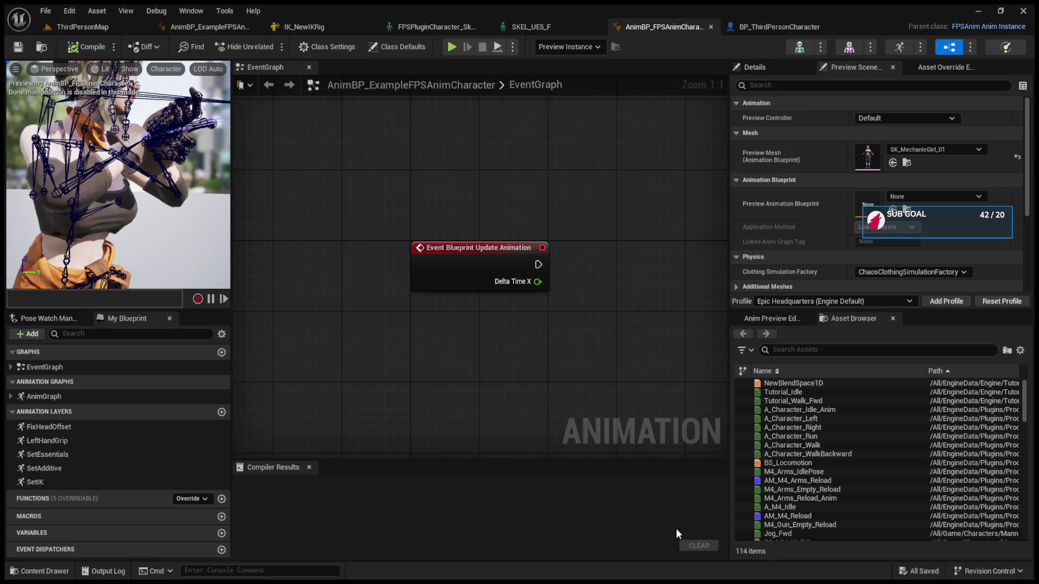
pyautogui.doubleClick(99, 395)
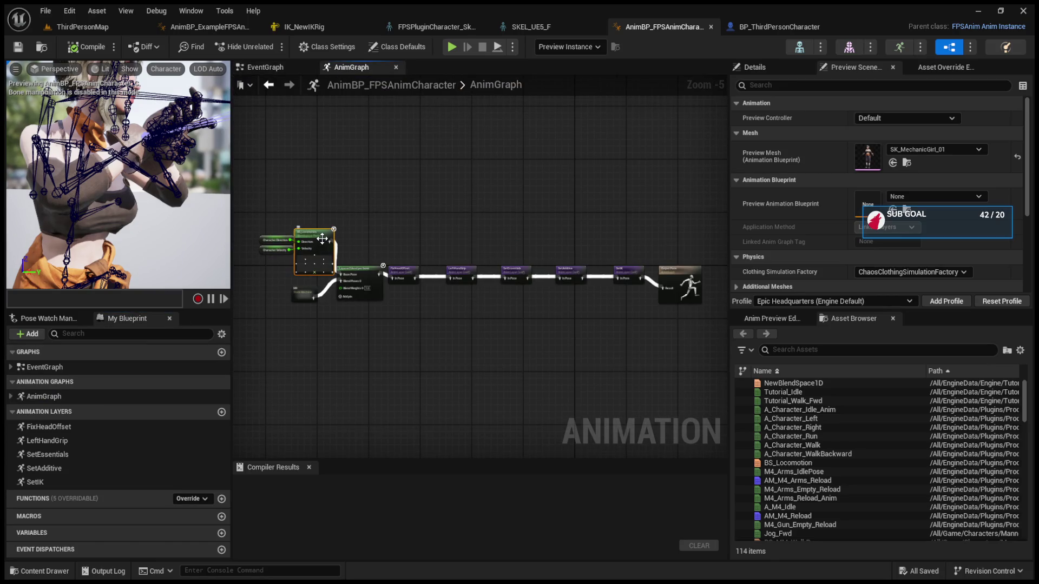
pyautogui.doubleClick(788, 463)
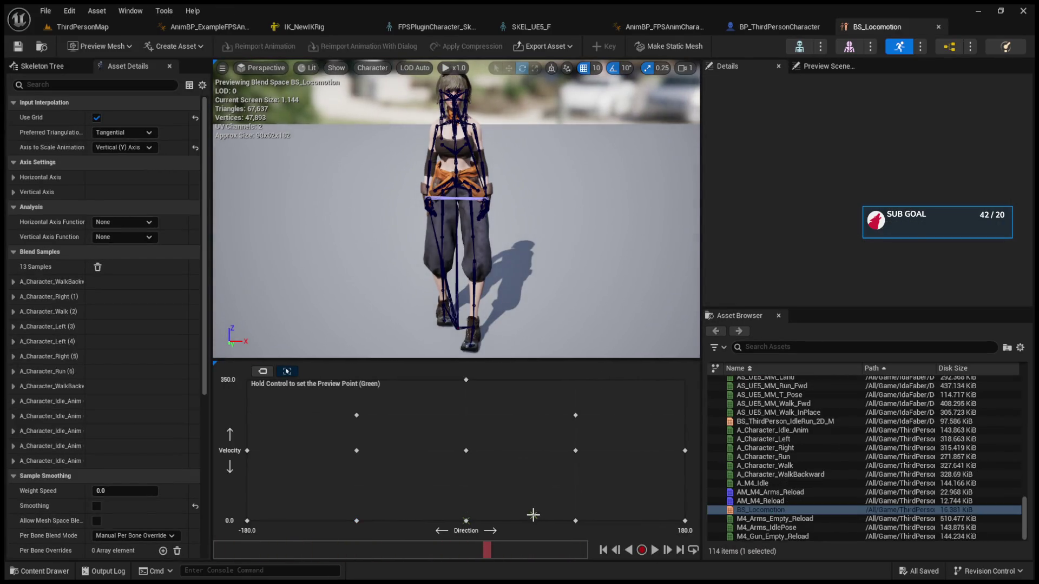
pyautogui.keyDown('ctrl'); pyautogui.click(485, 403); pyautogui.keyUp('ctrl')
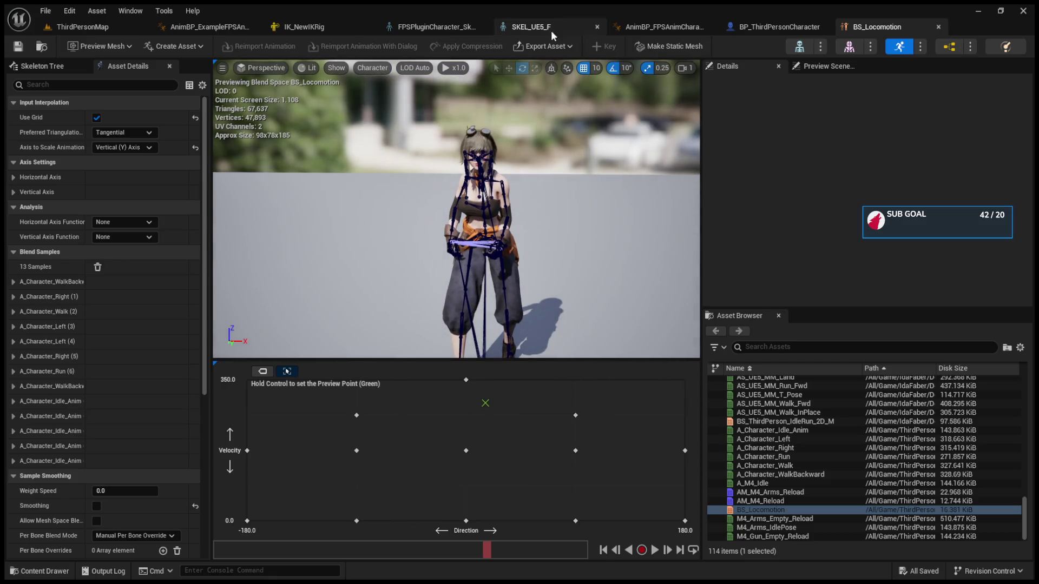
pyautogui.click(758, 27)
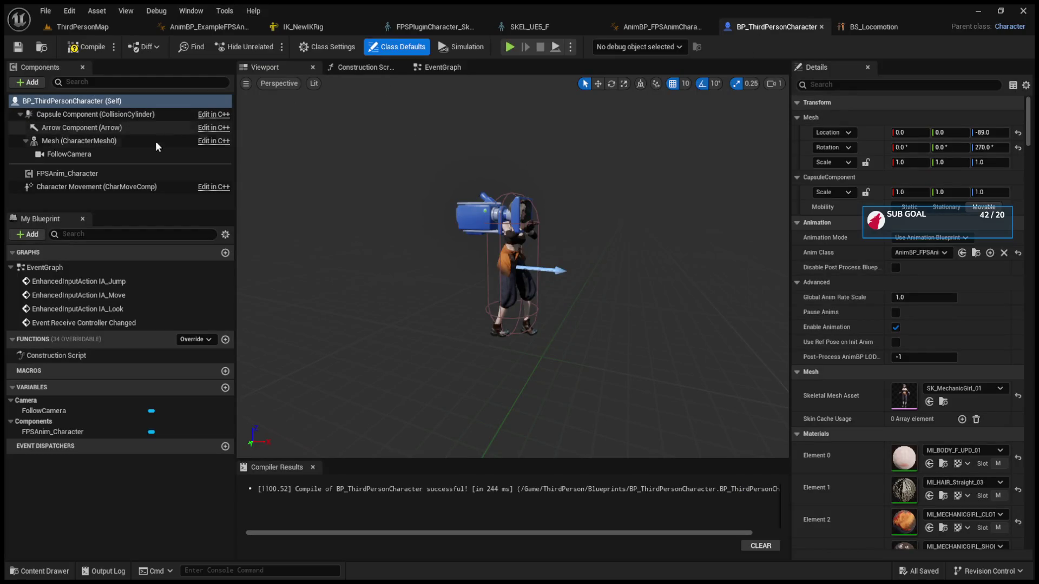
# In the event graph, call FPSAnim_Character's Init from Event BeginPlay
pyautogui.click(443, 67)
pyautogui.scroll(-4, 516, 255)
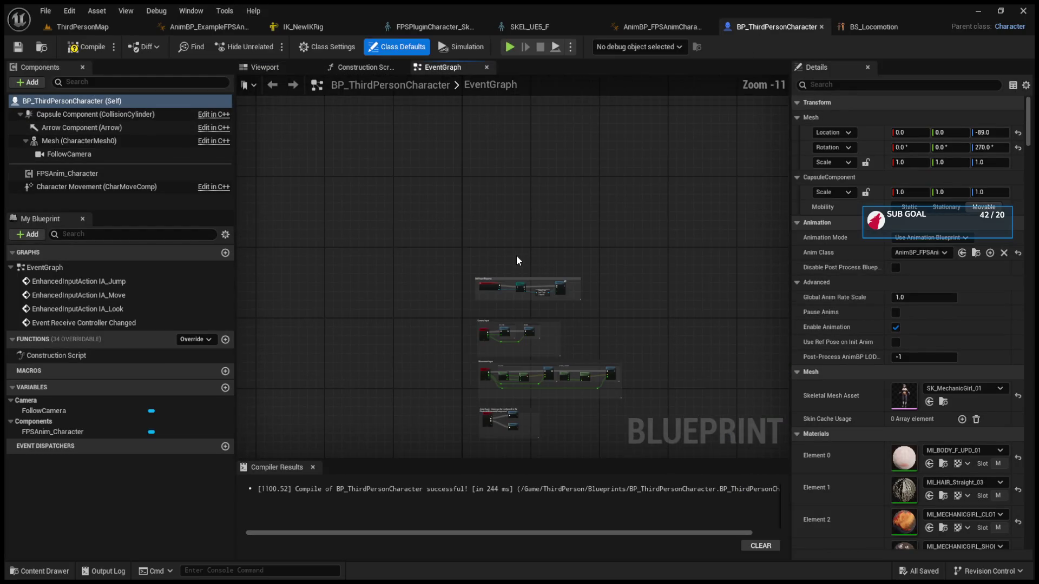
pyautogui.moveTo(66, 173)
pyautogui.mouseDown()
pyautogui.moveTo(390, 210)
pyautogui.moveTo(490, 146)
pyautogui.mouseUp()
pyautogui.scroll(7, 459, 248)
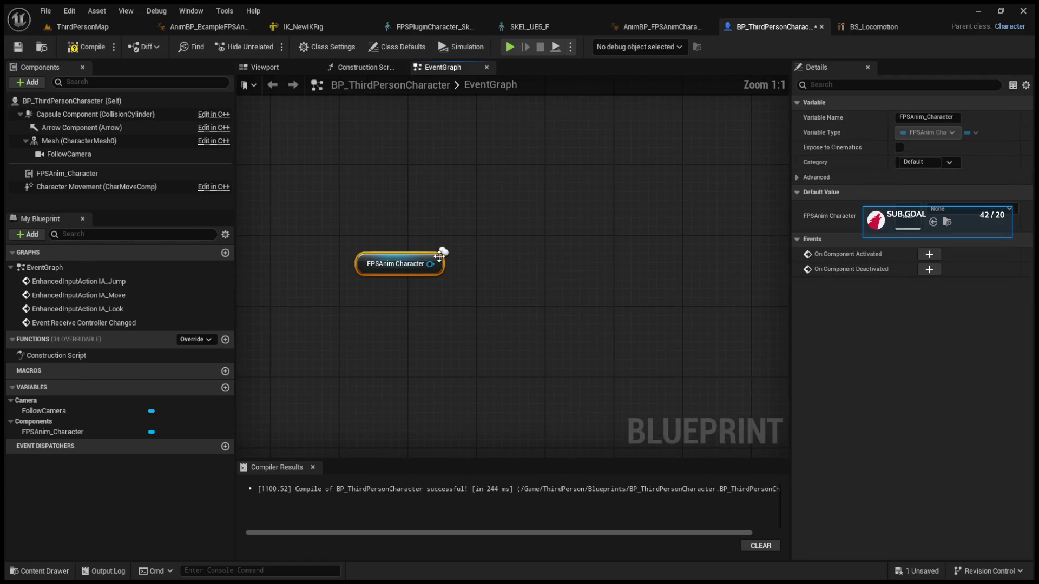
pyautogui.click(403, 194)
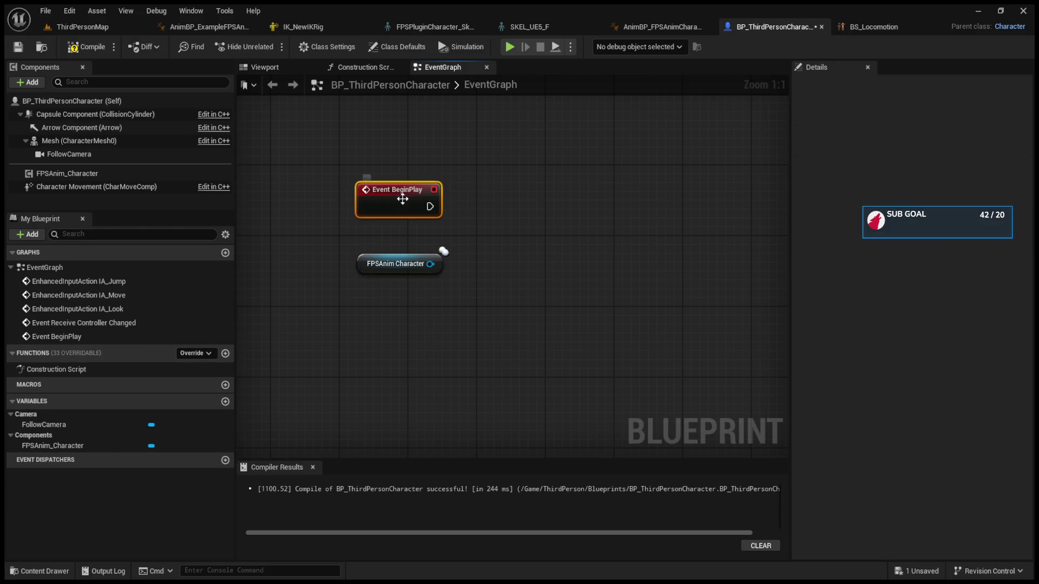
pyautogui.moveTo(429, 207); pyautogui.dragTo(554, 181)
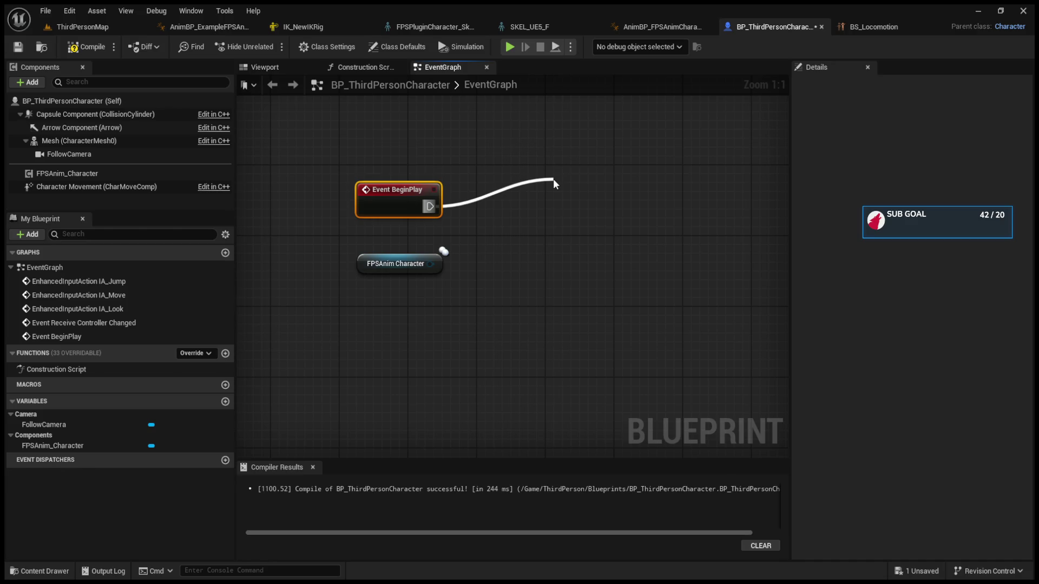
pyautogui.moveTo(553, 184); pyautogui.dragTo(553, 184)
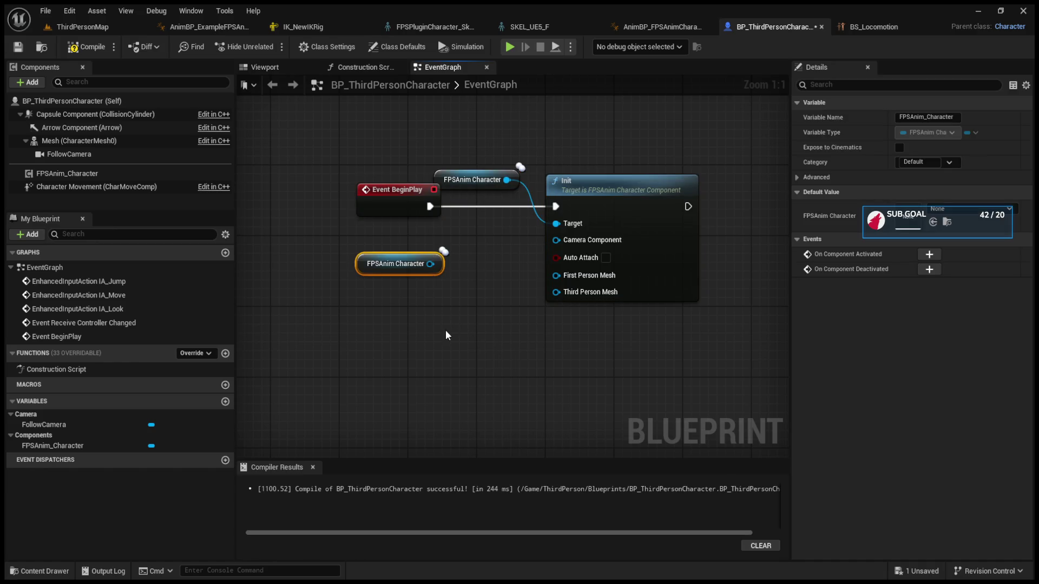
pyautogui.press('Delete')
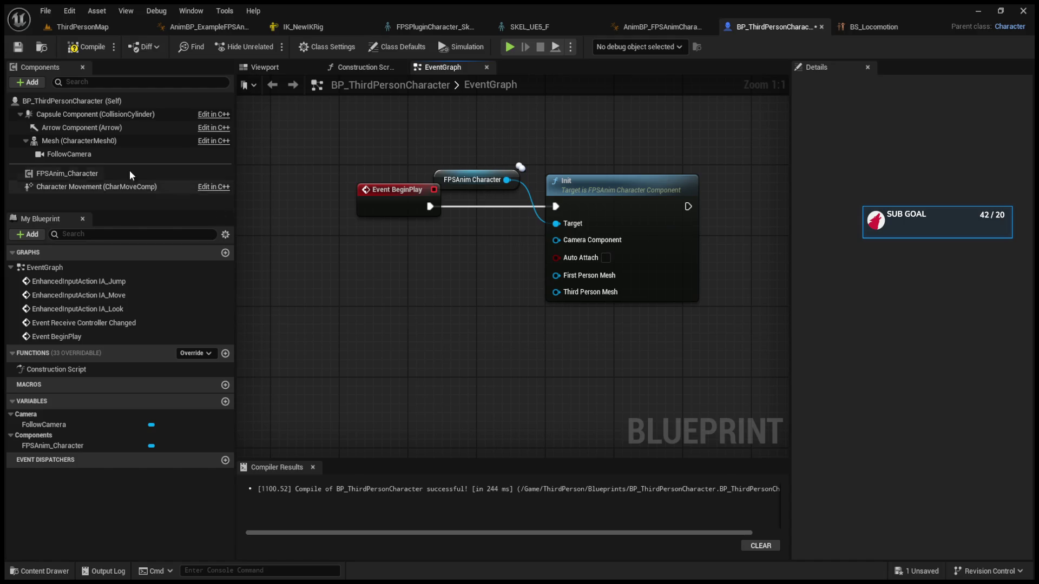
# Wire Follow Camera into Camera Component and Mesh into First Person Mesh, compile, and play-test
pyautogui.click(130, 154)
pyautogui.moveTo(566, 244); pyautogui.dragTo(566, 244)
pyautogui.moveTo(476, 294)
pyautogui.mouseDown()
pyautogui.moveTo(406, 264)
pyautogui.moveTo(406, 238)
pyautogui.mouseUp()
pyautogui.moveTo(87, 141); pyautogui.dragTo(555, 275)
pyautogui.moveTo(458, 268); pyautogui.dragTo(345, 286)
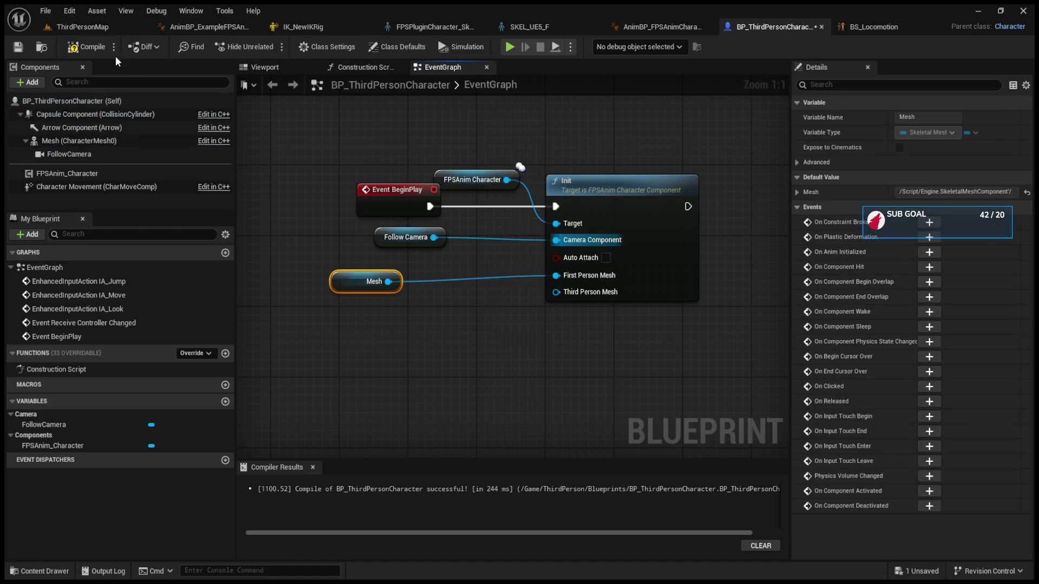
pyautogui.click(92, 30)
pyautogui.click(276, 47)
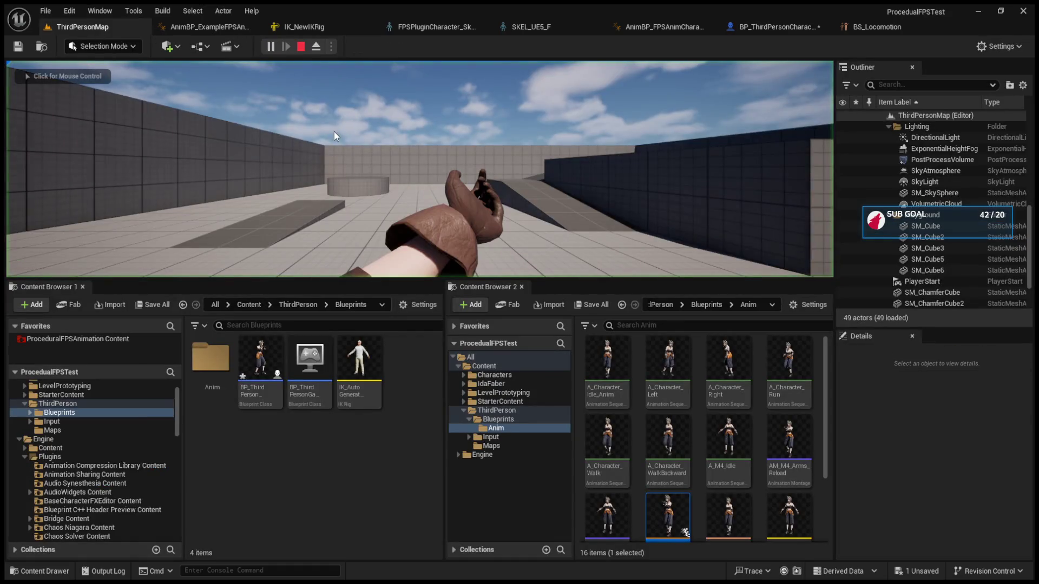
# Look around with the first-person hands in the running game, then stop the play-test
pyautogui.click(438, 268)
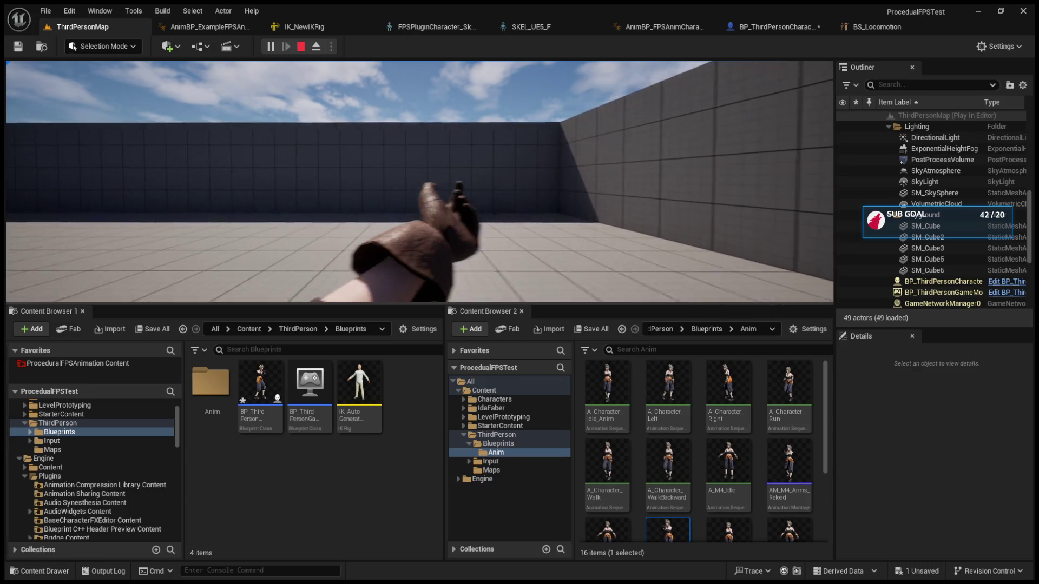
pyautogui.press('Escape')
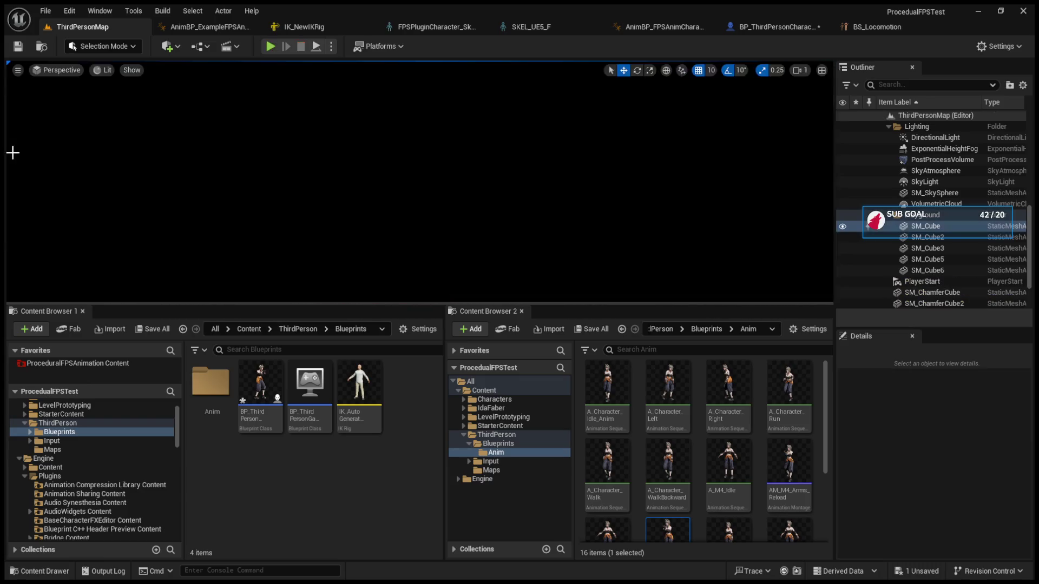
pyautogui.click(182, 26)
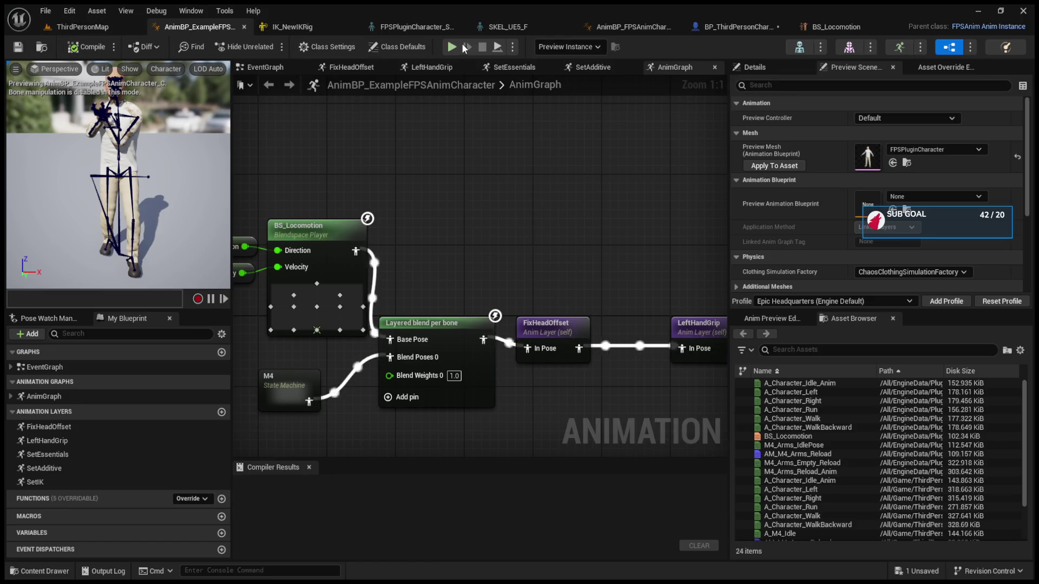
# Open the ProceduralFPSAnimation plugin's ExampleCharacter blueprint and show it in the viewport
pyautogui.click(702, 23)
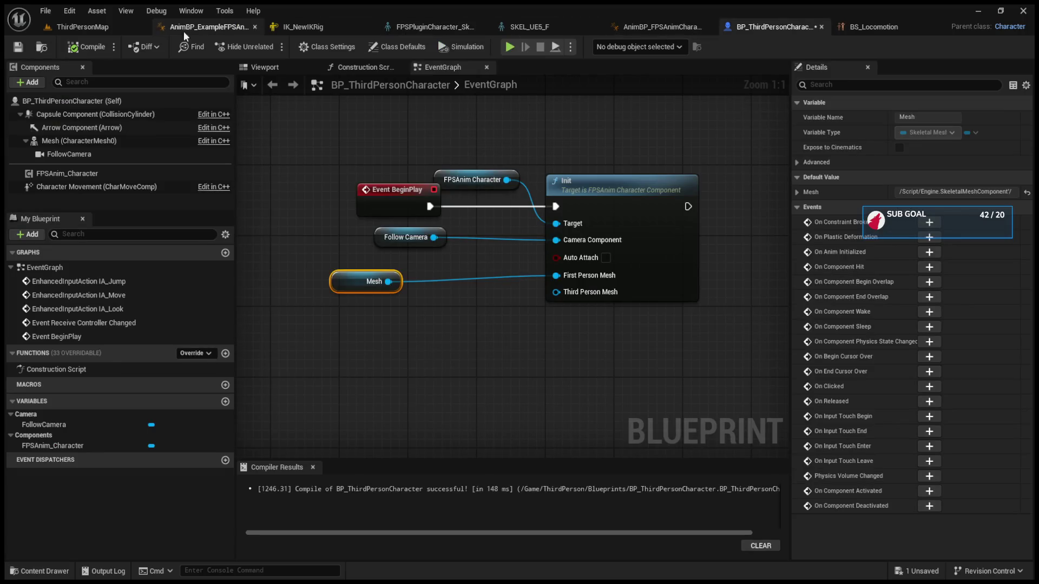
pyautogui.click(94, 27)
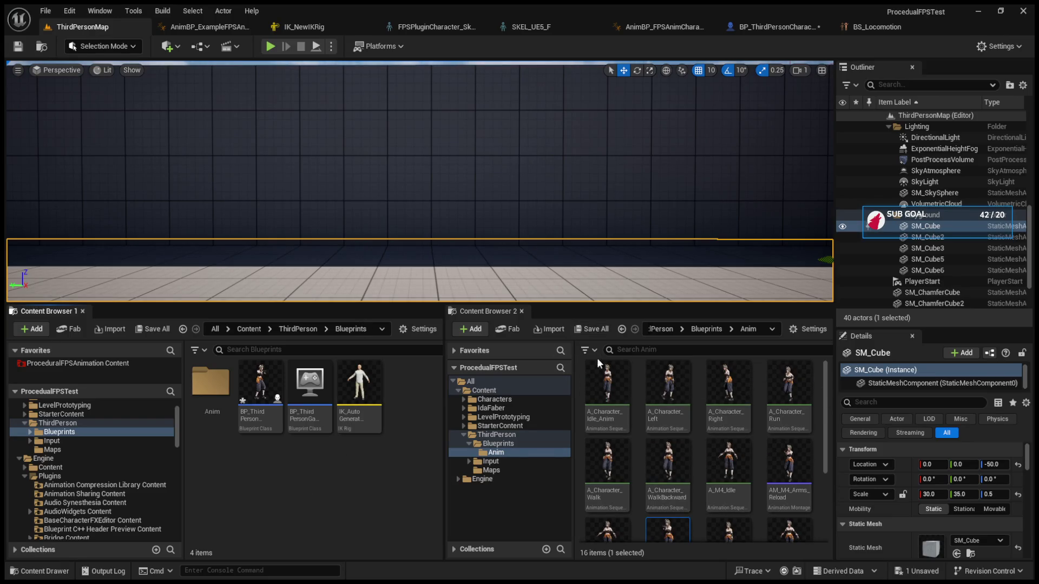
pyautogui.doubleClick(464, 436)
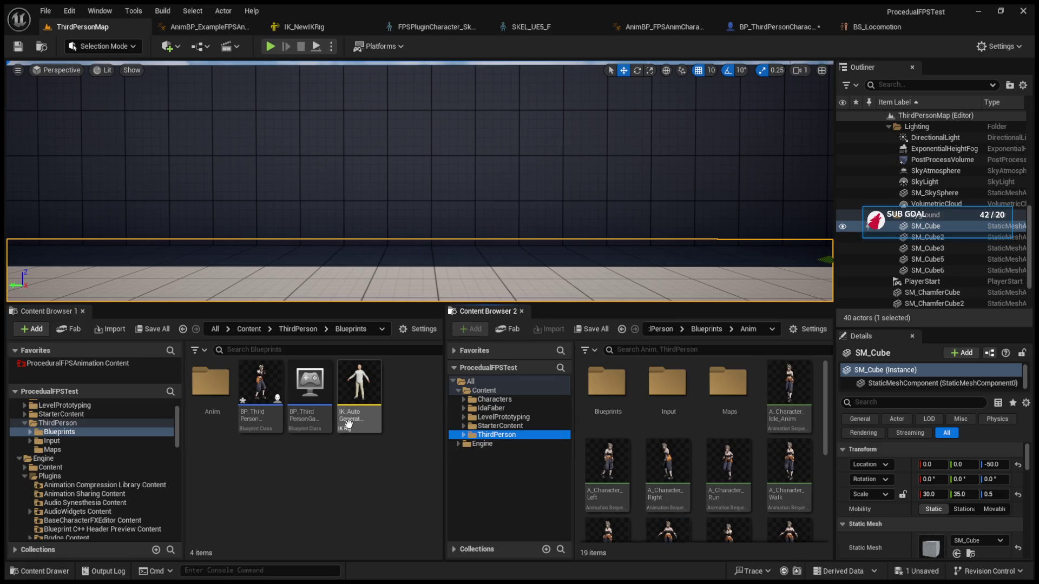
pyautogui.click(38, 366)
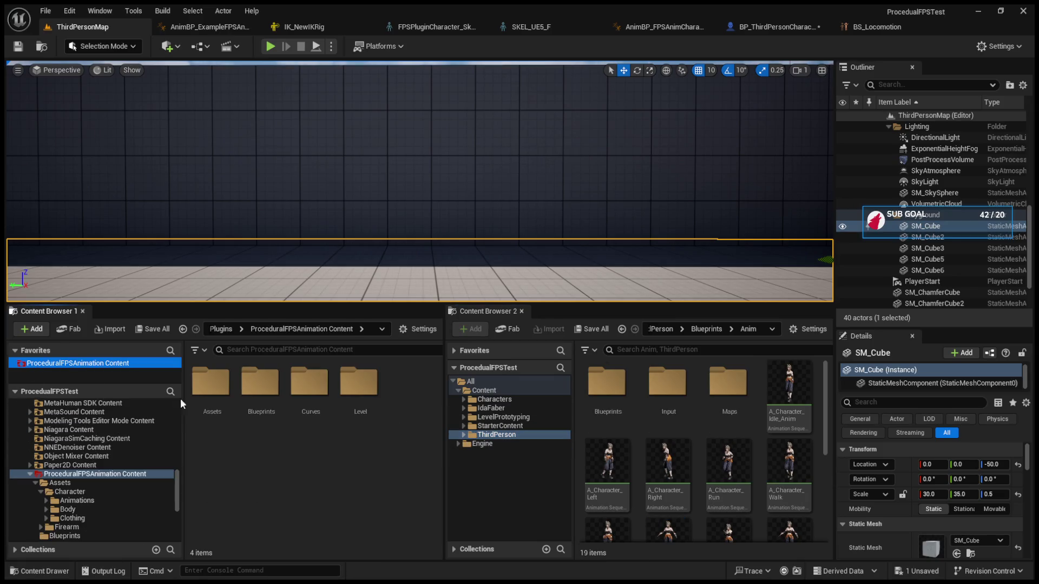
pyautogui.doubleClick(261, 383)
pyautogui.click(414, 399)
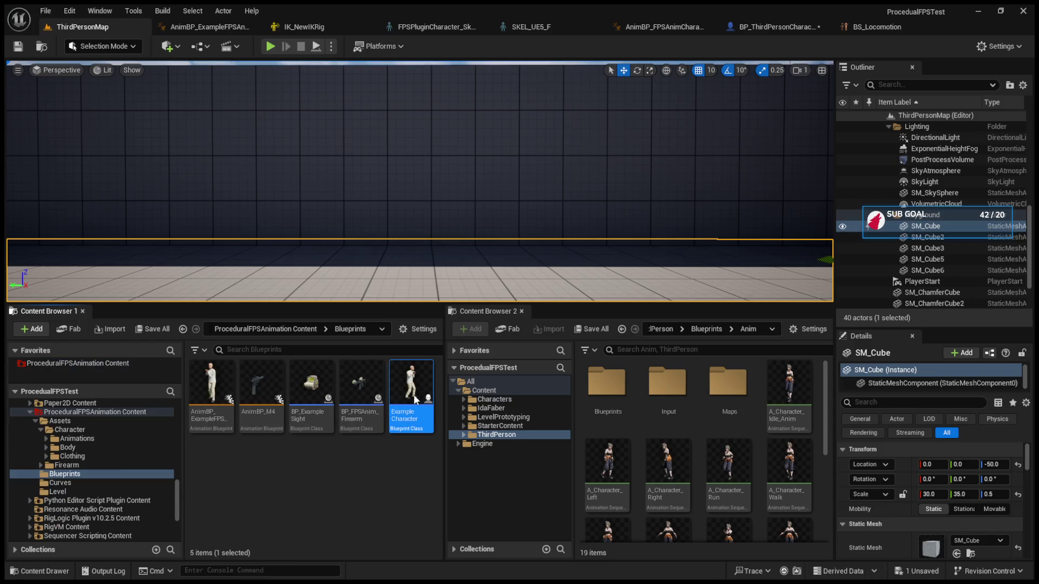
pyautogui.doubleClick(415, 392)
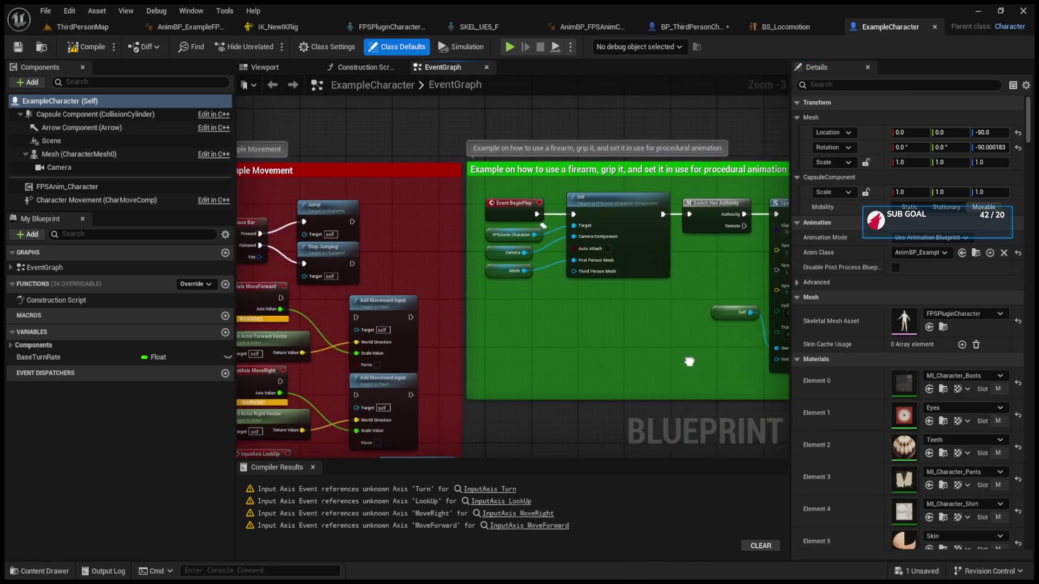
pyautogui.click(288, 69)
# Inspect ExampleCharacter's Camera and BP_ThirdPersonCharacter's FollowCamera, briefly filtering properties by 'pawn'
pyautogui.click(138, 167)
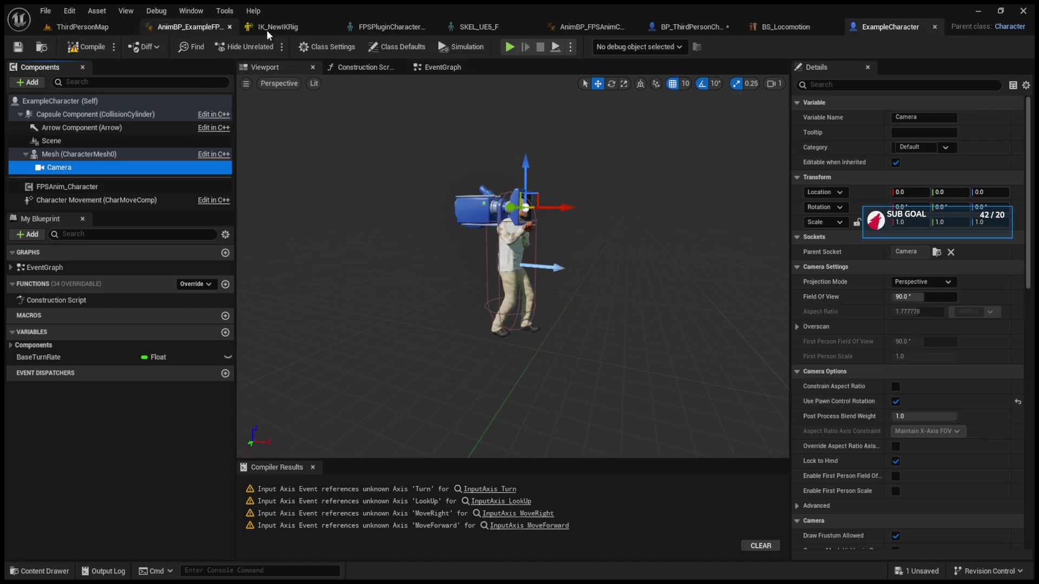
pyautogui.click(673, 30)
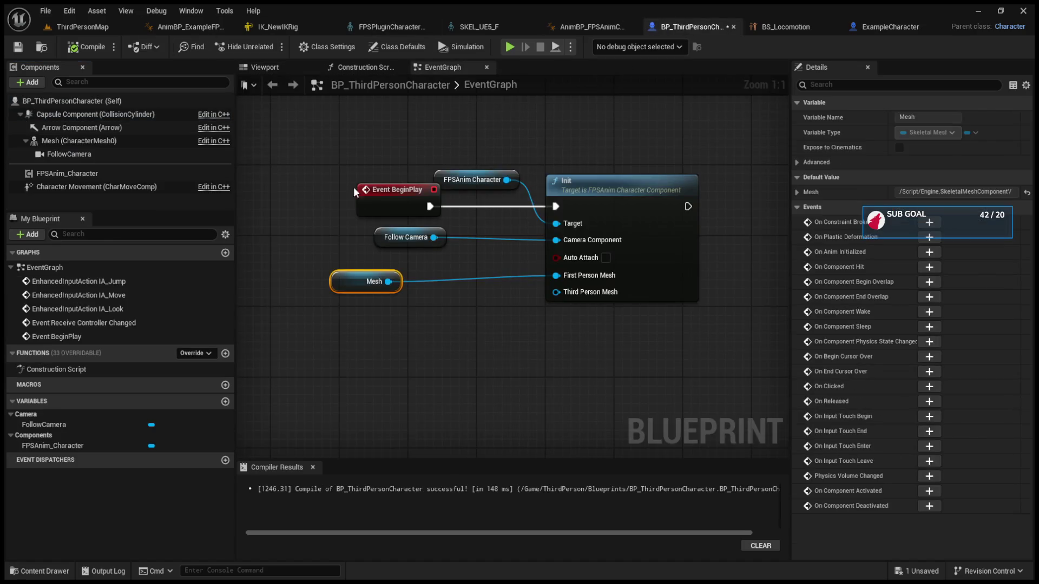
pyautogui.click(74, 155)
pyautogui.click(835, 85)
pyautogui.write('pawn')
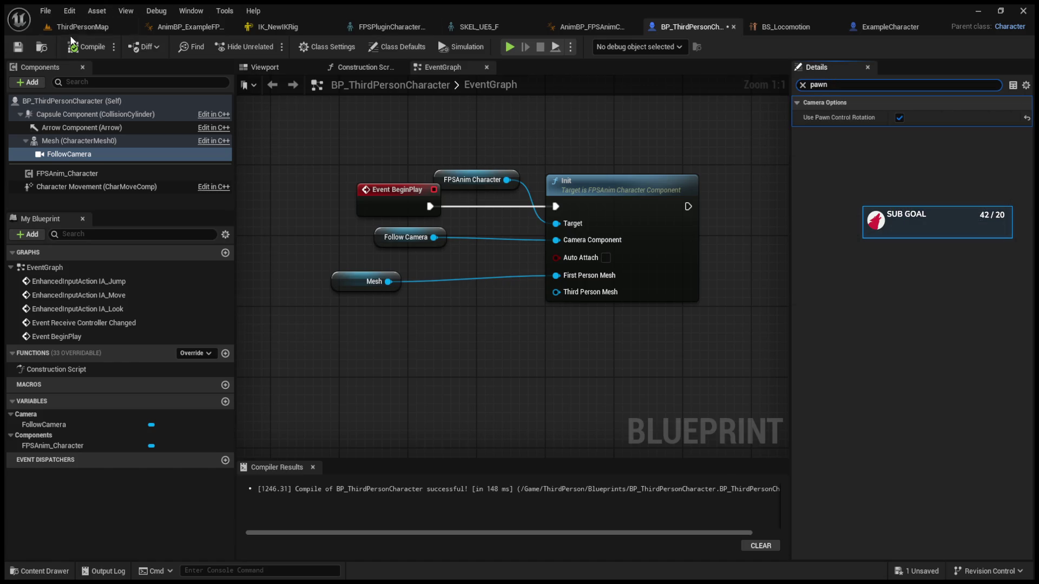
pyautogui.click(803, 85)
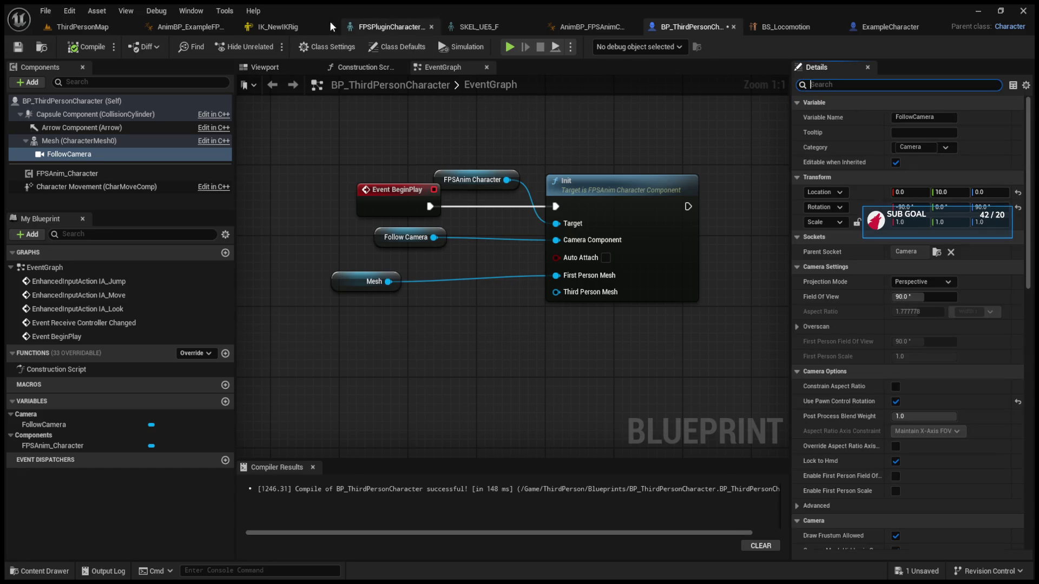
# Scroll through both blueprints' camera Details alternately to compare their settings
pyautogui.click(898, 28)
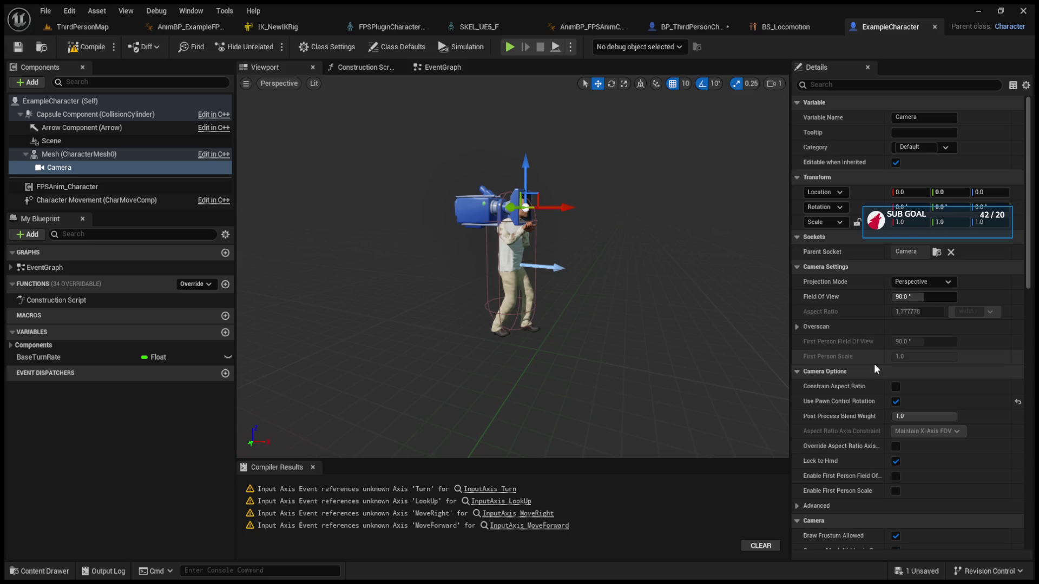
pyautogui.scroll(-1, 874, 363)
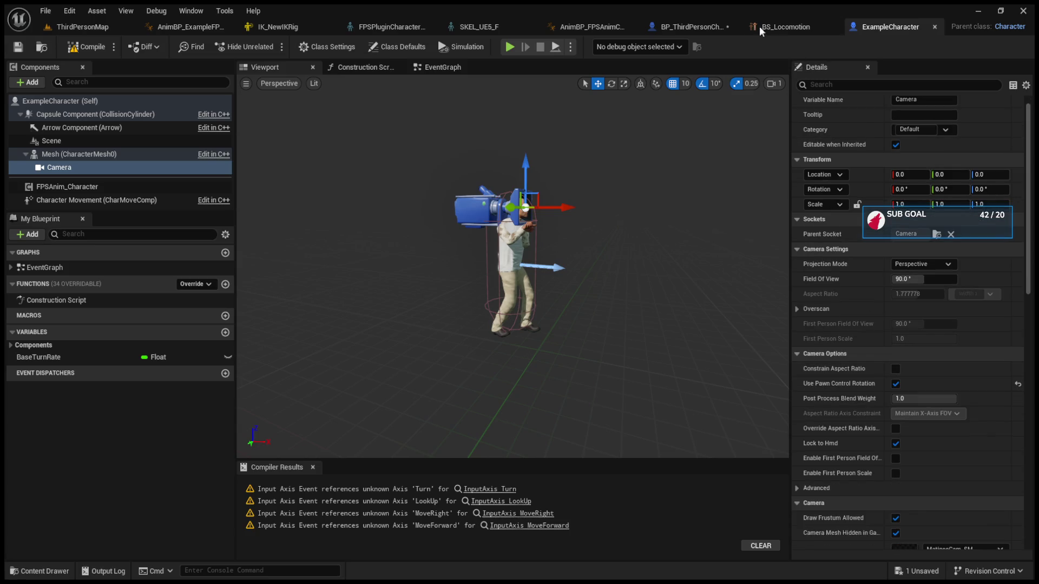
pyautogui.click(694, 30)
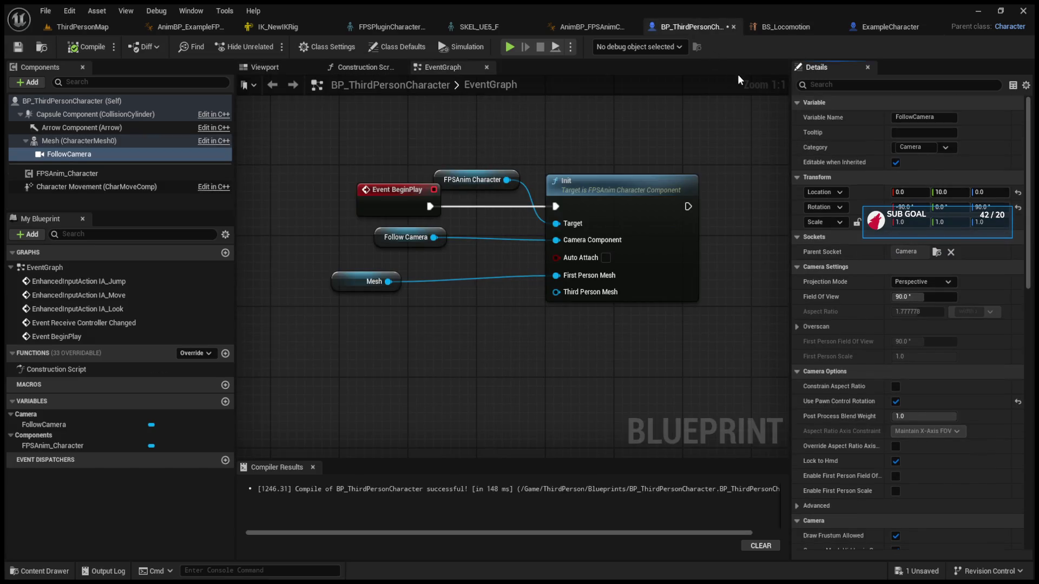
pyautogui.click(875, 24)
pyautogui.scroll(-3, 865, 313)
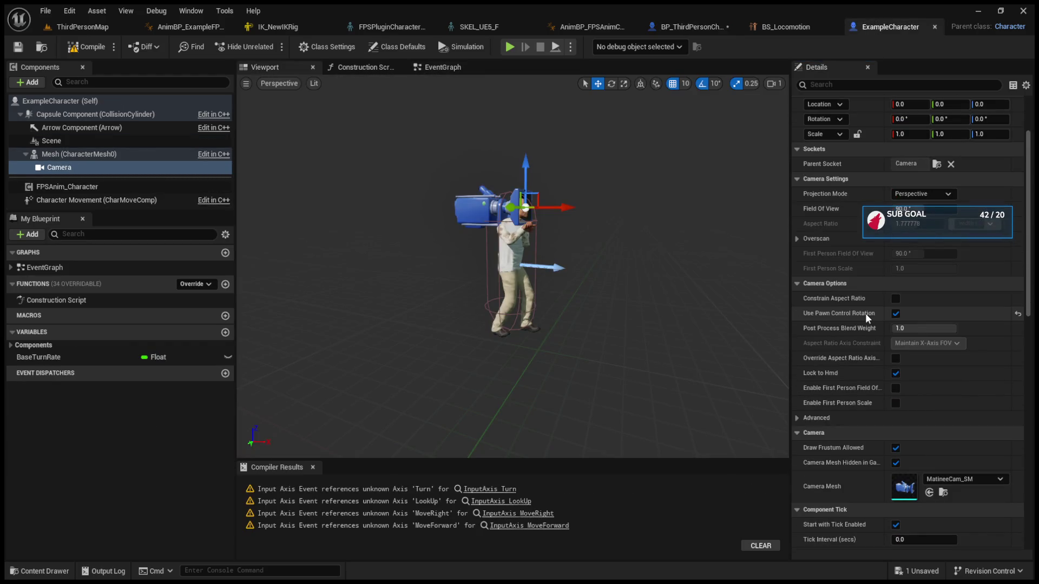
pyautogui.click(673, 26)
pyautogui.scroll(-4, 850, 355)
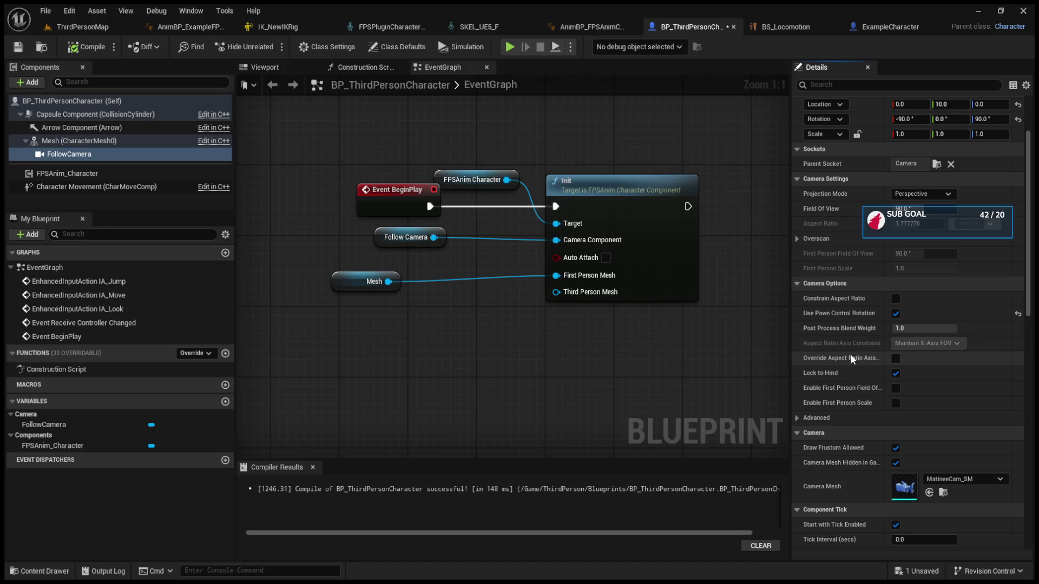
pyautogui.scroll(-1, 852, 342)
pyautogui.click(872, 29)
pyautogui.scroll(-3, 869, 352)
pyautogui.scroll(-3, 869, 351)
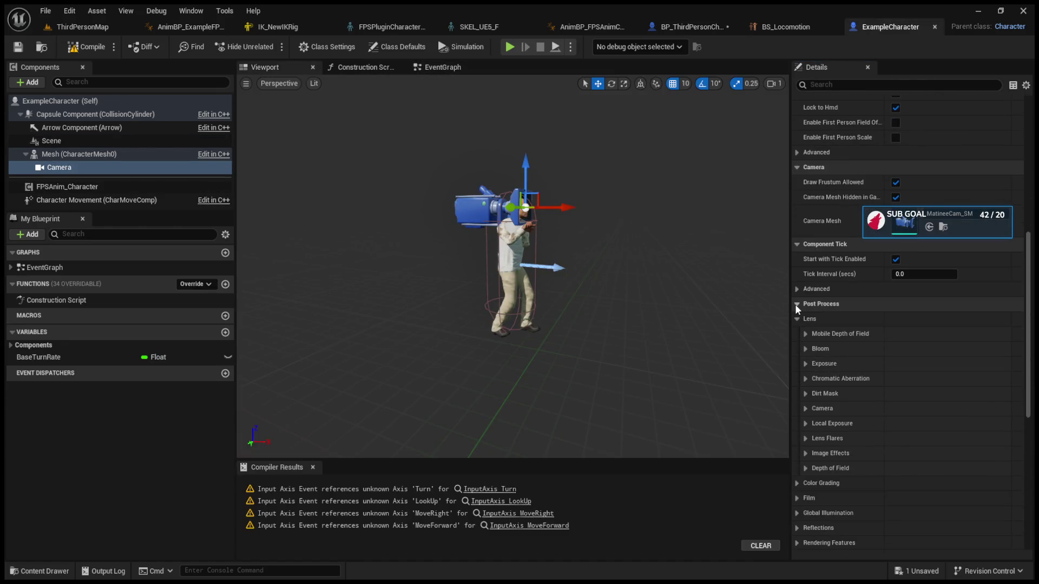
# Collapse the camera's Post Process, Tags and Component Replication groups
pyautogui.click(796, 304)
pyautogui.click(797, 319)
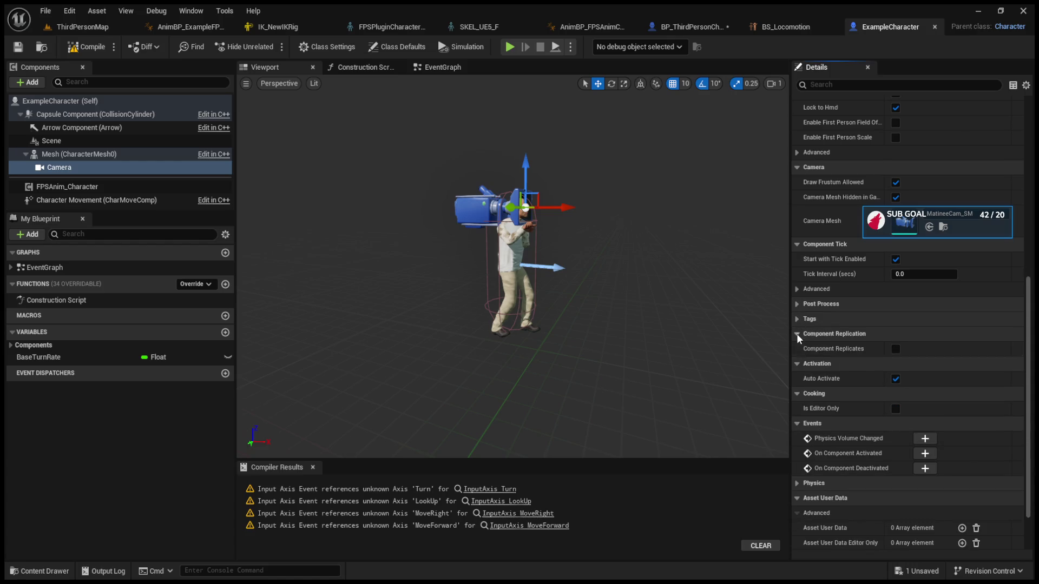
pyautogui.click(797, 333)
pyautogui.scroll(10, 826, 411)
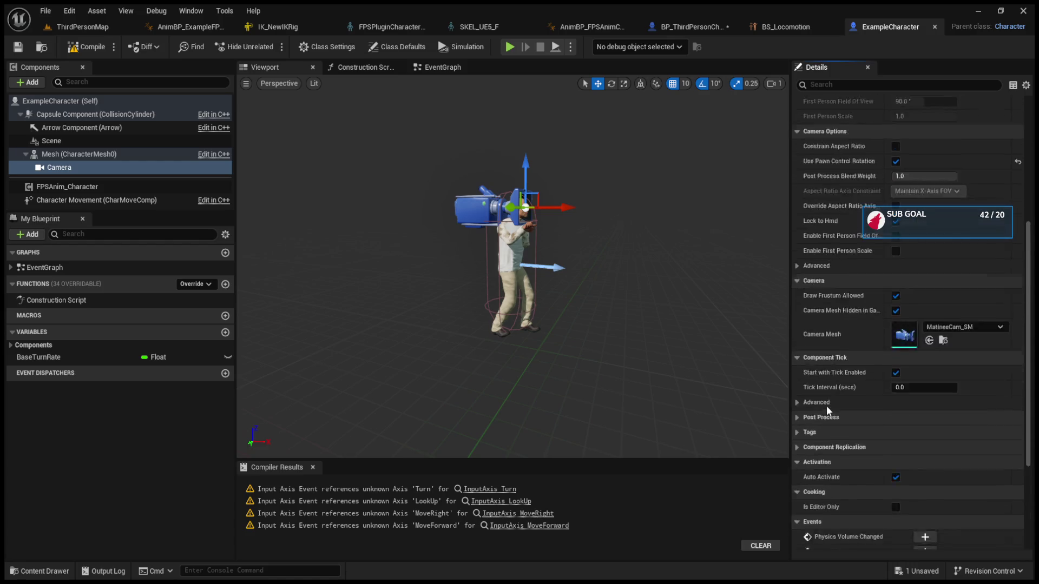
pyautogui.scroll(1, 826, 405)
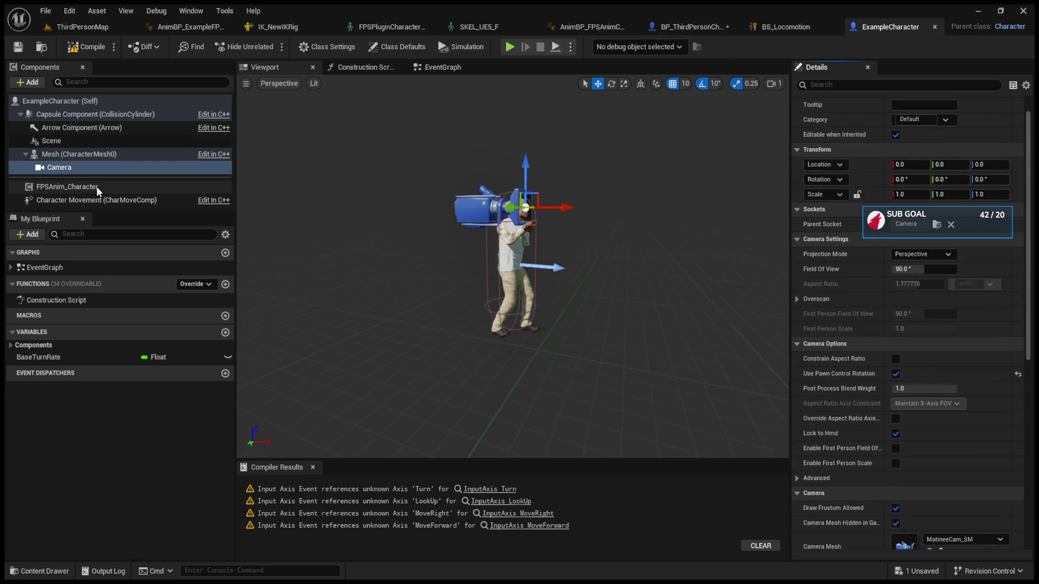
pyautogui.click(89, 201)
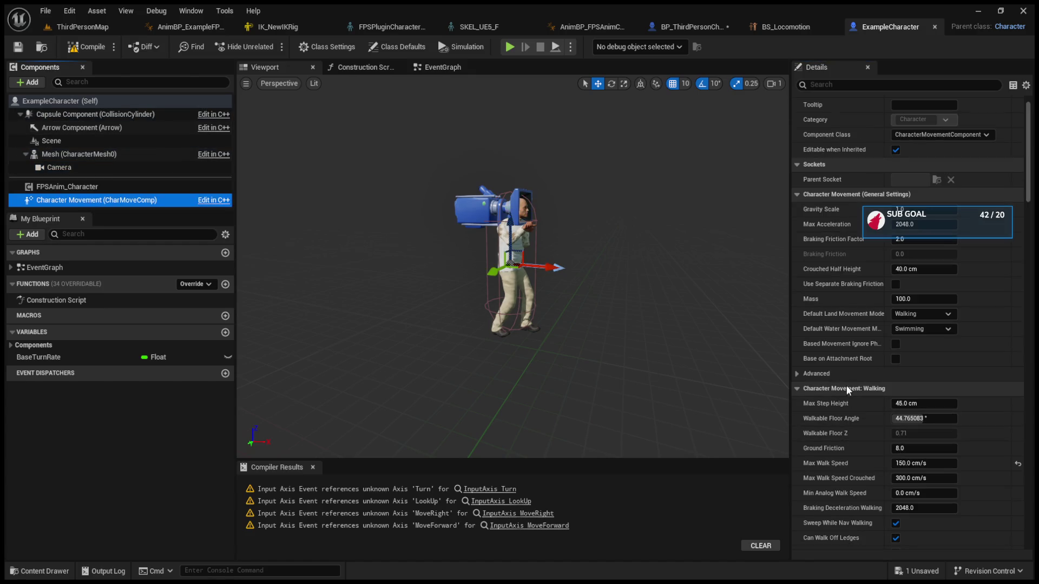
# Collapse Walking, Jumping / Falling, Component Tick, Gravity, Networking, Flying, Custom Movement and Rotation Settings
pyautogui.click(802, 391)
pyautogui.click(799, 405)
pyautogui.click(800, 419)
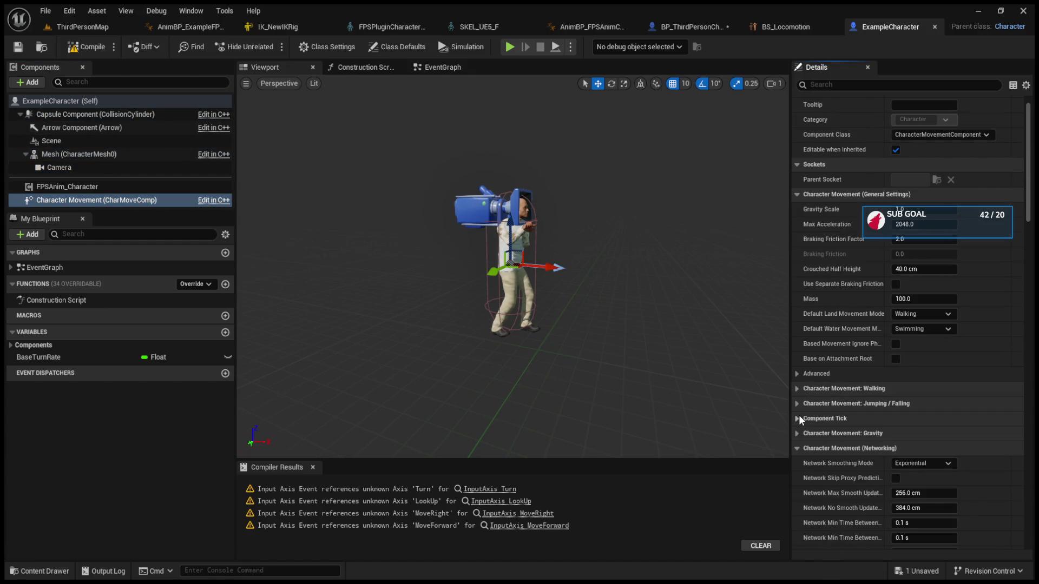
pyautogui.click(799, 434)
pyautogui.click(800, 449)
pyautogui.click(800, 478)
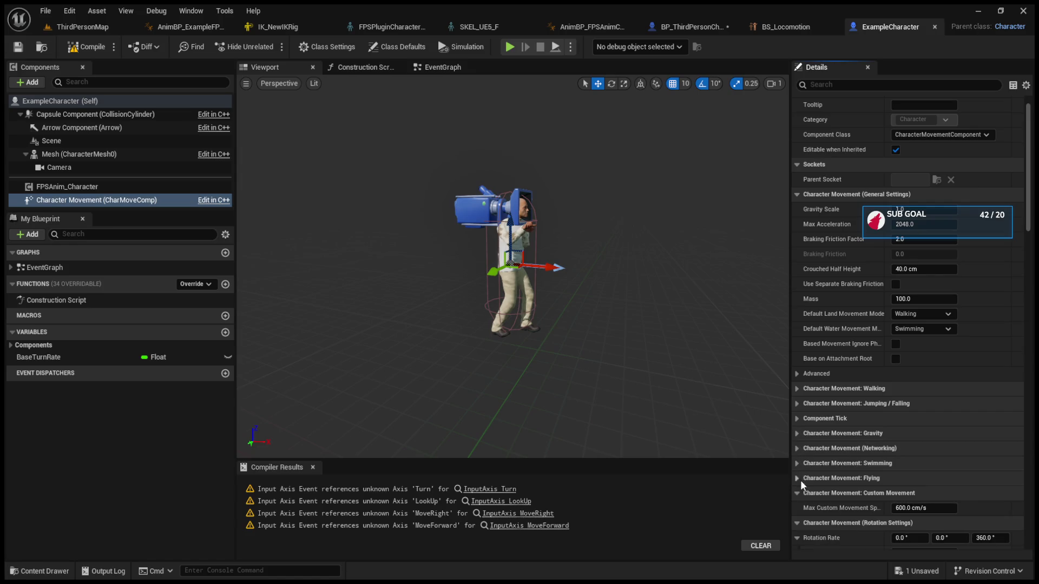
pyautogui.click(800, 493)
pyautogui.click(798, 508)
pyautogui.scroll(1, 815, 445)
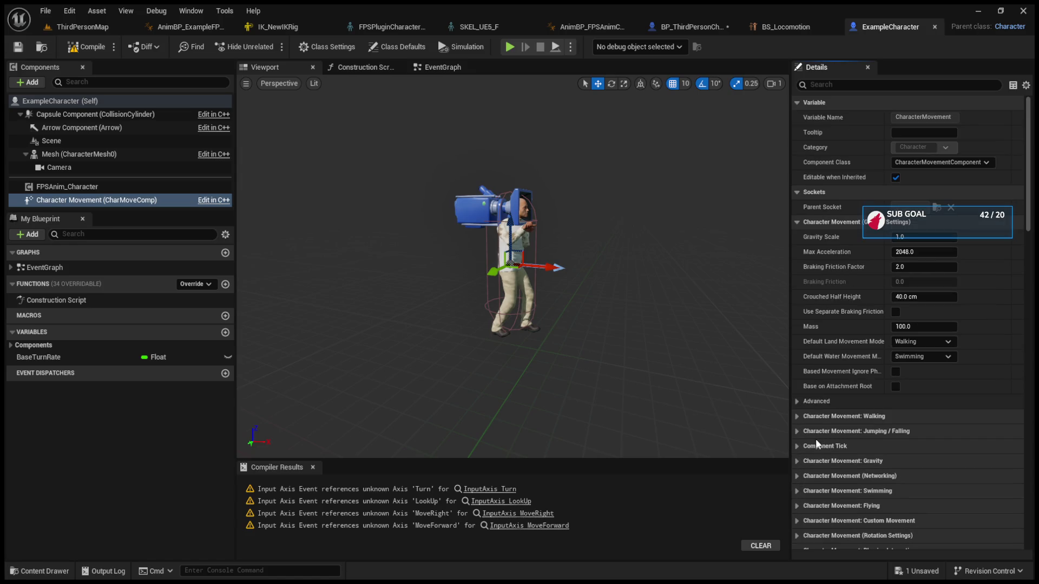
# Collapse General Settings, Physics Interaction, Character Movement, Avoidance and Root Motion
pyautogui.click(796, 223)
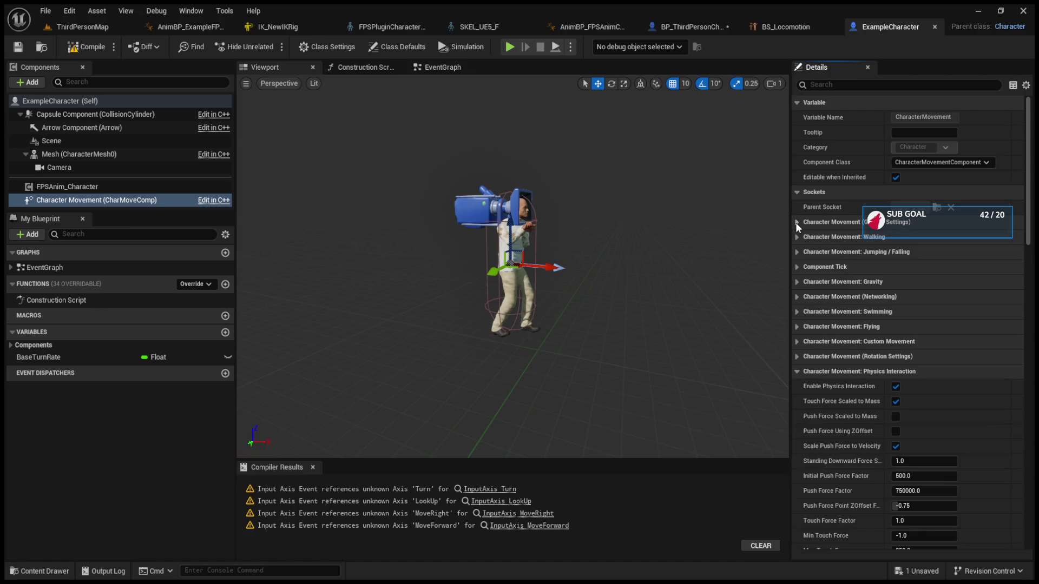
pyautogui.click(797, 372)
pyautogui.click(796, 387)
pyautogui.click(796, 401)
pyautogui.click(797, 416)
pyautogui.click(799, 414)
pyautogui.click(799, 416)
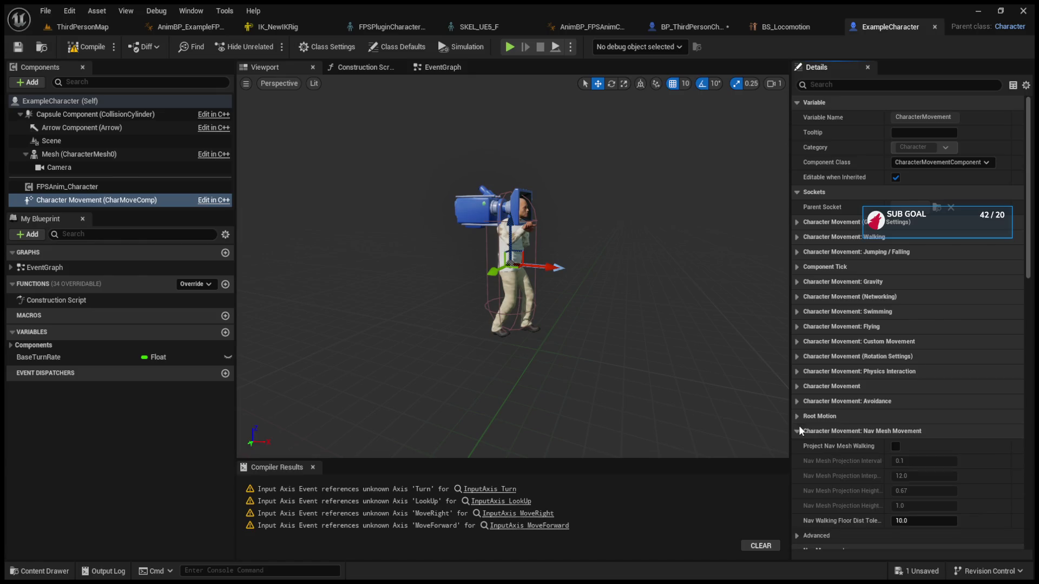
# Collapse Nav Mesh Movement, Nav Movement, Velocity, Planar Movement, Movement Component, Tags, Component Replication and Activation
pyautogui.click(798, 432)
pyautogui.click(797, 444)
pyautogui.click(797, 461)
pyautogui.click(797, 476)
pyautogui.click(797, 491)
pyautogui.click(796, 506)
pyautogui.click(797, 520)
pyautogui.click(795, 536)
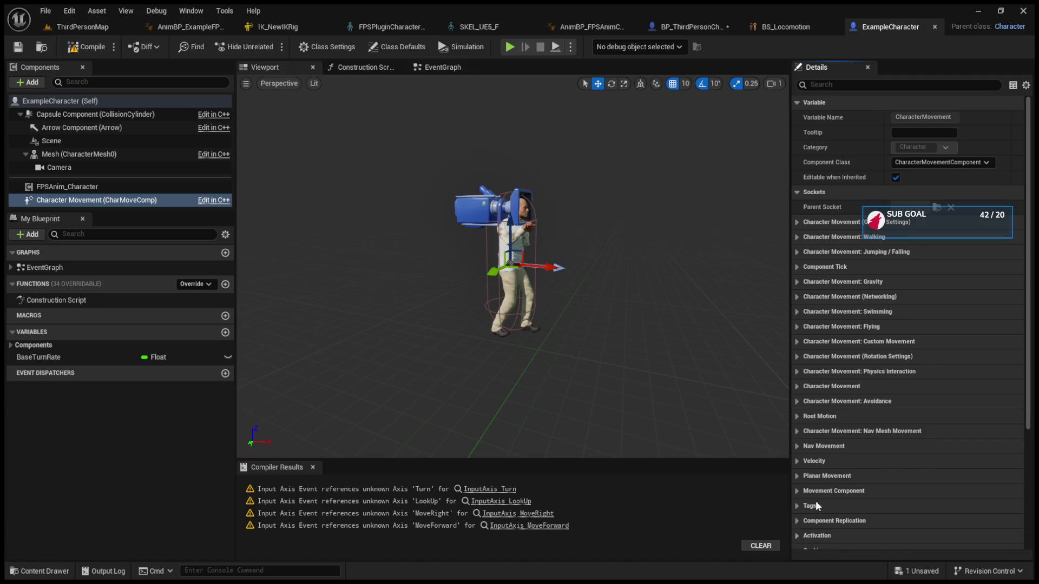
# Collapse Cooking, Events and Asset User Data, then return to the ThirdPersonMap level
pyautogui.scroll(-3, 809, 511)
pyautogui.click(797, 480)
pyautogui.click(795, 495)
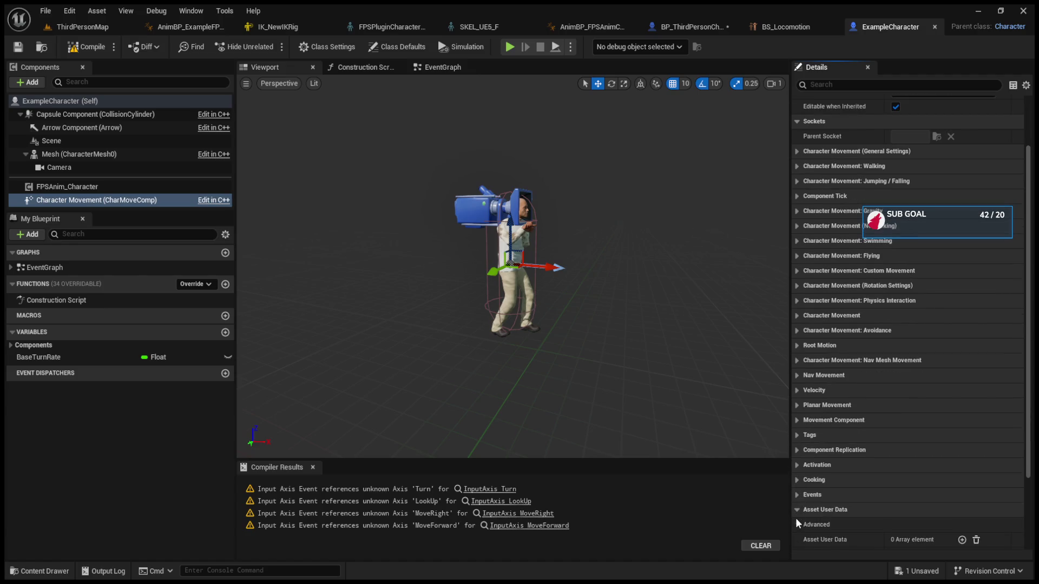
pyautogui.click(796, 514)
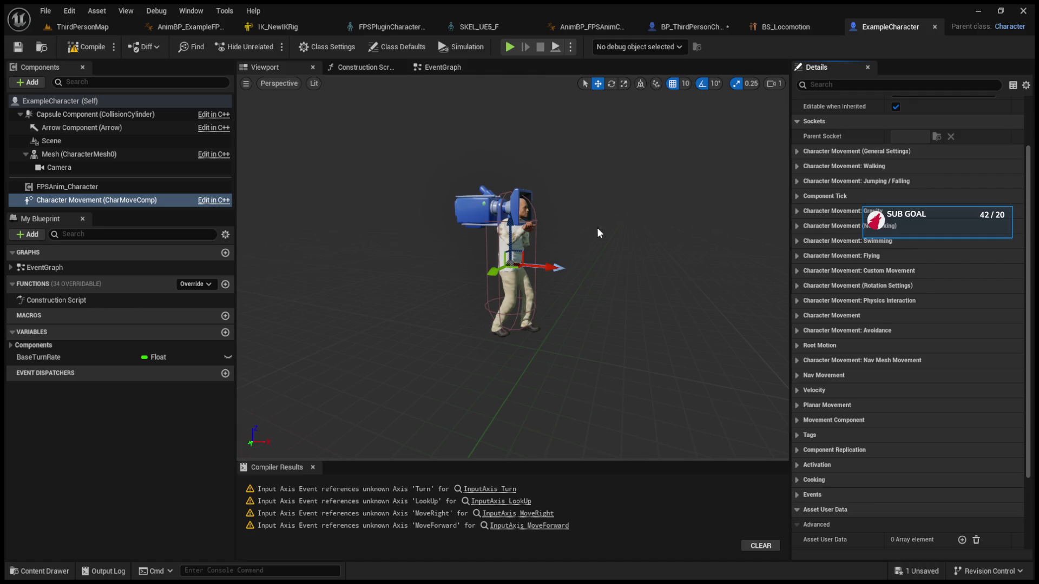
pyautogui.click(84, 27)
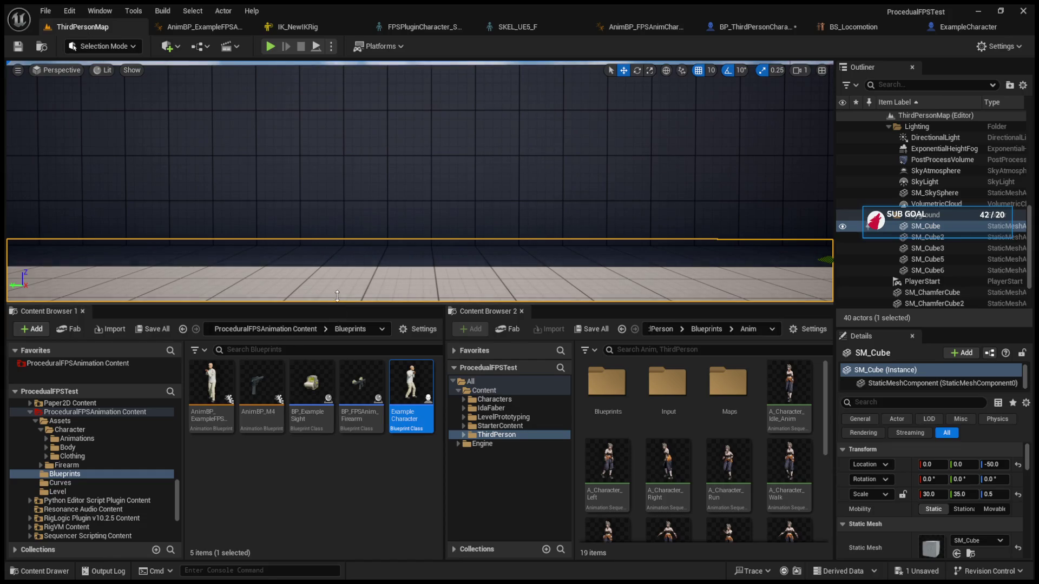
# Enlarge the content browsers and browse to Content > FirstPerson > Blueprints, selecting BP_FirstPersonCharacter
pyautogui.moveTo(336, 304); pyautogui.dragTo(336, 252)
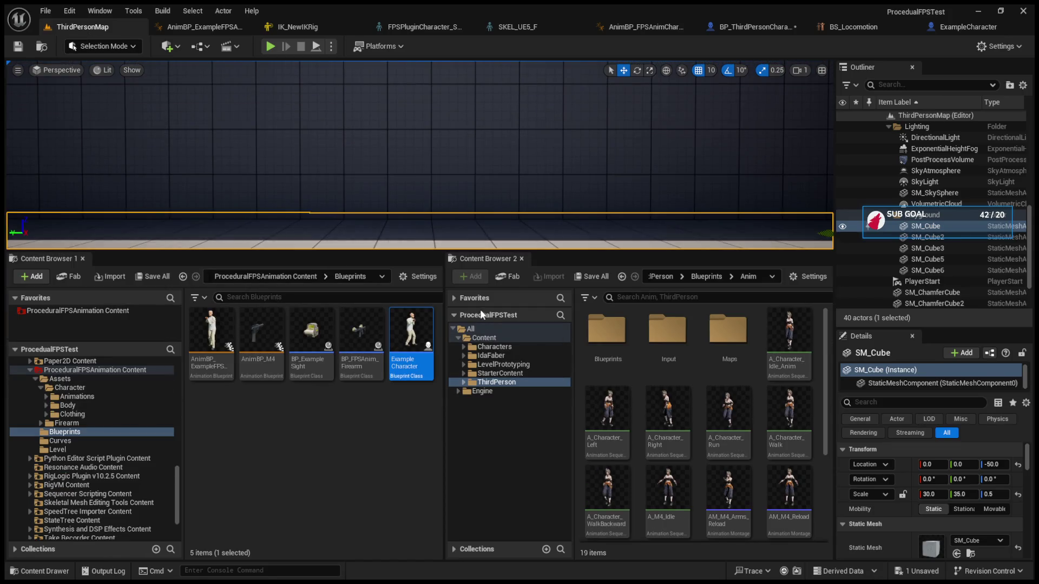
pyautogui.click(471, 329)
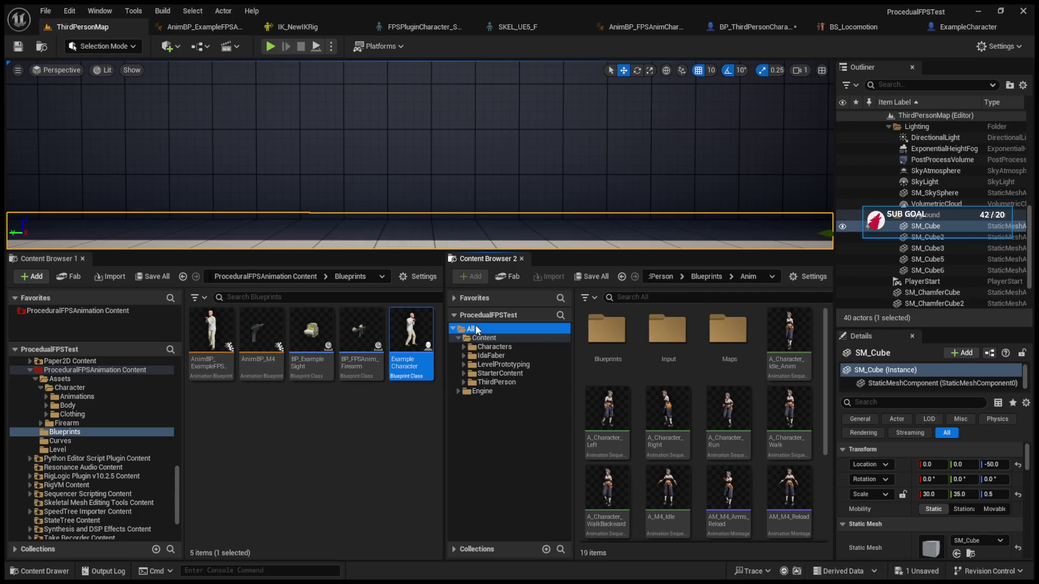
pyautogui.click(483, 338)
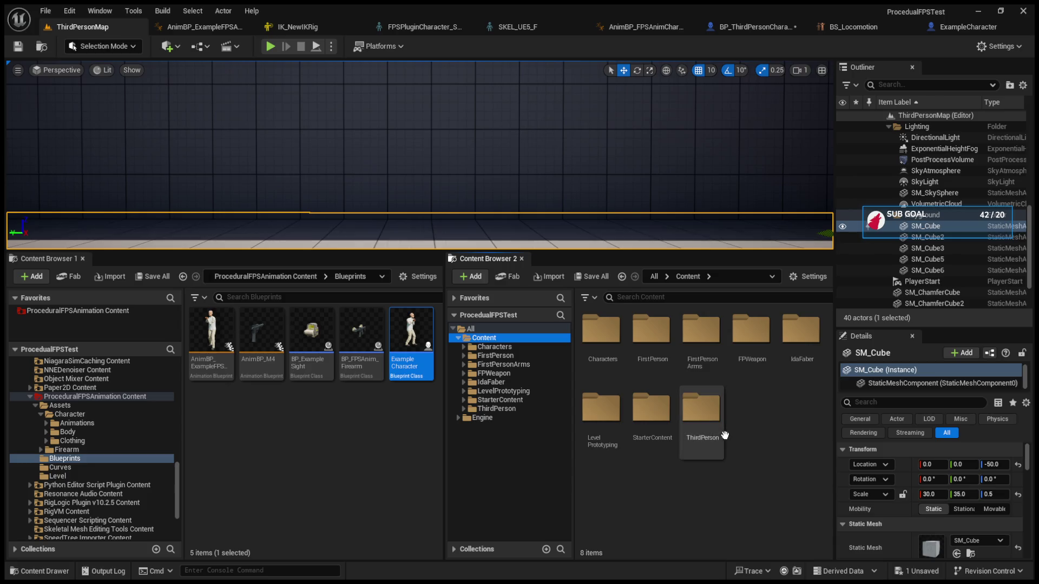
pyautogui.click(57, 15)
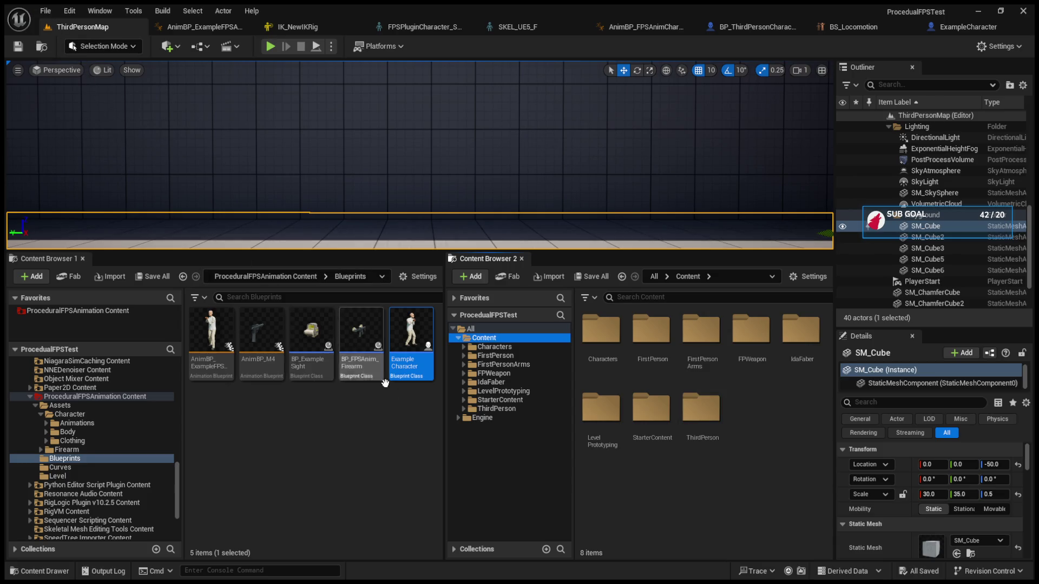
pyautogui.click(498, 367)
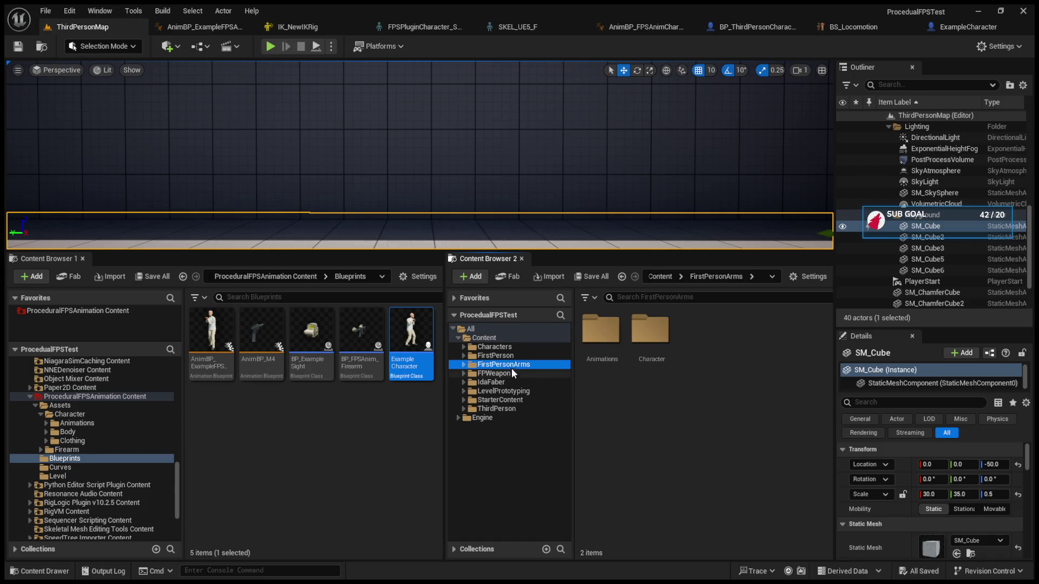
pyautogui.click(507, 356)
pyautogui.doubleClick(581, 349)
pyautogui.click(605, 353)
# Open BP_FirstPersonCharacter, add an FPSAnim_Character component and place its reference in the event graph
pyautogui.doubleClick(605, 353)
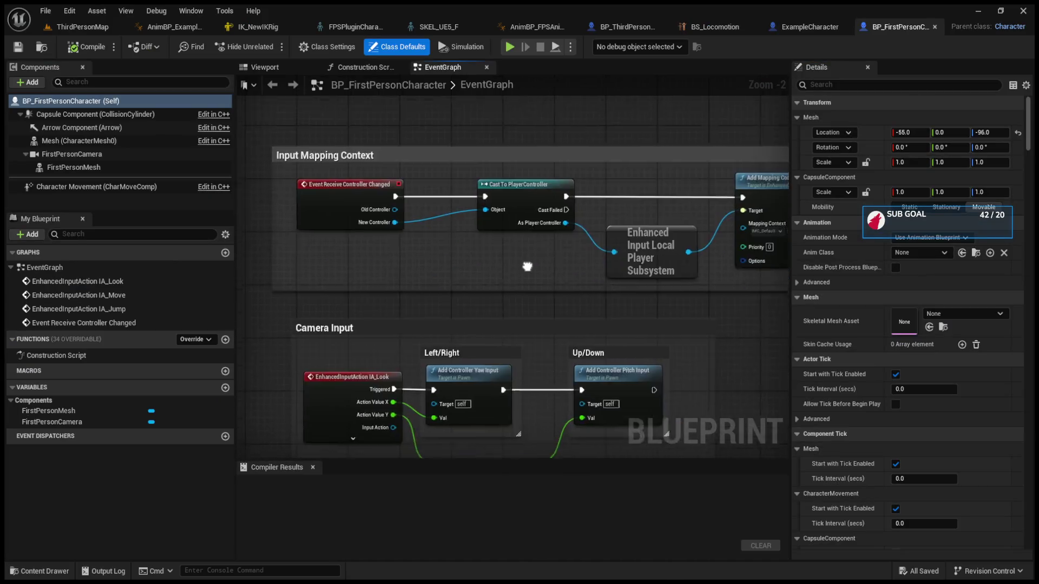
pyautogui.click(44, 84)
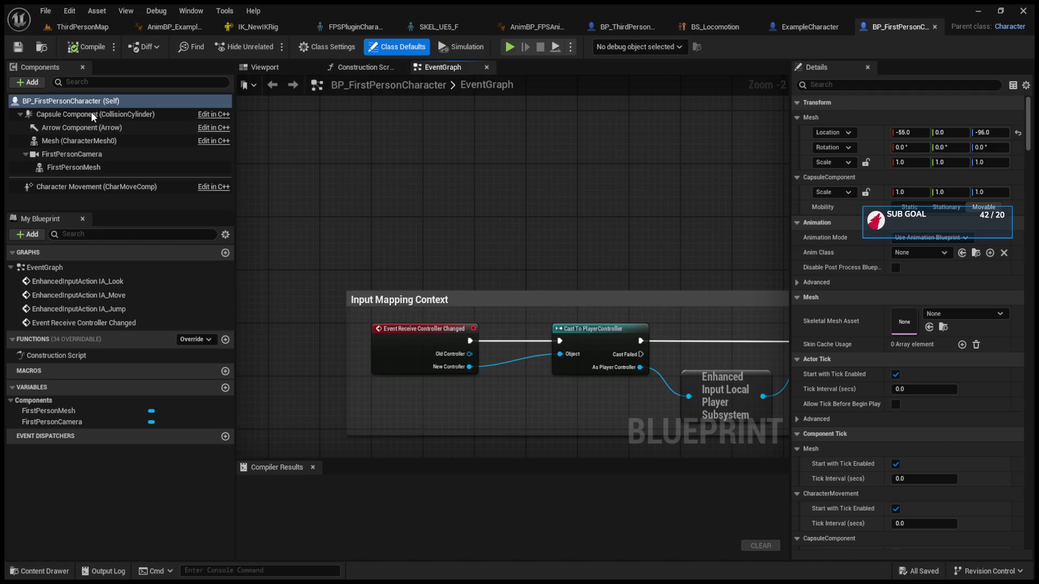
pyautogui.click(100, 119)
pyautogui.moveTo(140, 194)
pyautogui.mouseDown()
pyautogui.moveTo(361, 184)
pyautogui.moveTo(495, 141)
pyautogui.mouseUp()
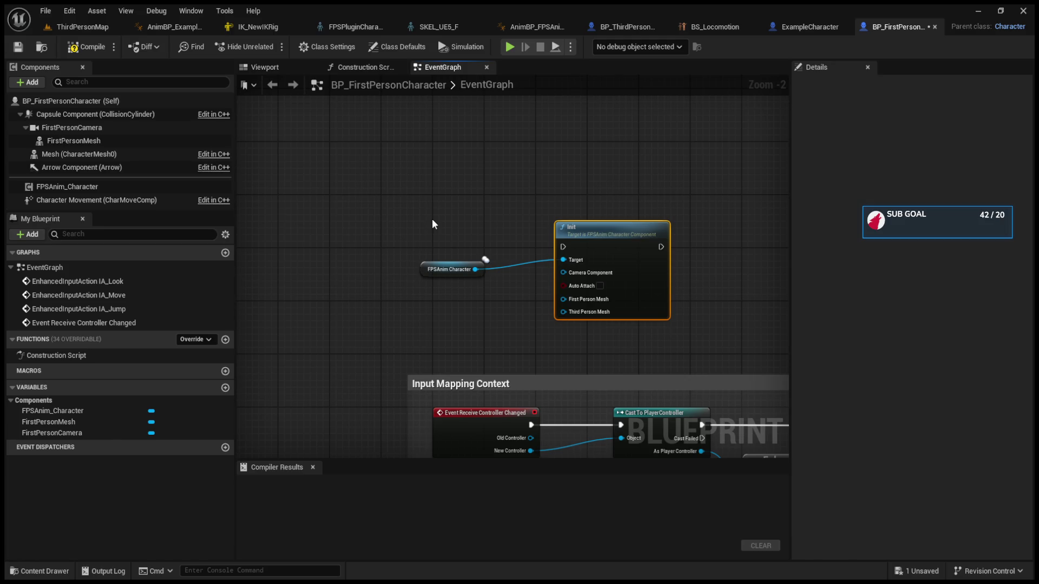
# Call Init from Event BeginPlay and wire FirstPersonCamera into its Camera Component input
pyautogui.rightClick(432, 219)
pyautogui.write('begin play')
pyautogui.press('Return')
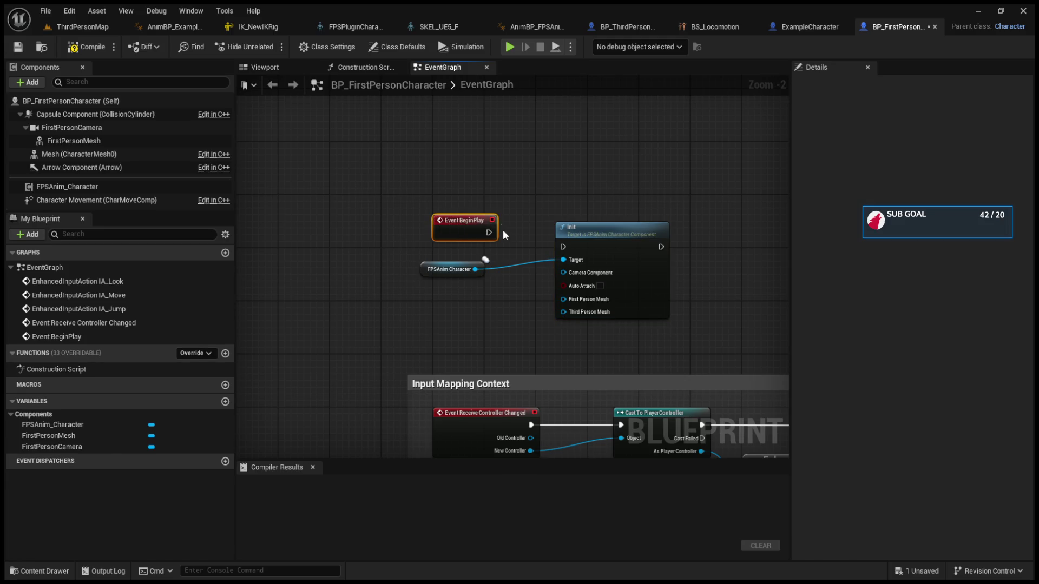
pyautogui.moveTo(497, 236); pyautogui.dragTo(564, 247)
pyautogui.moveTo(490, 233); pyautogui.dragTo(564, 246)
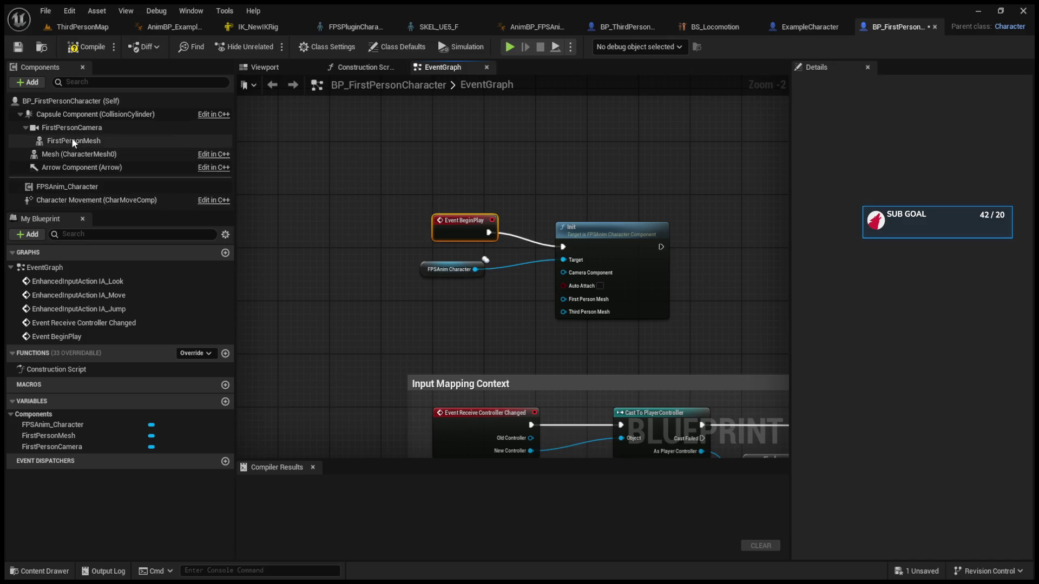
pyautogui.click(109, 128)
pyautogui.moveTo(560, 271); pyautogui.dragTo(459, 291)
pyautogui.click(273, 67)
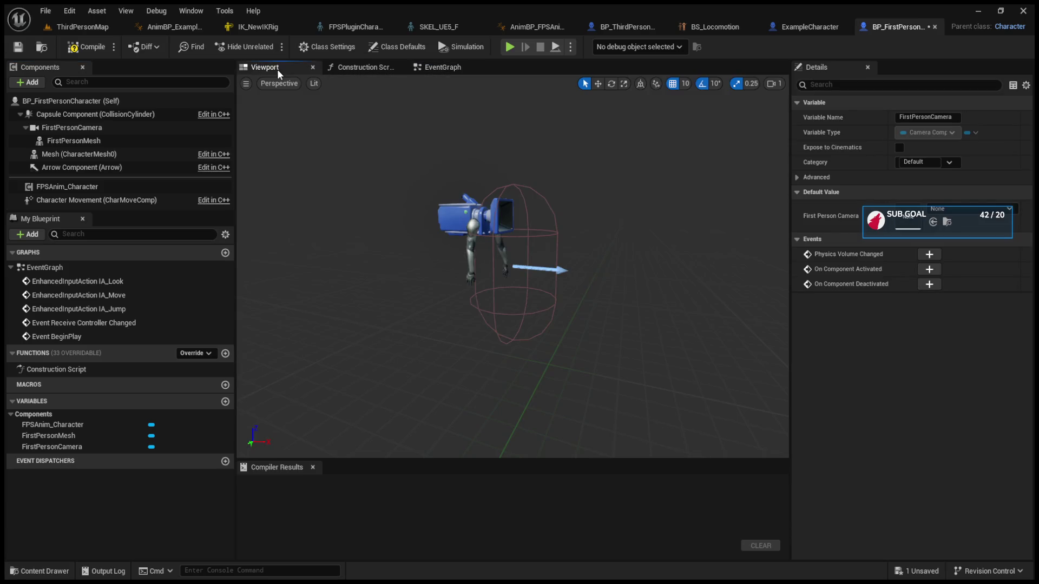
# Delete the old FirstPersonMesh arms and inspect the inherited character mesh
pyautogui.click(471, 254)
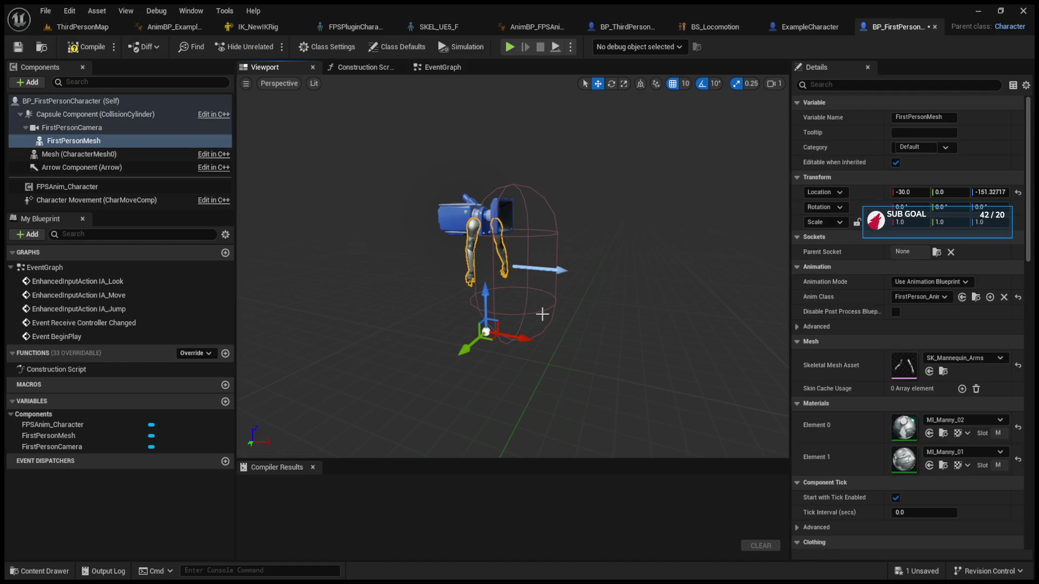
pyautogui.press('Delete')
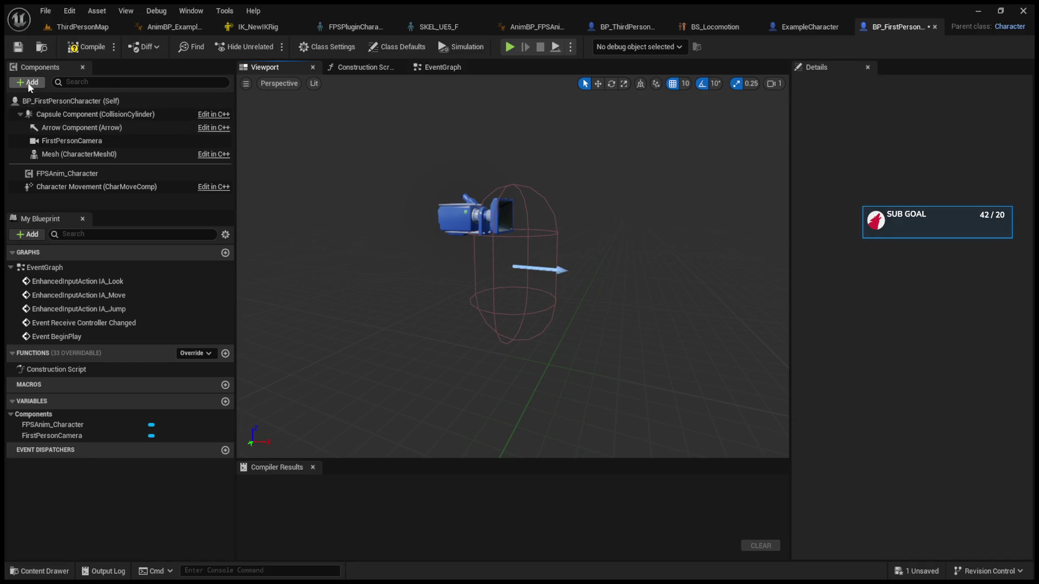
pyautogui.click(111, 156)
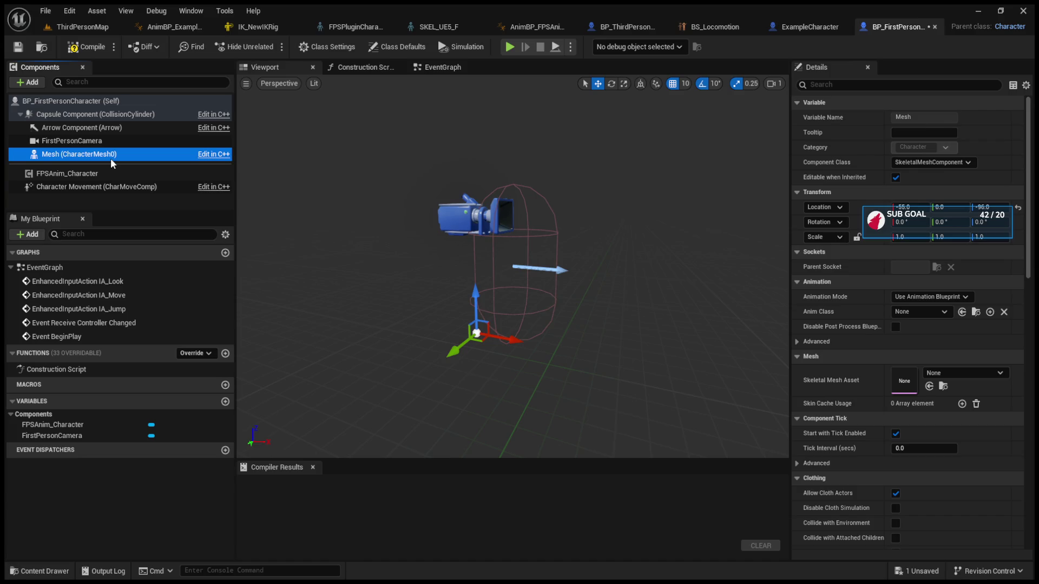
pyautogui.moveTo(303, 233); pyautogui.dragTo(449, 241)
# Add a SkeletalMesh under FirstPersonCamera, lower it, turn it 90° in yaw, and compile
pyautogui.click(49, 141)
pyautogui.click(44, 86)
pyautogui.click(69, 206)
pyautogui.press('Return')
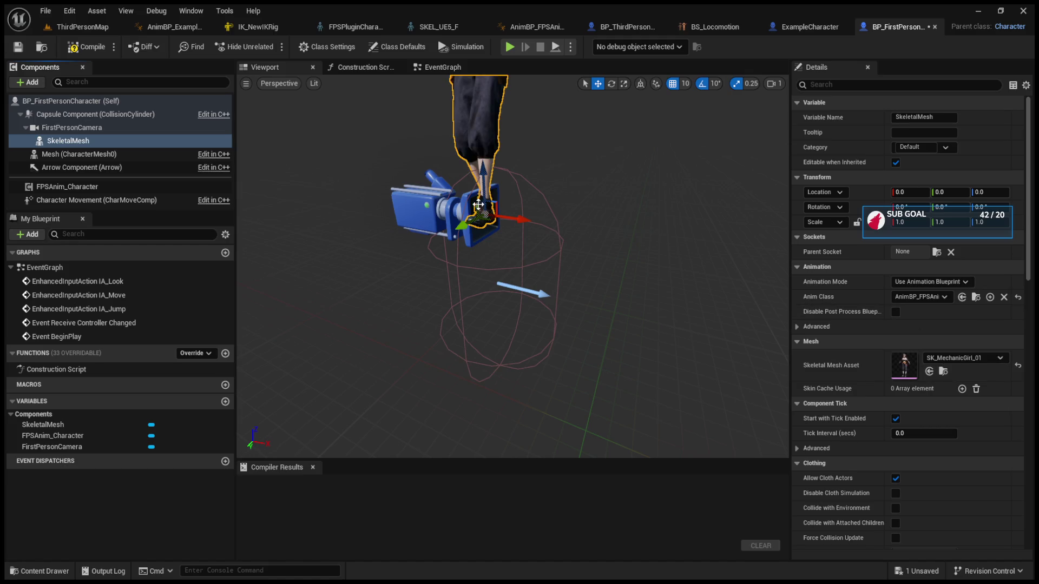
pyautogui.moveTo(498, 212); pyautogui.dragTo(511, 305)
pyautogui.press('e')
pyautogui.moveTo(562, 341)
pyautogui.mouseDown()
pyautogui.moveTo(557, 302)
pyautogui.moveTo(533, 288)
pyautogui.mouseUp()
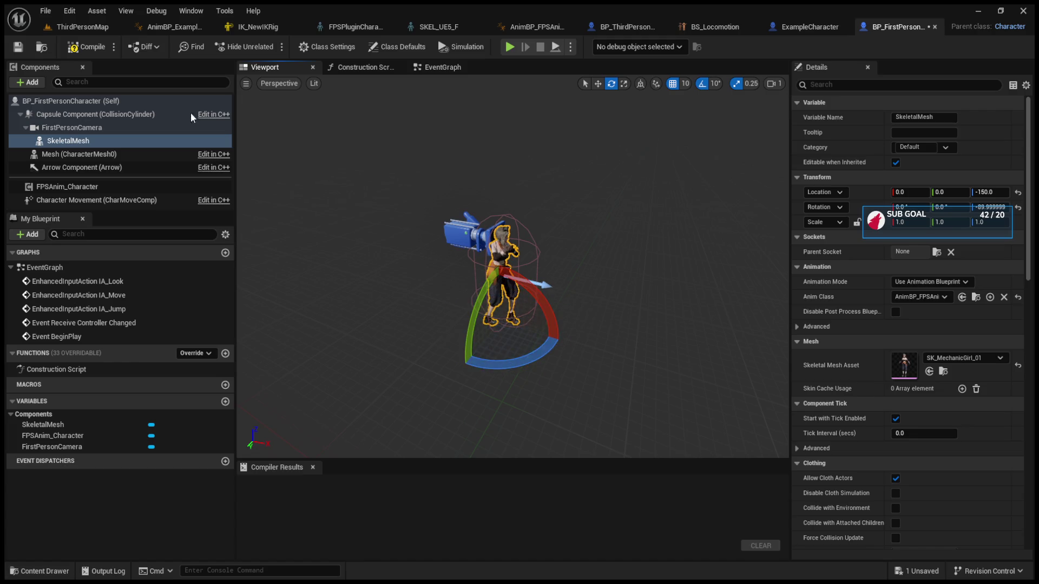
pyautogui.click(86, 47)
# Shift the mesh back to X -10 and raise FirstPersonCamera from 60 to 70
pyautogui.scroll(3, 487, 271)
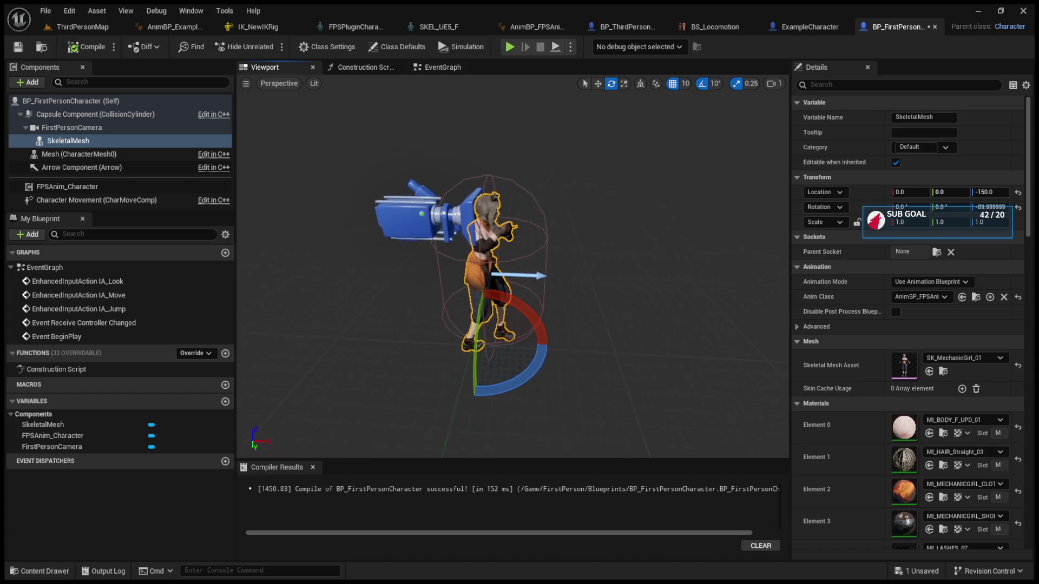
pyautogui.press('w')
pyautogui.moveTo(512, 339); pyautogui.dragTo(433, 343)
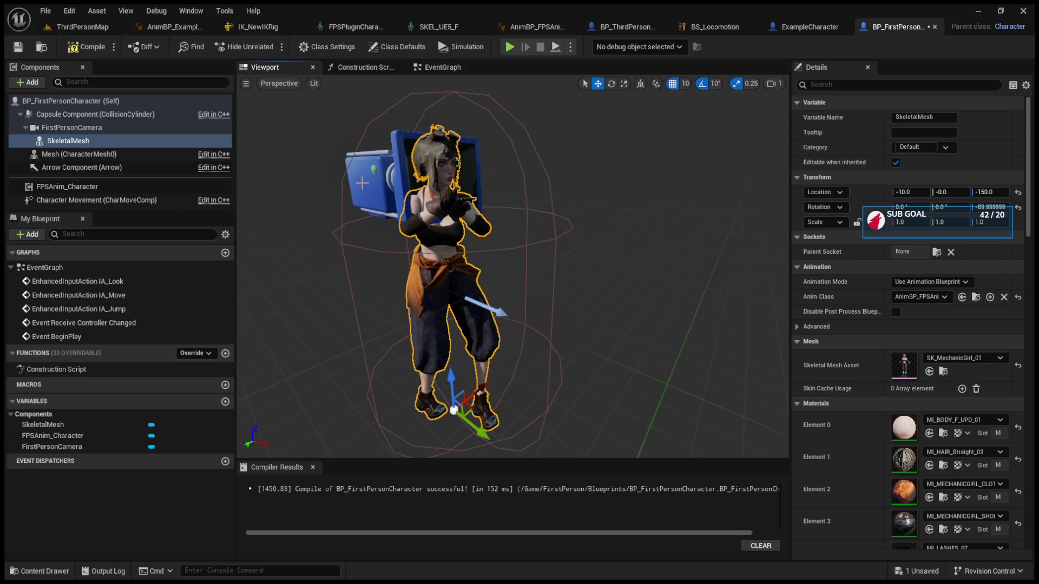
pyautogui.click(362, 185)
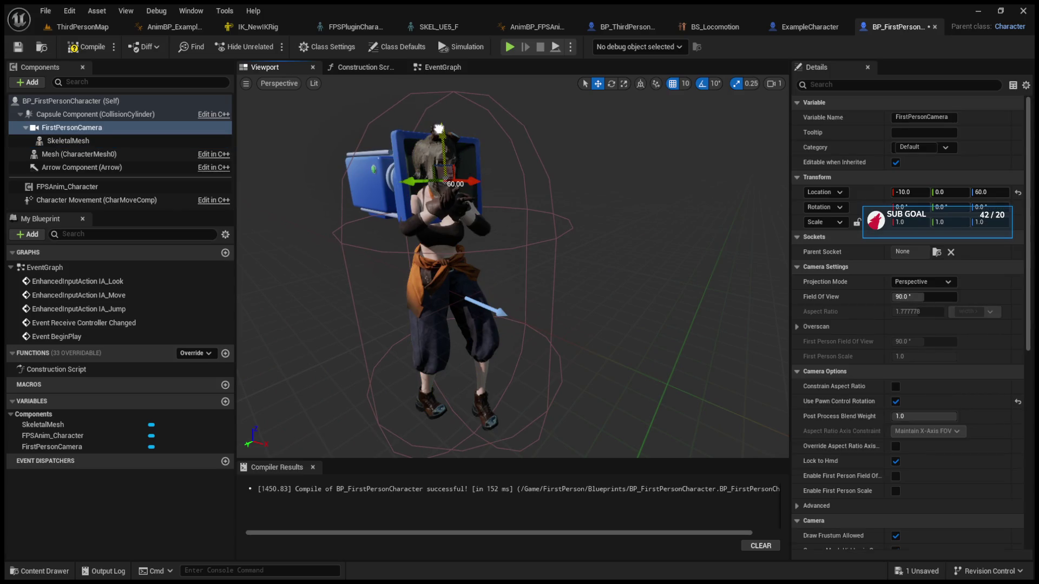
pyautogui.moveTo(439, 128); pyautogui.dragTo(438, 121)
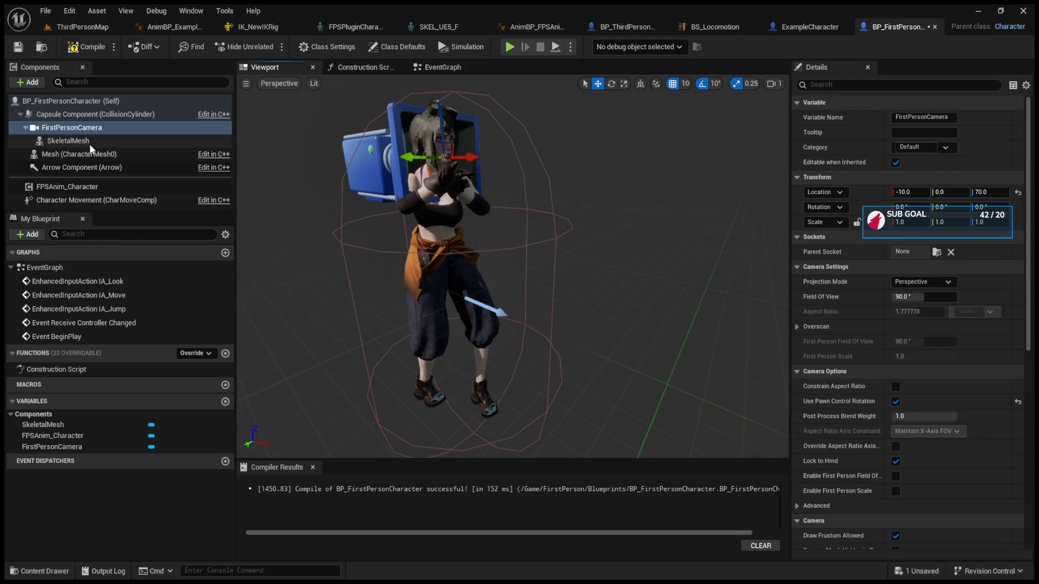
# Lower the SkeletalMesh to Z -90, reattach it under FirstPersonCamera, and recompile
pyautogui.moveTo(68, 141); pyautogui.dragTo(95, 114)
pyautogui.moveTo(451, 379); pyautogui.dragTo(452, 391)
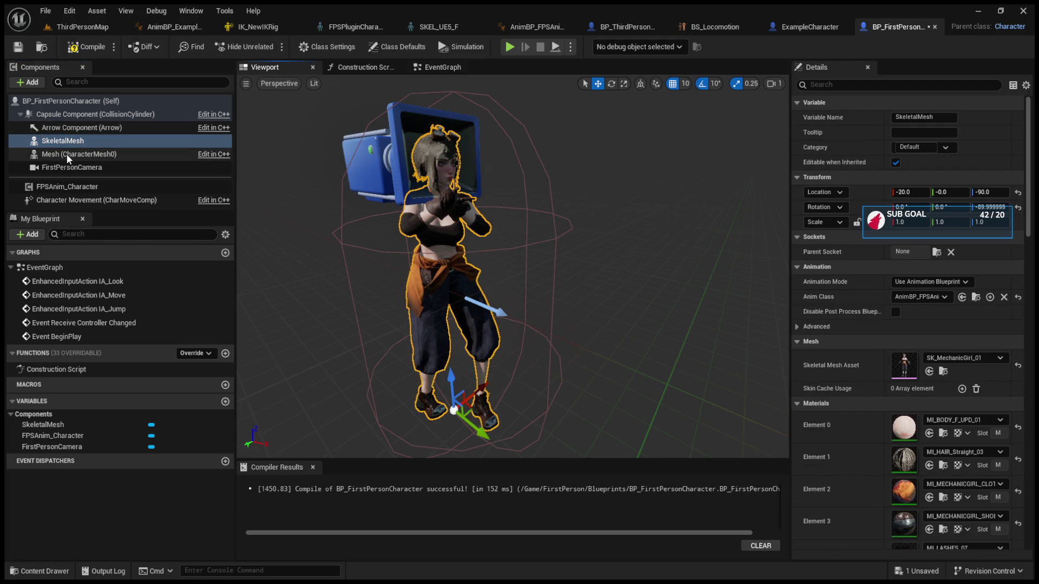
pyautogui.click(73, 177)
pyautogui.moveTo(72, 175); pyautogui.dragTo(71, 167)
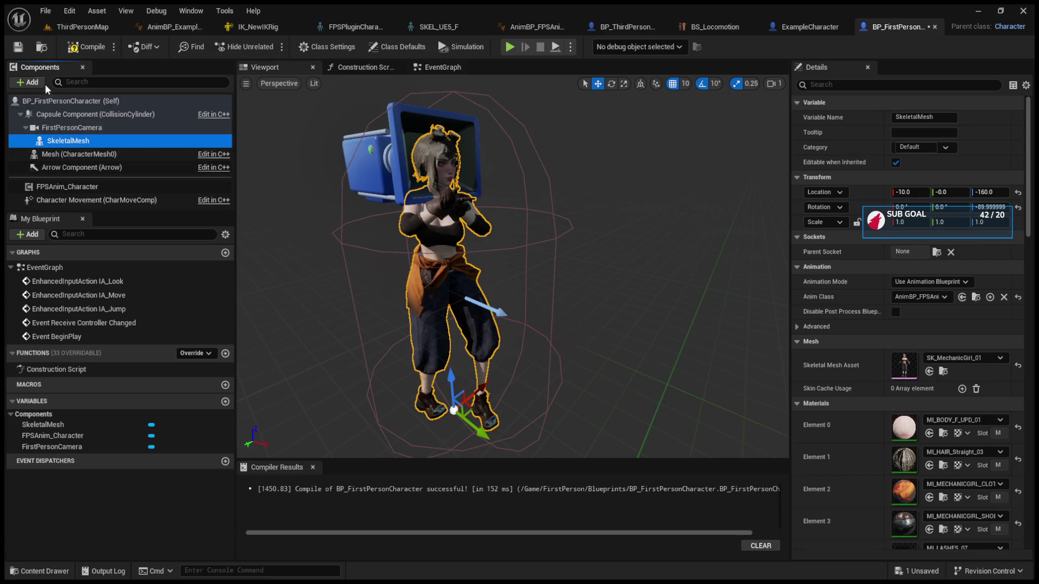
pyautogui.click(86, 47)
pyautogui.click(439, 67)
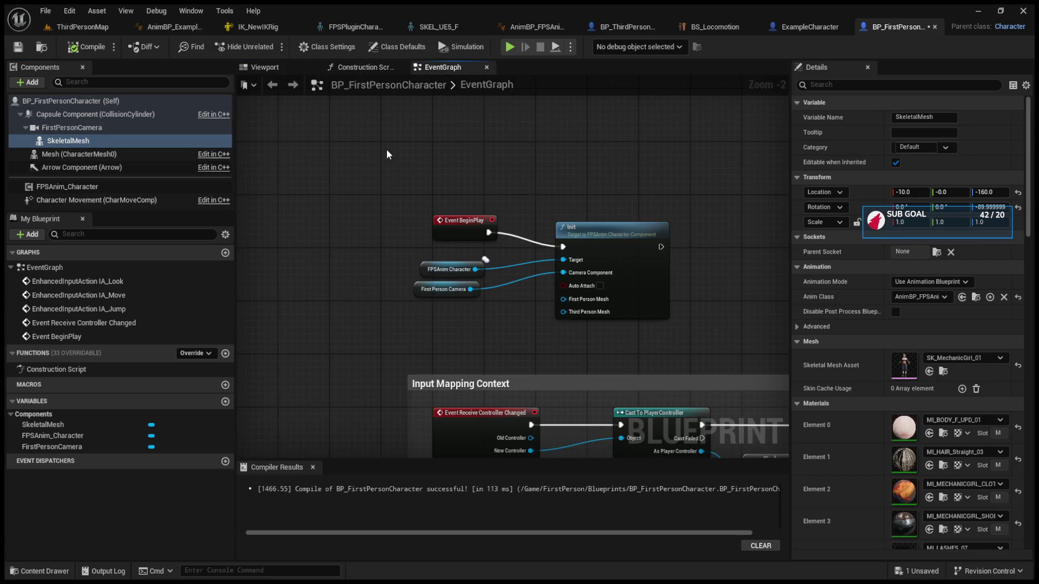
pyautogui.click(76, 27)
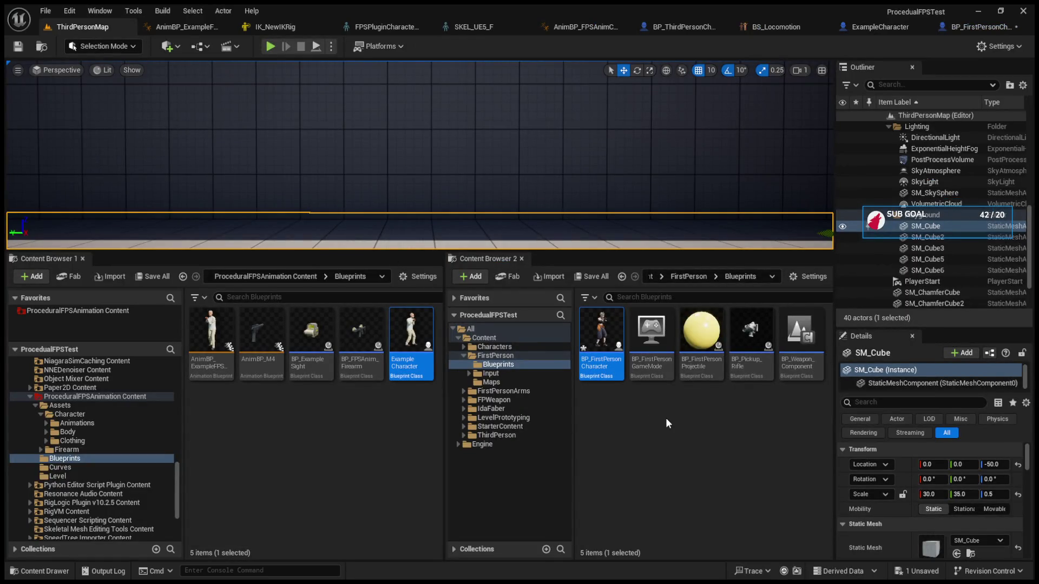
# Open FirstPersonMap from FirstPerson > Maps and enlarge its viewport, then return to BP_FirstPersonCharacter
pyautogui.click(524, 381)
pyautogui.click(607, 356)
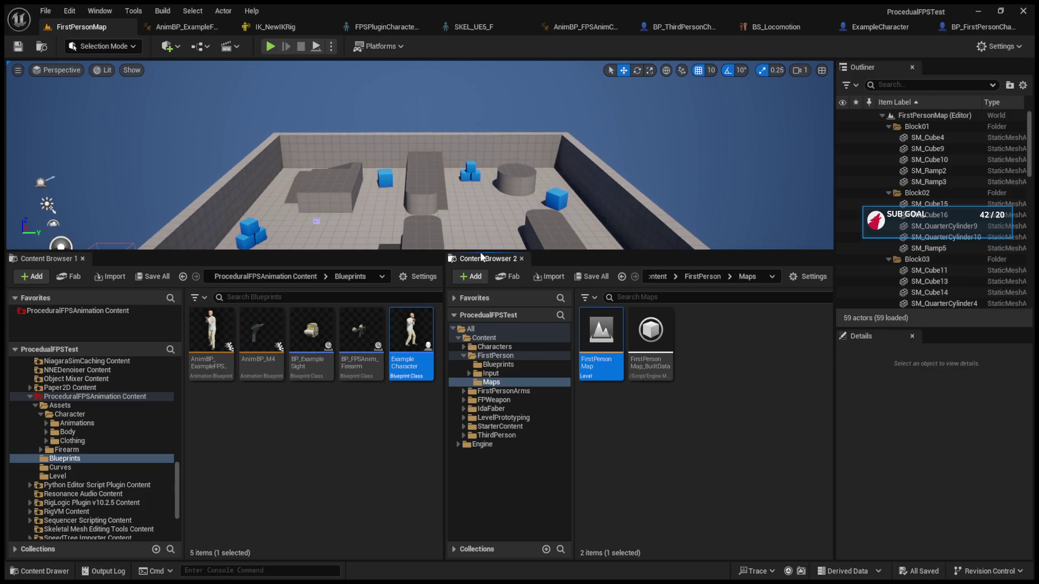
pyautogui.moveTo(479, 253); pyautogui.dragTo(479, 332)
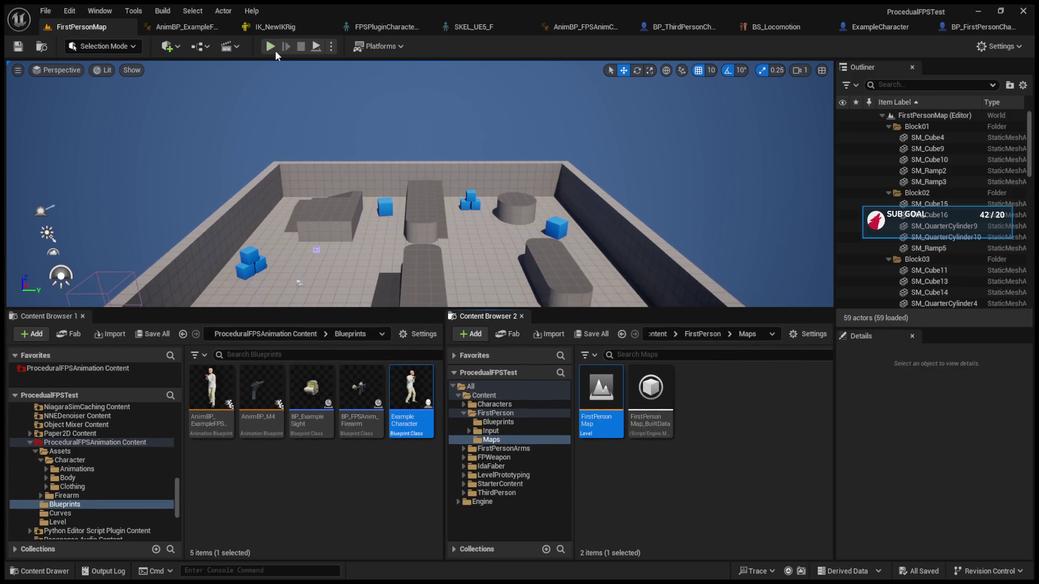
pyautogui.click(706, 25)
pyautogui.click(875, 28)
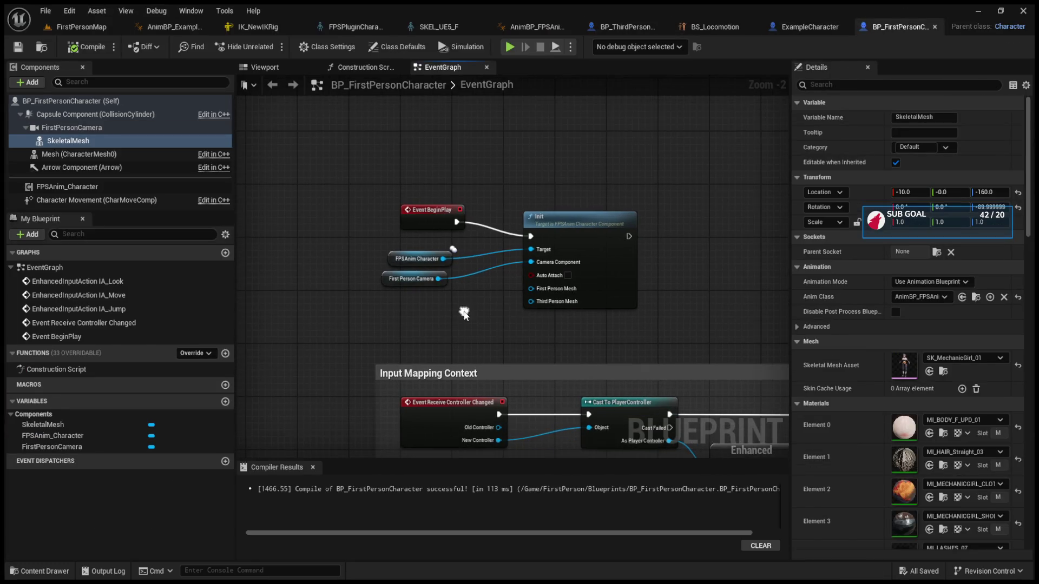
# Wire SkeletalMesh into Init's First Person Mesh pin, checking it against the third-person character's setup
pyautogui.click(102, 141)
pyautogui.moveTo(539, 291); pyautogui.dragTo(539, 291)
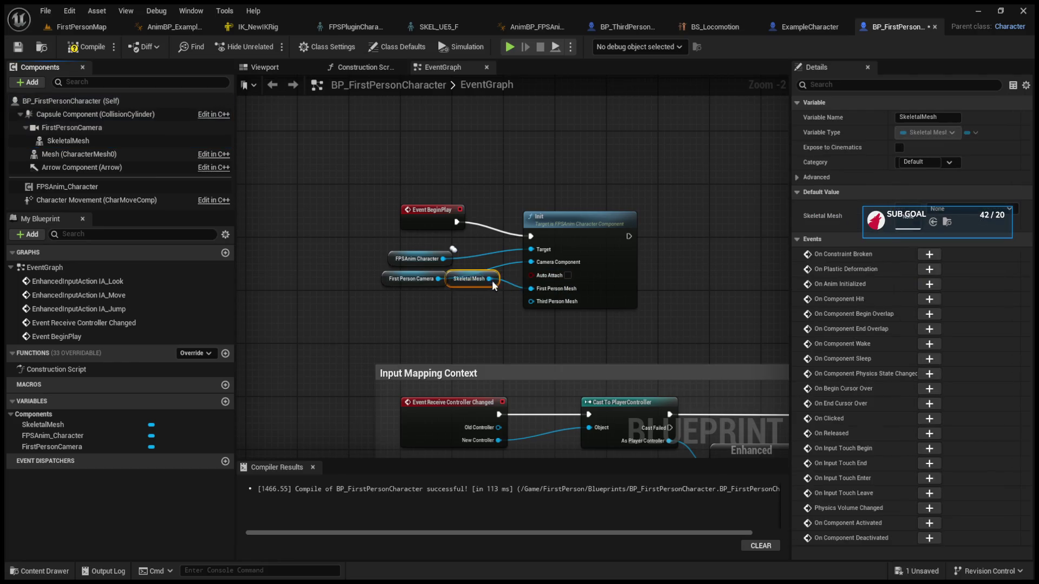
pyautogui.click(626, 25)
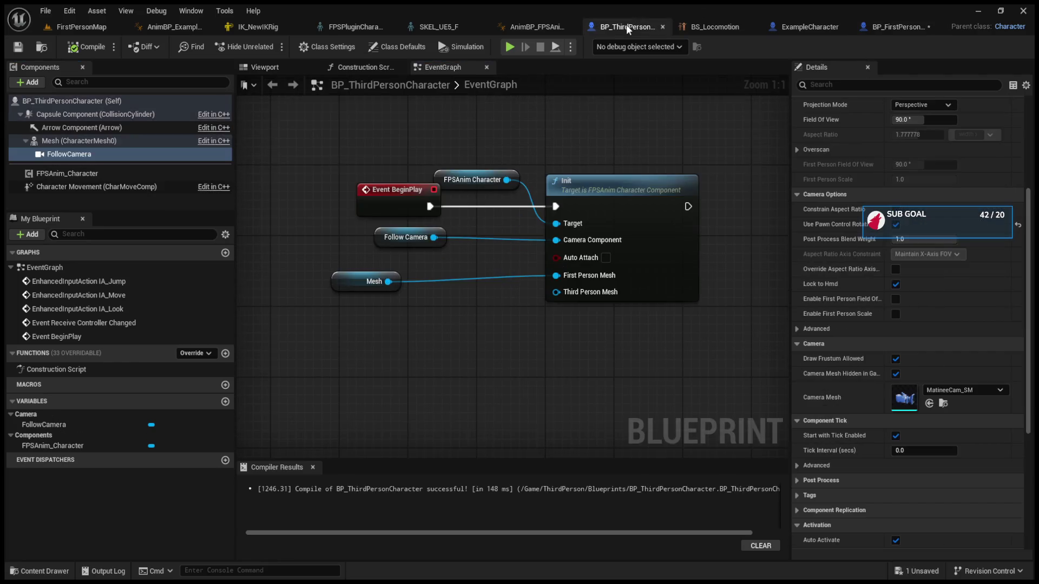
pyautogui.click(893, 28)
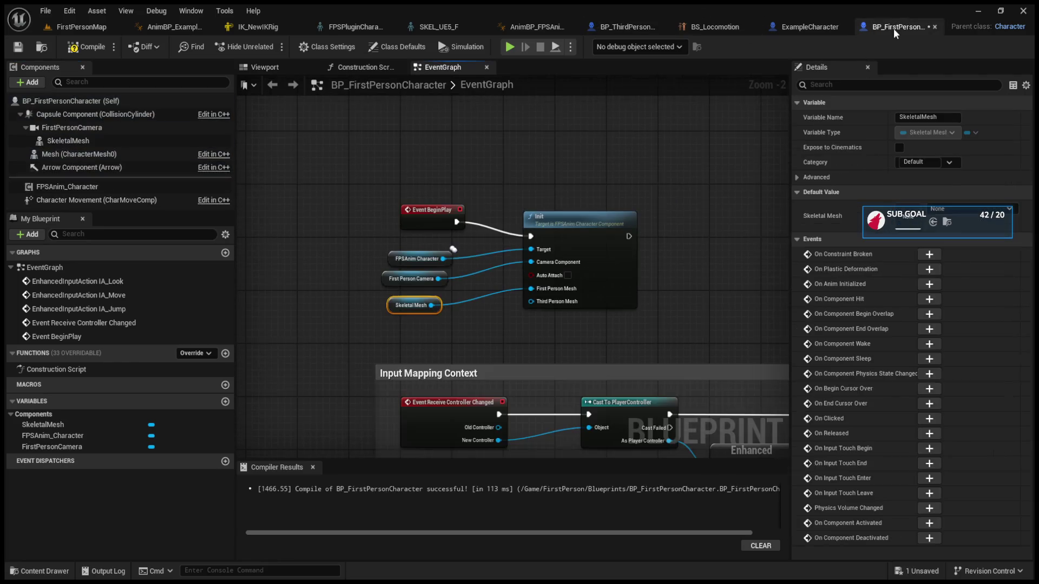
pyautogui.click(79, 24)
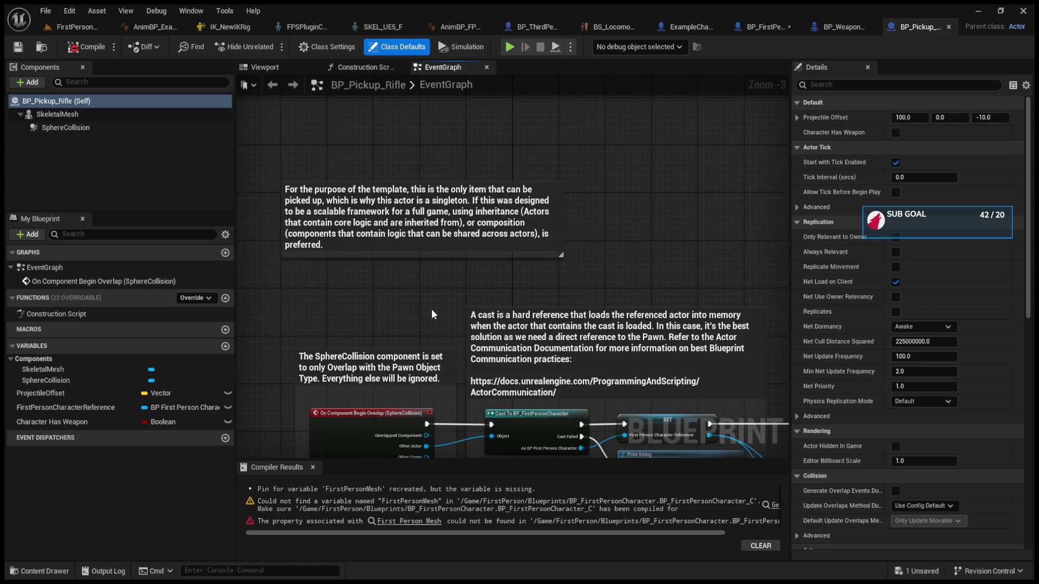
# Delete the rifle pickup from the level, clear BP_Pickup_Rifle's graph, and compile it
pyautogui.click(87, 31)
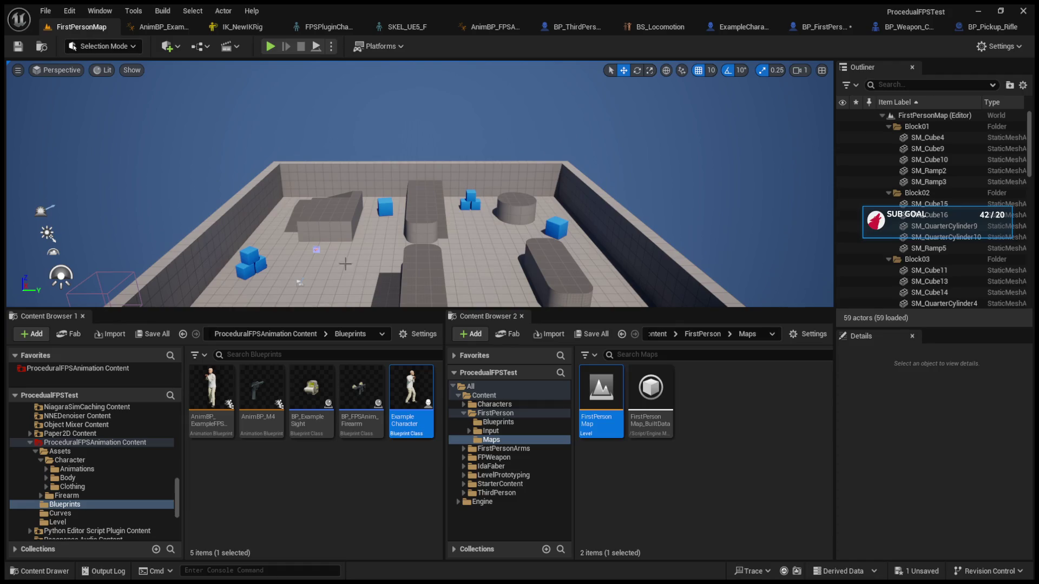
pyautogui.click(317, 249)
pyautogui.press('Delete')
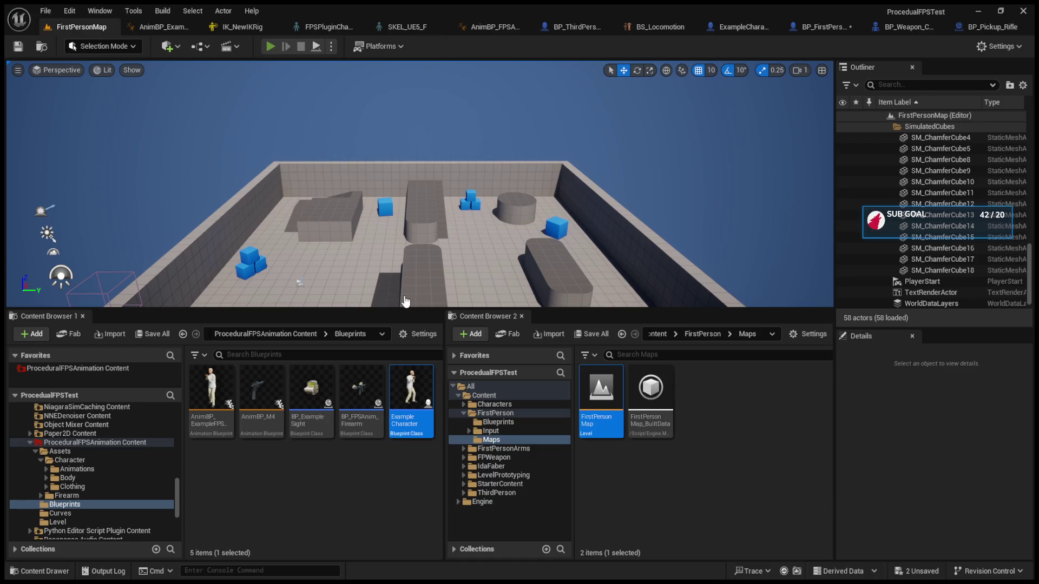
pyautogui.scroll(-10, 447, 231)
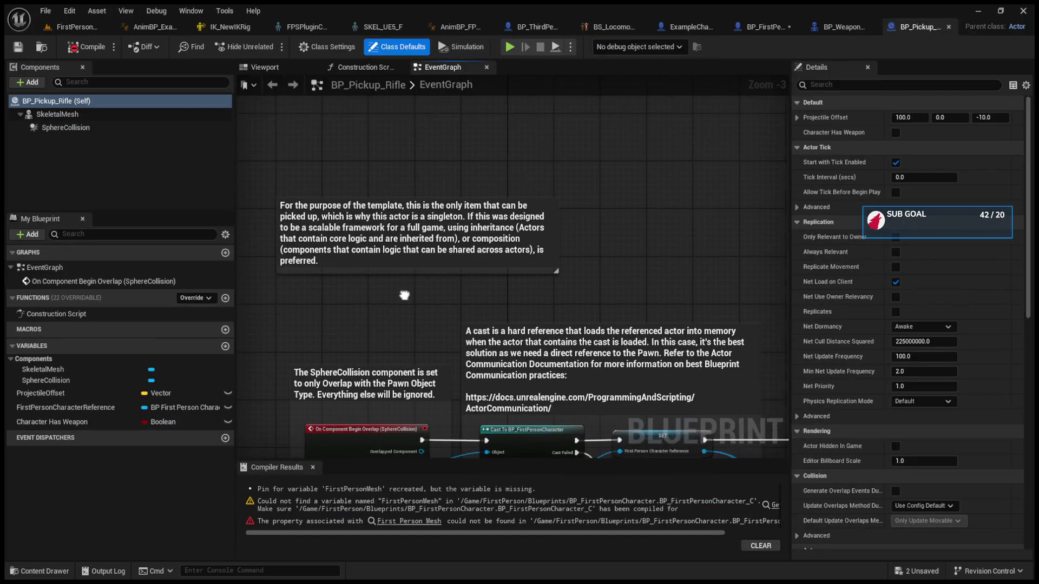
pyautogui.moveTo(373, 184); pyautogui.dragTo(716, 336)
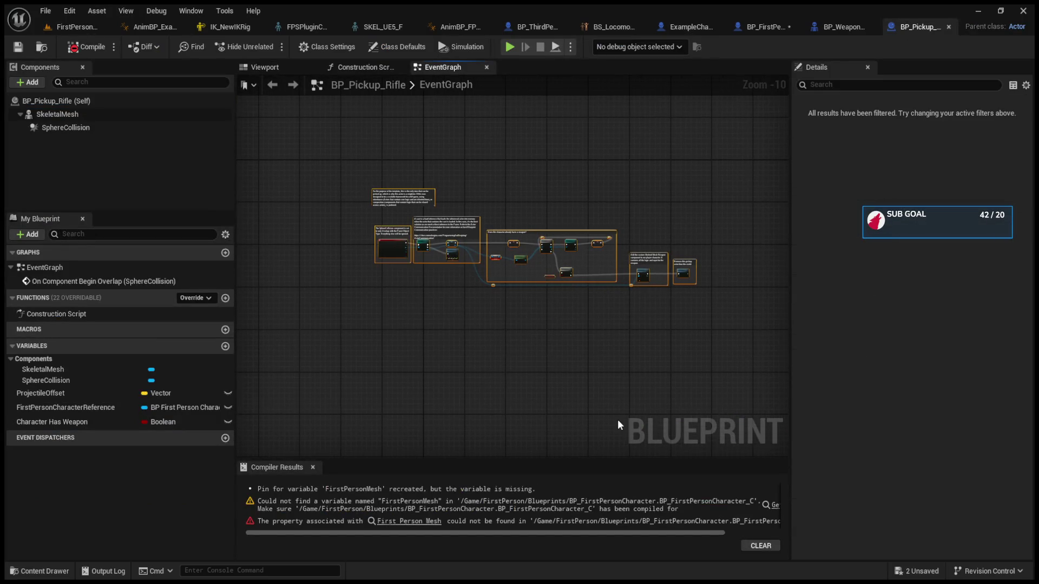
pyautogui.press('Delete')
pyautogui.click(72, 49)
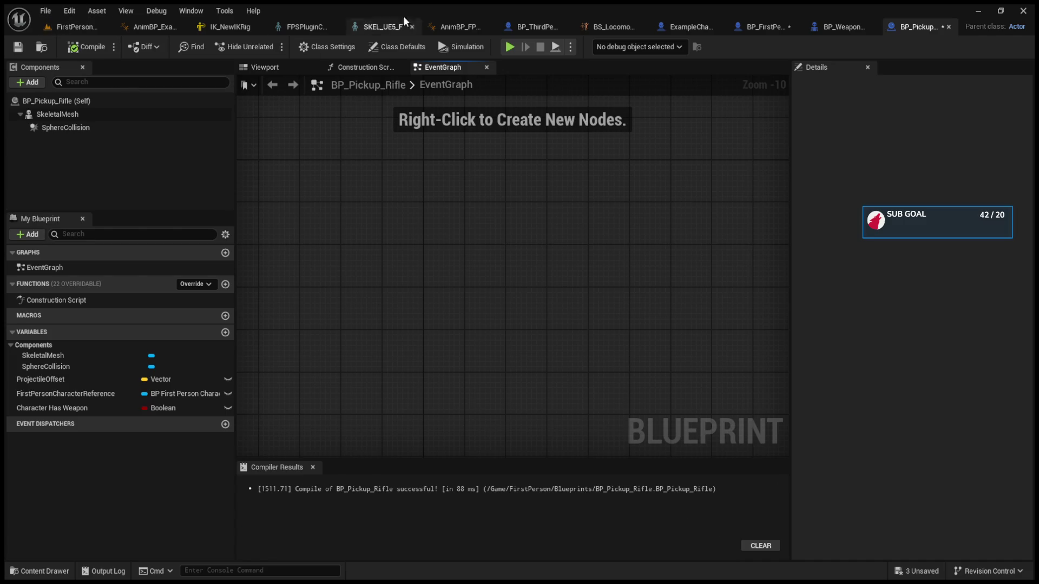
# Delete every node in BP_Weapon_Component's event graph and recompile it
pyautogui.click(760, 28)
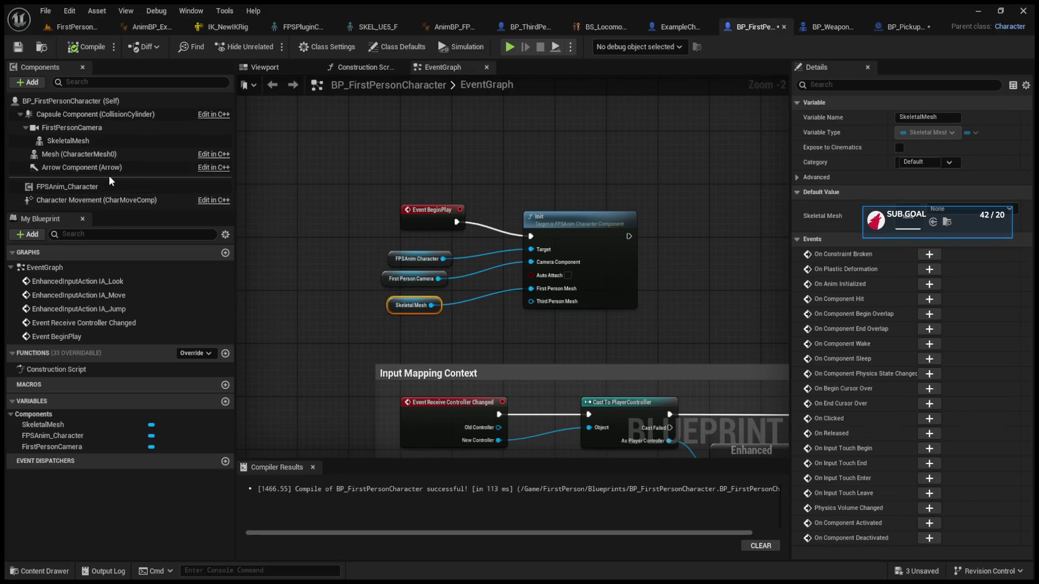
pyautogui.click(820, 27)
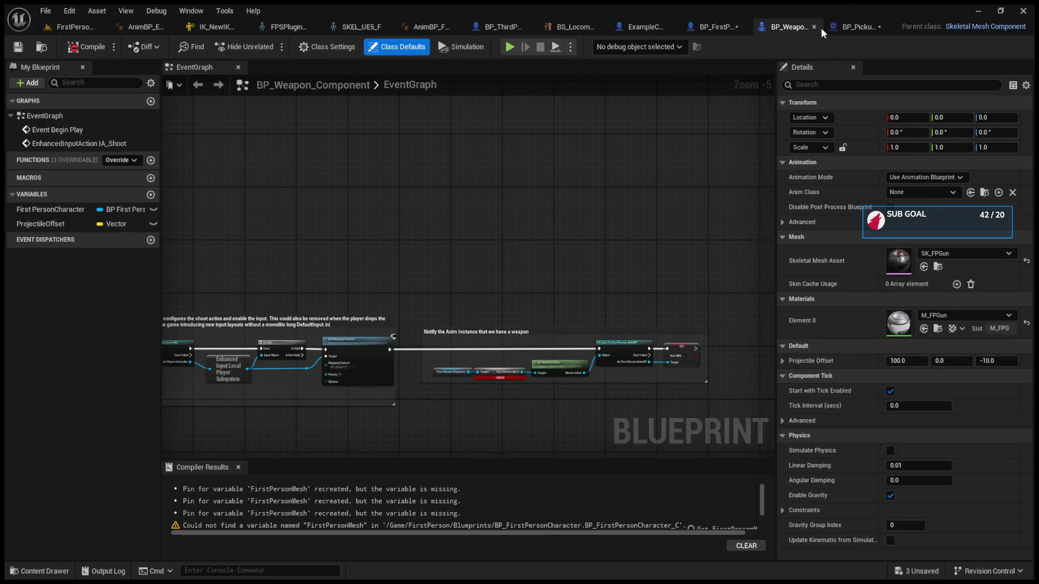
pyautogui.click(99, 54)
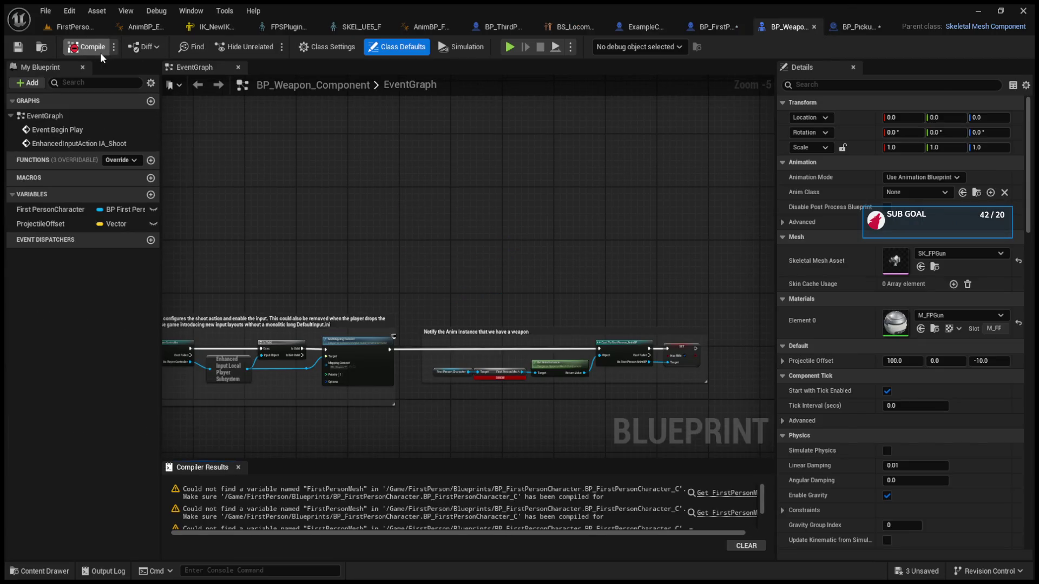
pyautogui.click(424, 228)
pyautogui.scroll(-4, 465, 230)
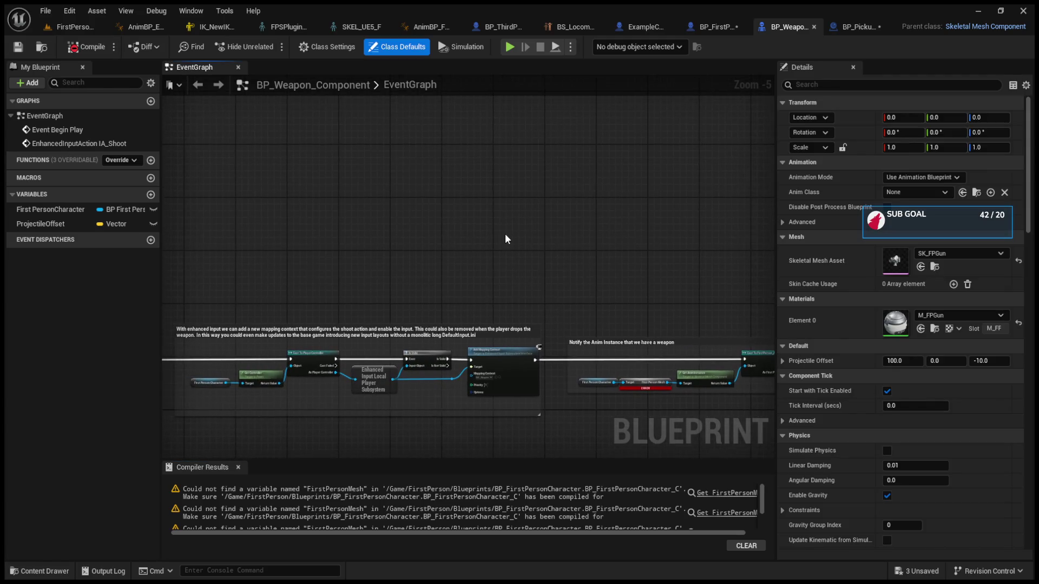
pyautogui.scroll(-2, 336, 199)
pyautogui.moveTo(336, 199)
pyautogui.mouseDown()
pyautogui.moveTo(536, 314)
pyautogui.moveTo(740, 365)
pyautogui.moveTo(725, 357)
pyautogui.mouseUp()
pyautogui.press('Delete')
pyautogui.click(86, 47)
# Start a play-test of the FirstPersonMap level
pyautogui.click(74, 26)
pyautogui.moveTo(288, 76)
pyautogui.mouseDown()
pyautogui.moveTo(303, 87)
pyautogui.moveTo(287, 61)
pyautogui.mouseUp()
pyautogui.click(269, 47)
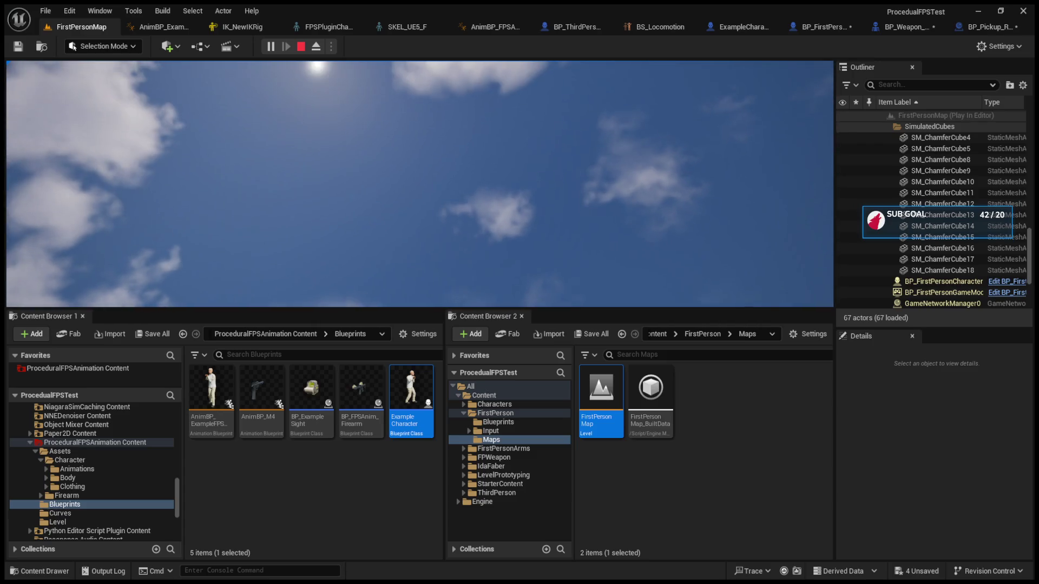
# Stop the play-test and compare the AnimBP, BP_ThirdPersonCharacter and ExampleCharacter blueprints with BP_FirstPersonCharacter
pyautogui.press('Escape')
pyautogui.click(170, 27)
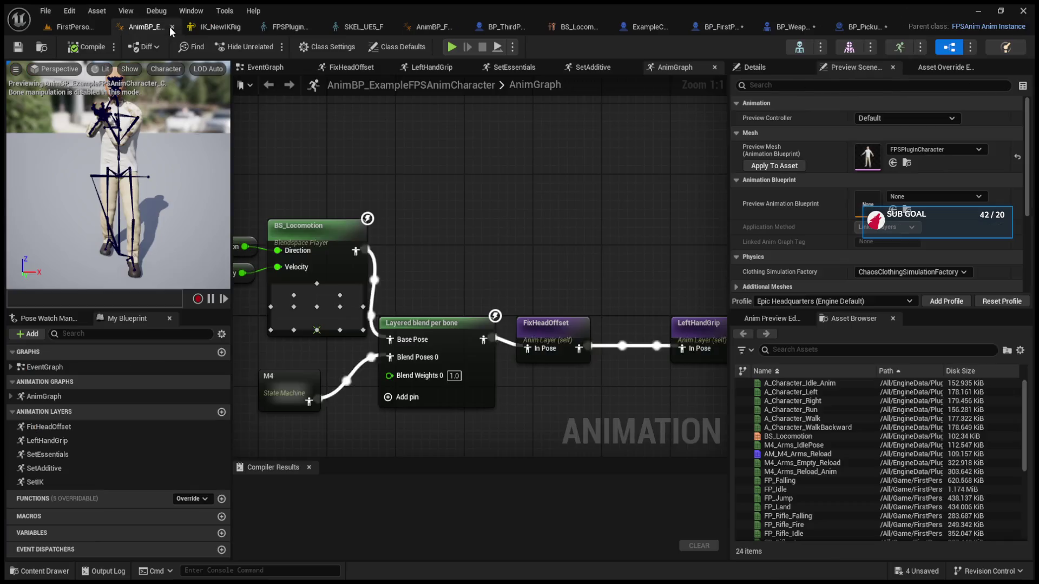
pyautogui.click(505, 26)
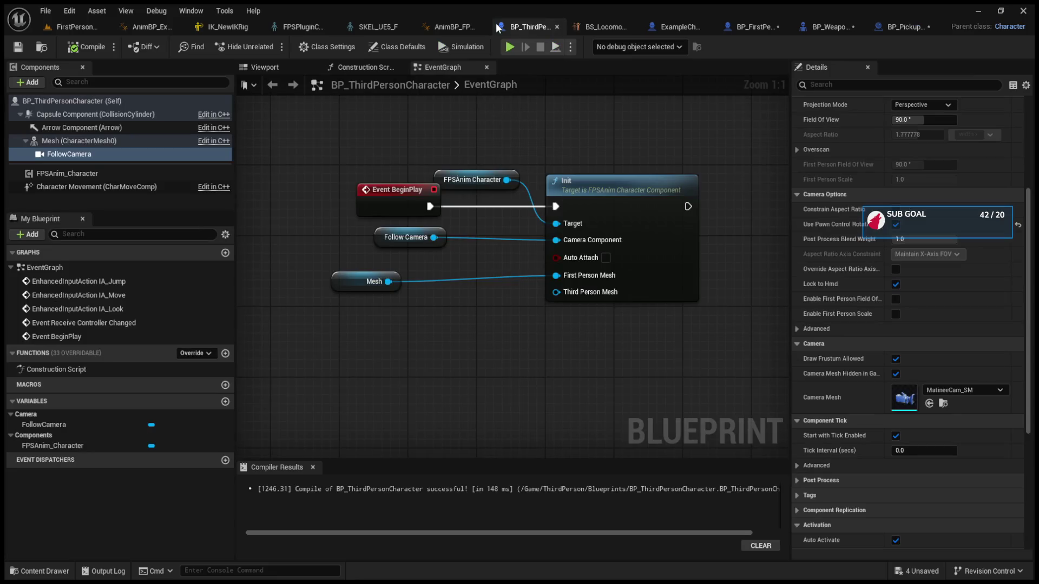
pyautogui.click(669, 31)
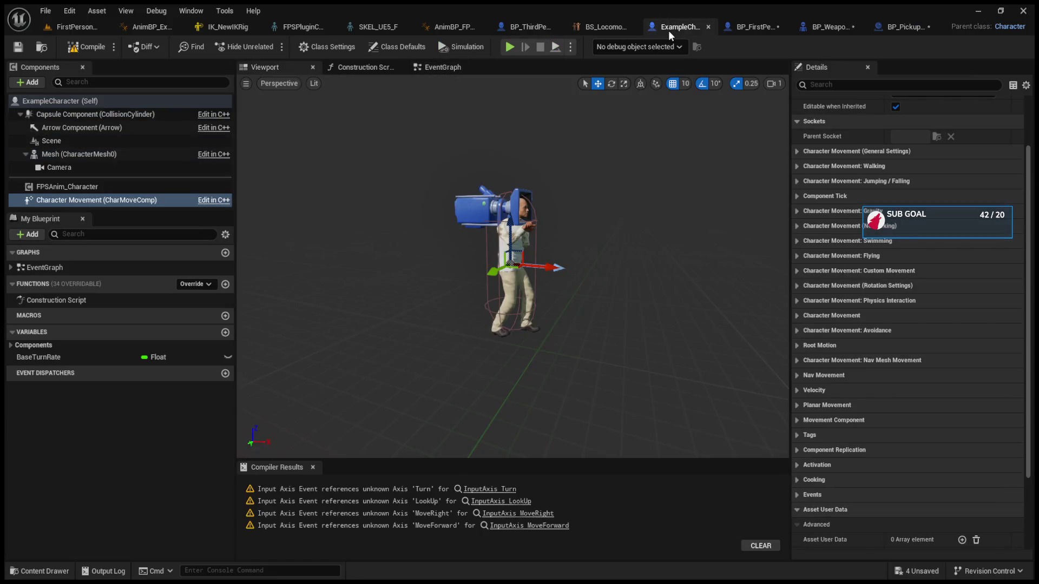
pyautogui.click(742, 31)
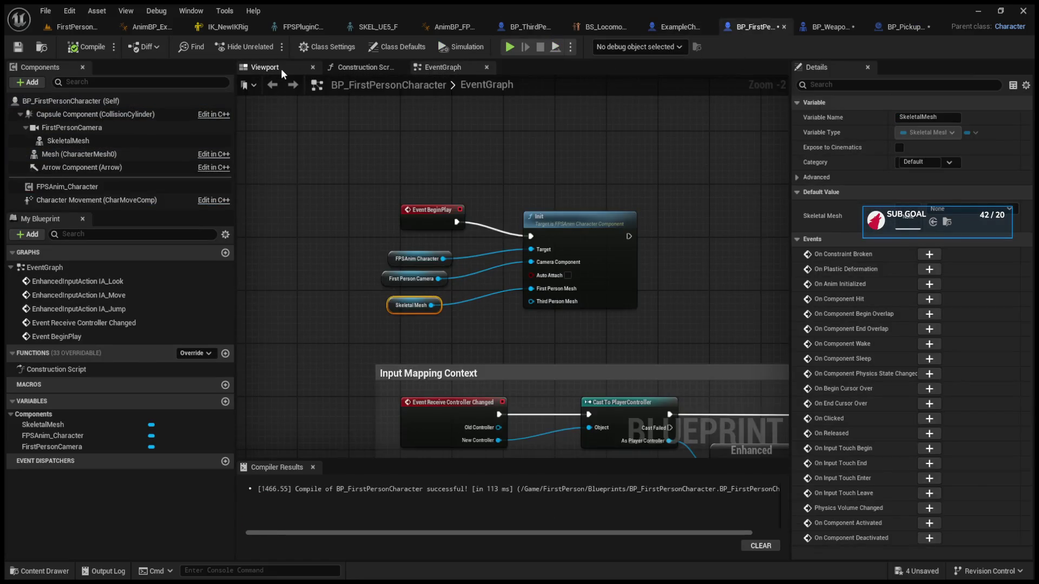
# Try moving the camera to X 0 and reparenting SkeletalMesh onto the capsule, then undo both
pyautogui.click(280, 70)
pyautogui.moveTo(438, 259); pyautogui.dragTo(509, 259)
pyautogui.click(534, 180)
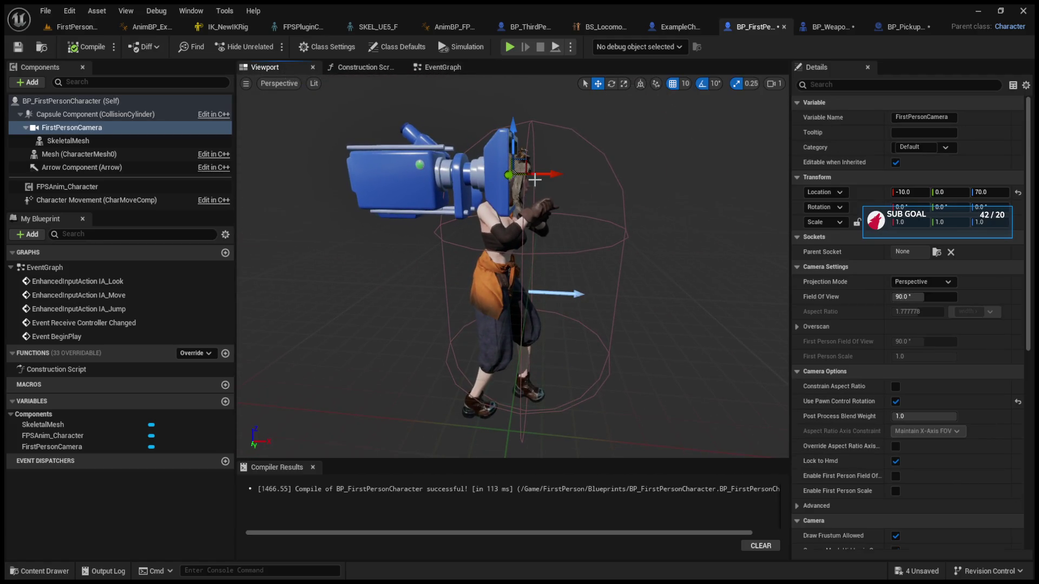
pyautogui.moveTo(553, 177); pyautogui.dragTo(544, 180)
pyautogui.moveTo(86, 142); pyautogui.dragTo(76, 128)
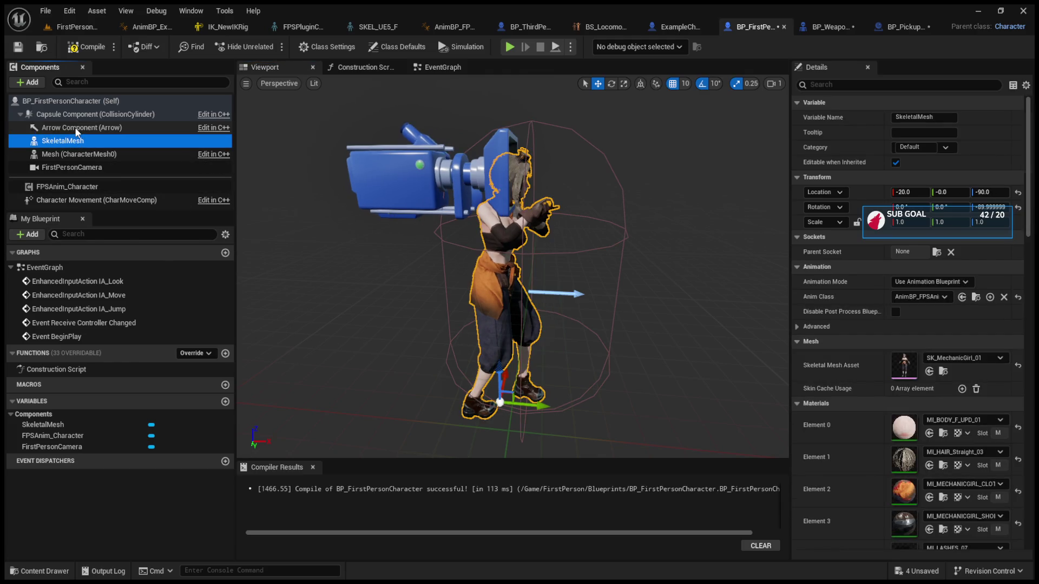
pyautogui.click(72, 167)
pyautogui.moveTo(555, 174); pyautogui.dragTo(557, 176)
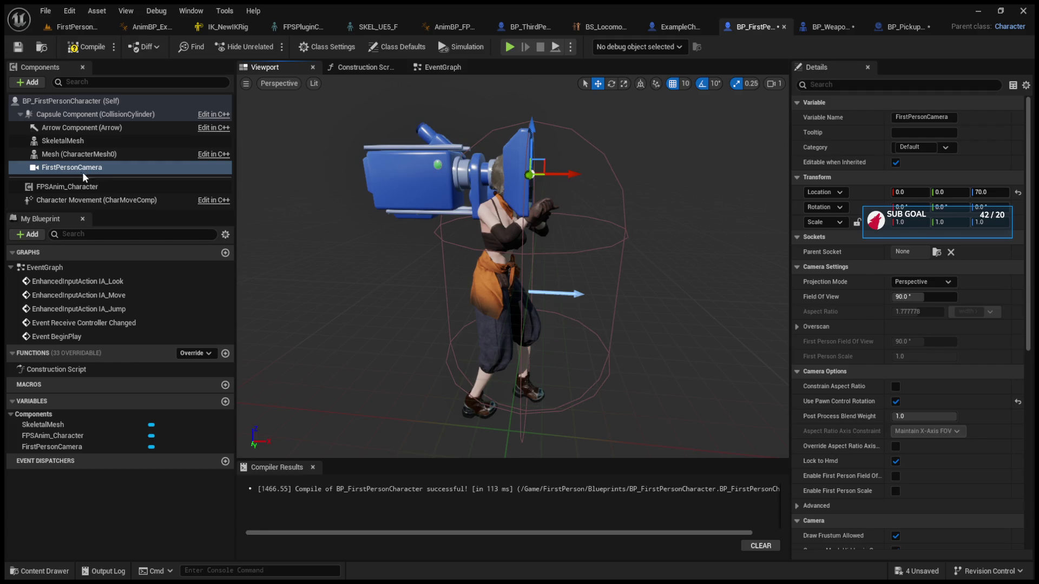
pyautogui.hotkey('ctrl', 'z')
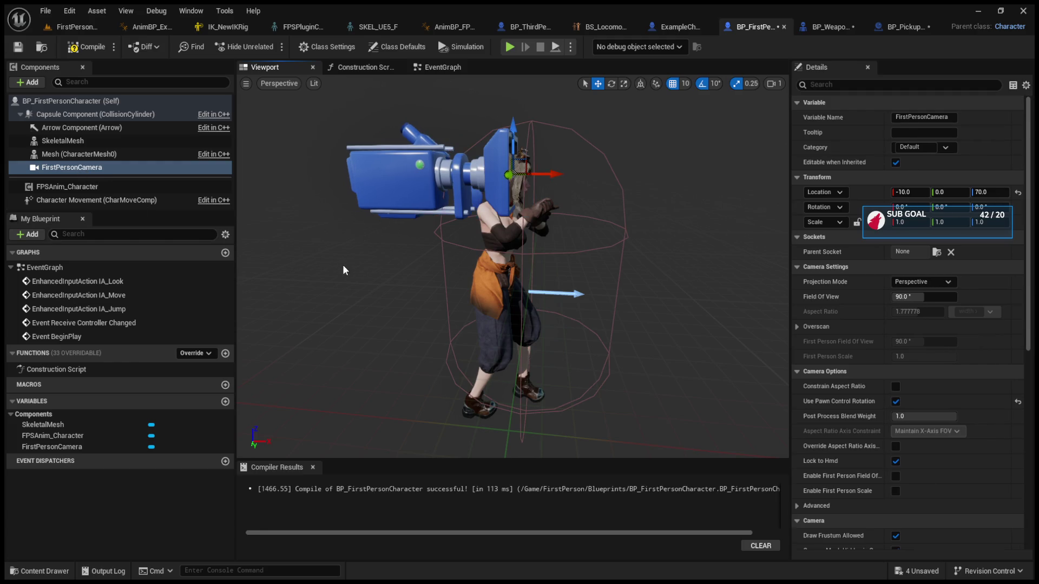
pyautogui.hotkey('ctrl', 'z')
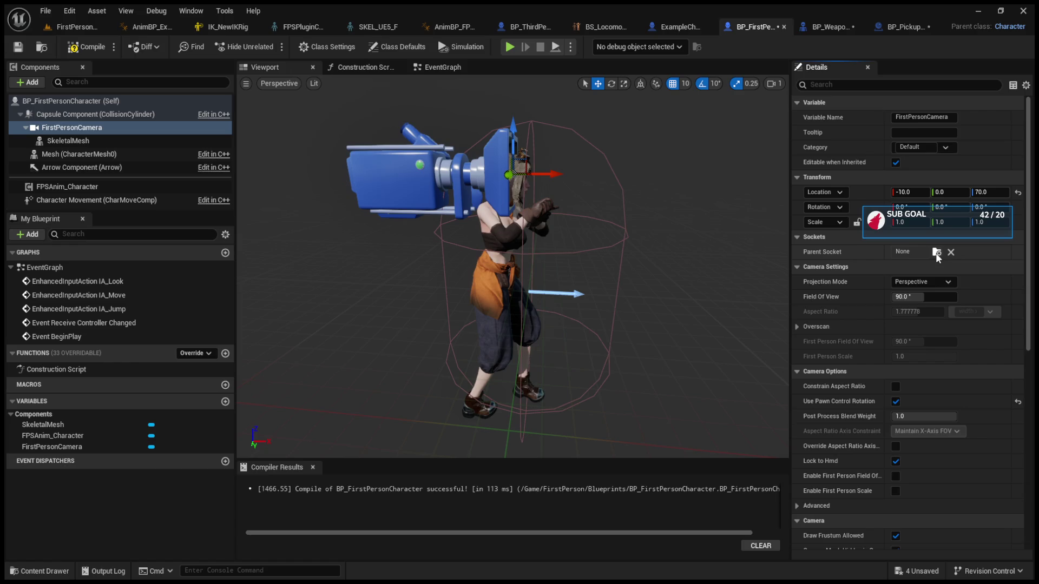
# Following ExampleCharacter's layout, put SkeletalMesh under the capsule and FirstPersonCamera under SkeletalMesh
pyautogui.click(681, 28)
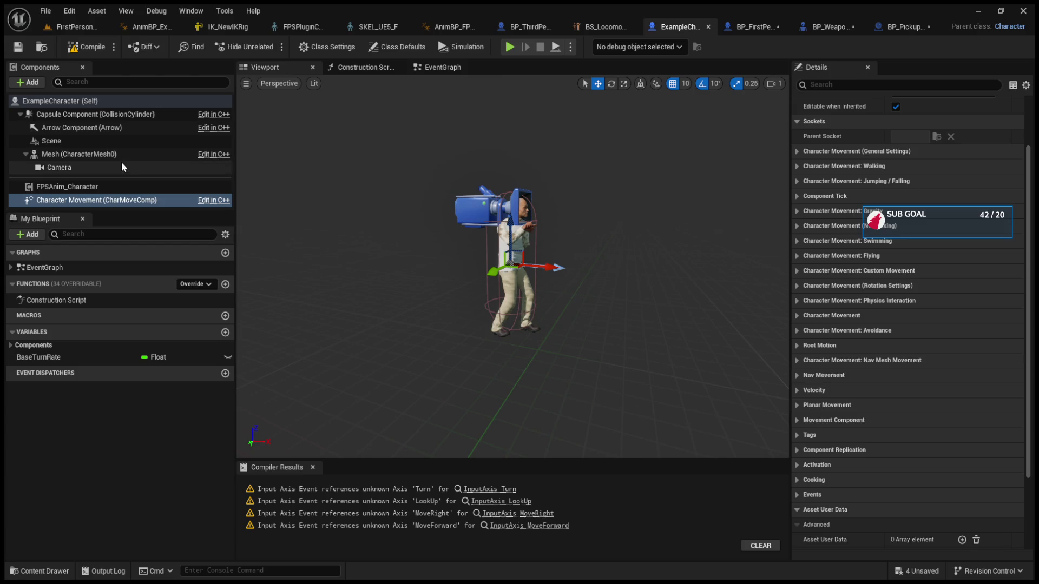
pyautogui.click(755, 27)
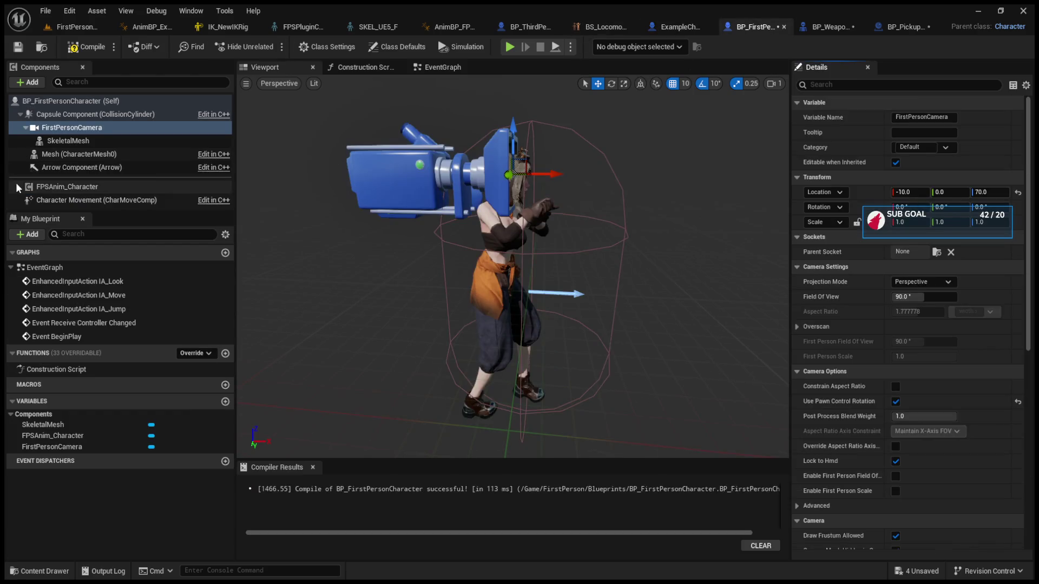
pyautogui.moveTo(62, 141); pyautogui.dragTo(81, 114)
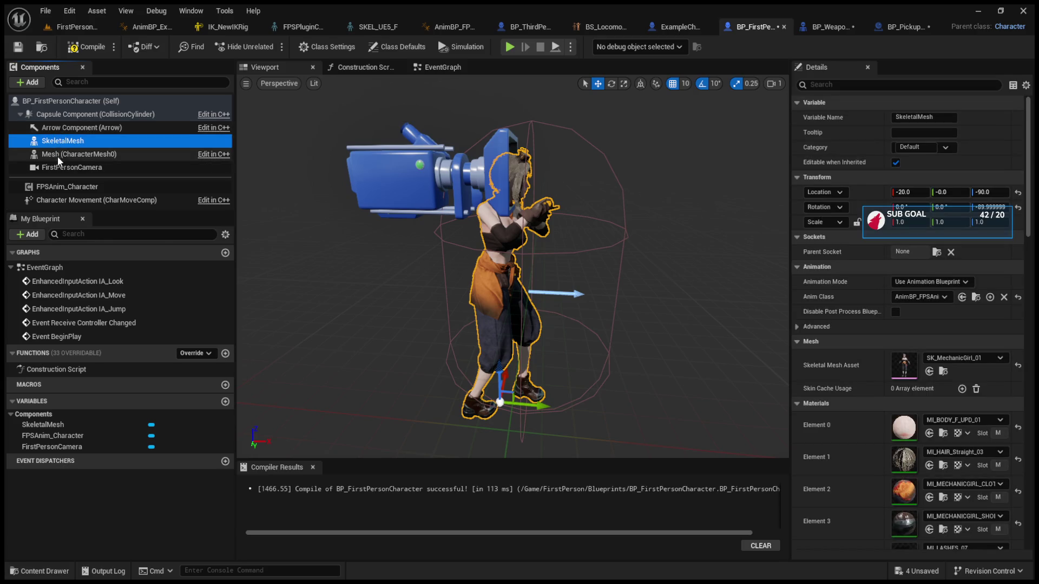
pyautogui.moveTo(57, 167); pyautogui.dragTo(57, 142)
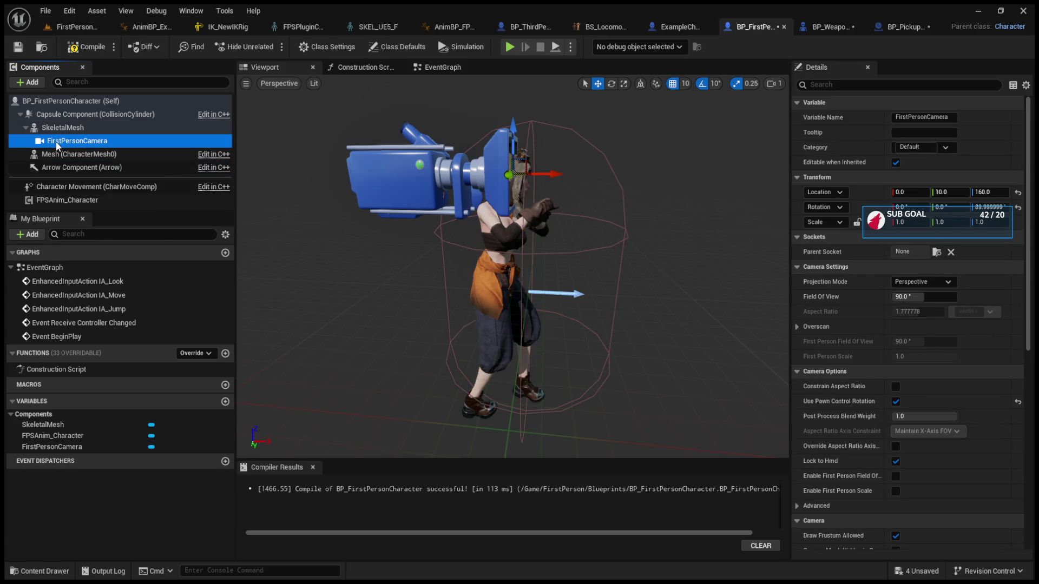
# Leave the camera's Parent Socket as None instead of the Camera socket
pyautogui.click(932, 255)
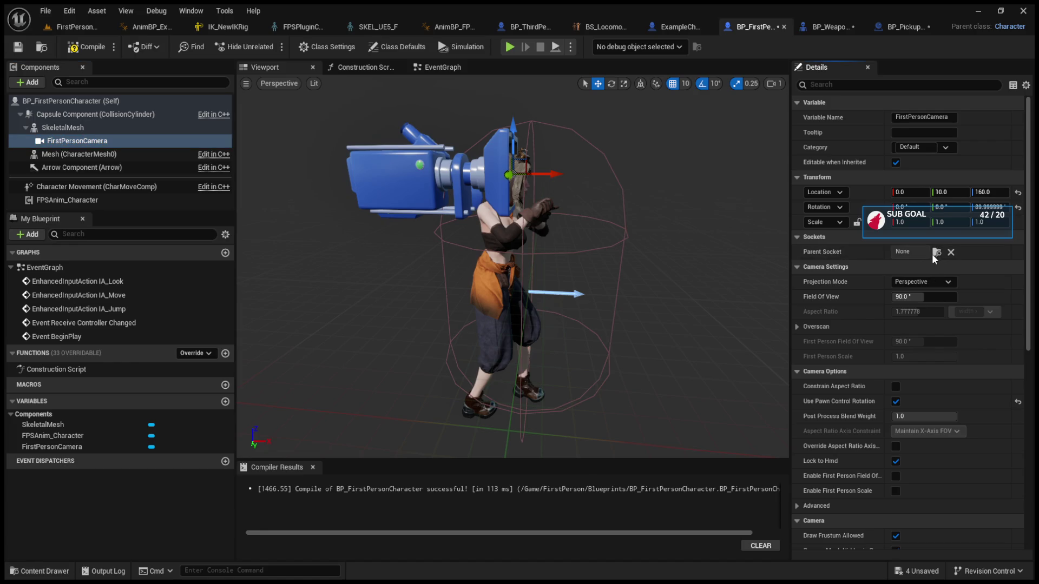
pyautogui.click(935, 295)
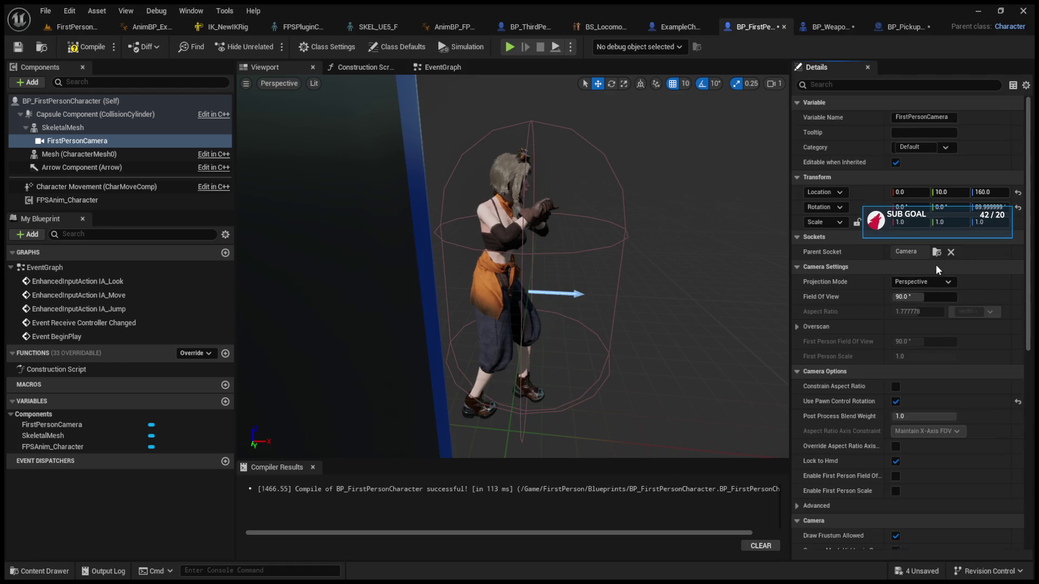
pyautogui.click(951, 252)
pyautogui.scroll(-5, 581, 261)
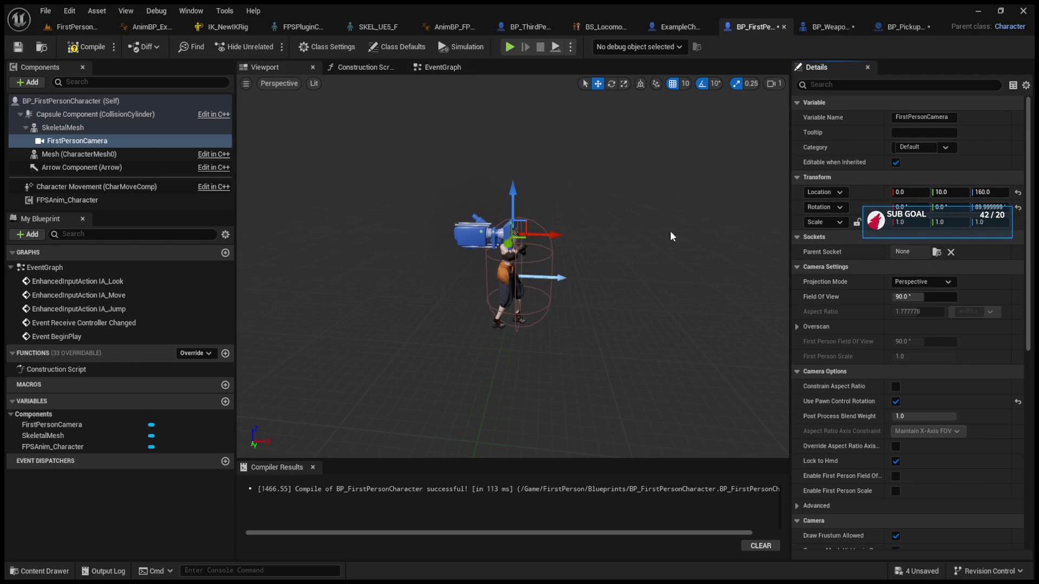
# Play-test the level, eject with F8 to view the character, then stop the session
pyautogui.click(509, 46)
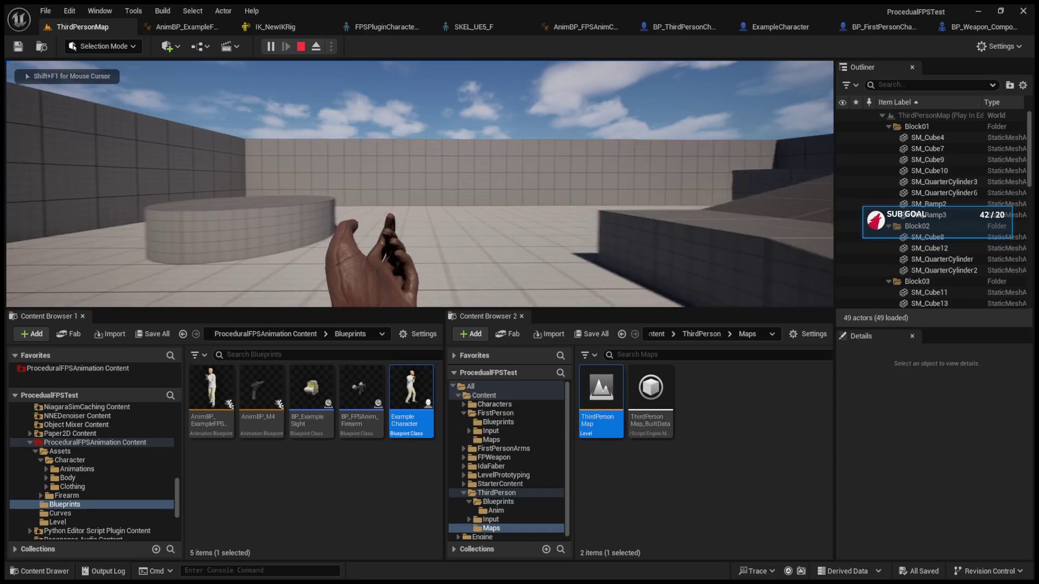
pyautogui.moveTo(420, 184)
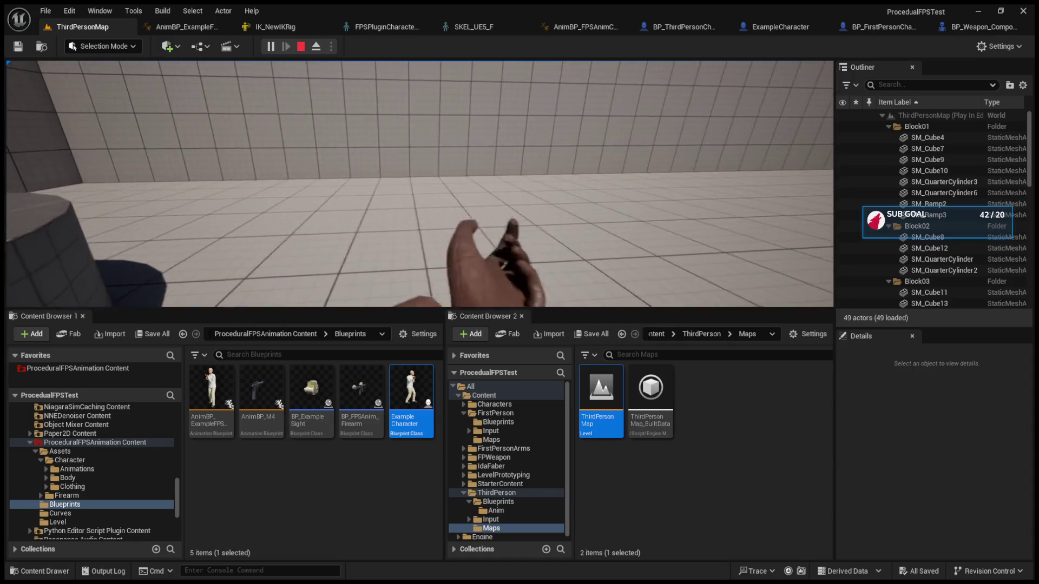
pyautogui.press('F8')
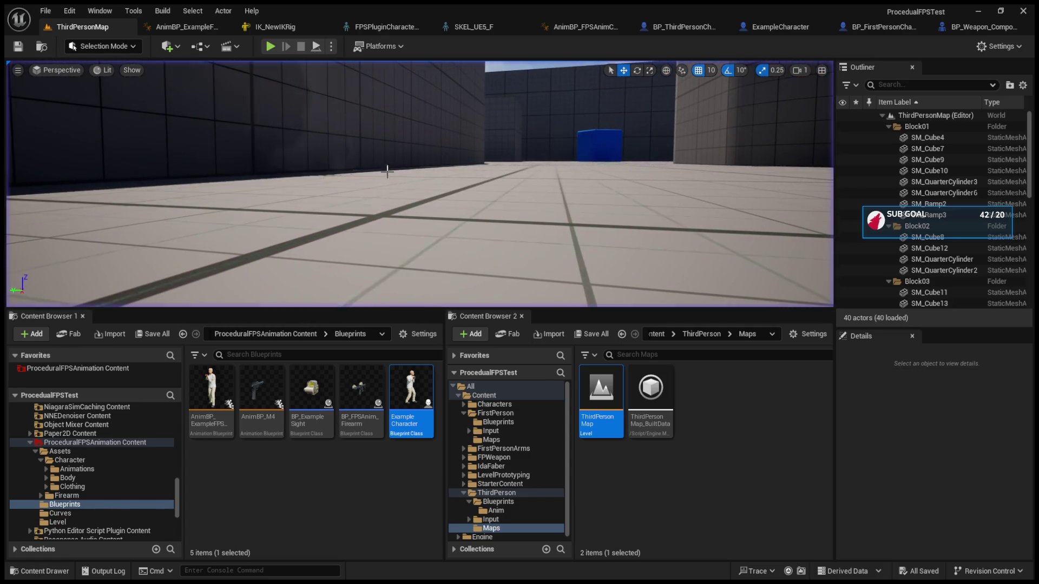
pyautogui.press('Escape')
# Open BP_ThirdPersonCharacter and select its Mesh component, with FollowCamera under it
pyautogui.click(705, 28)
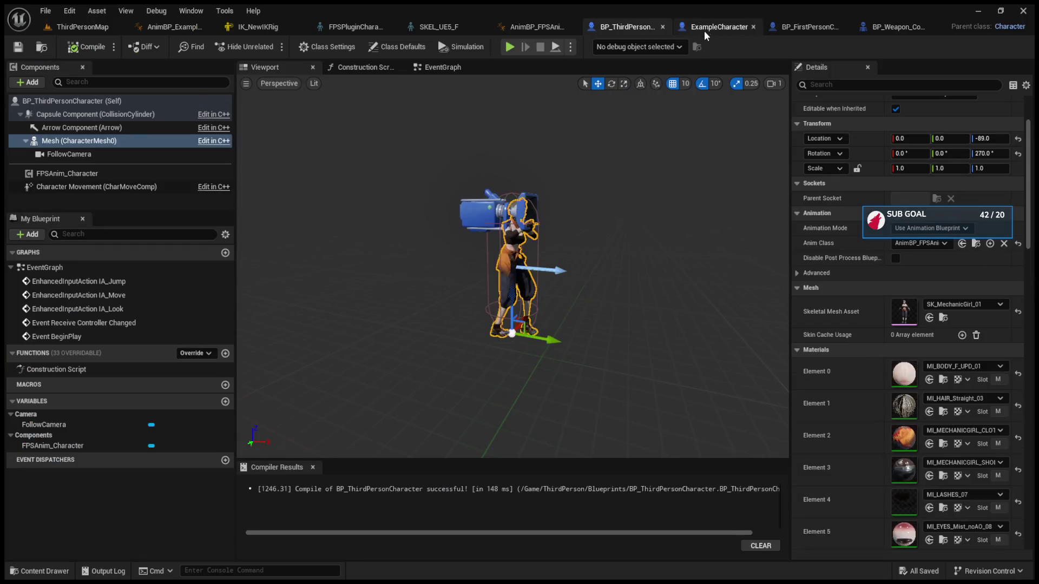
pyautogui.click(69, 155)
pyautogui.click(79, 140)
pyautogui.scroll(3, 390, 308)
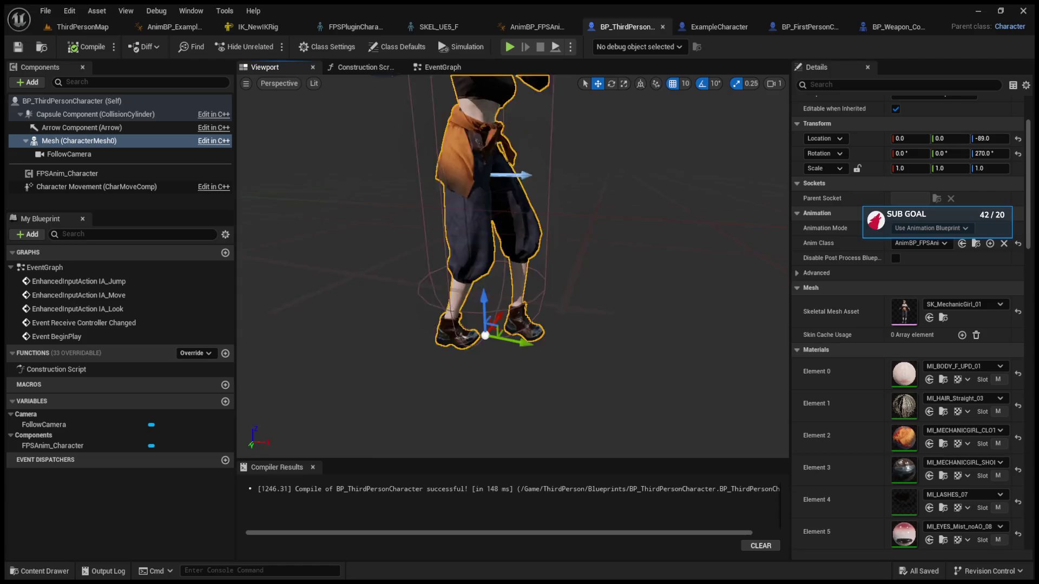